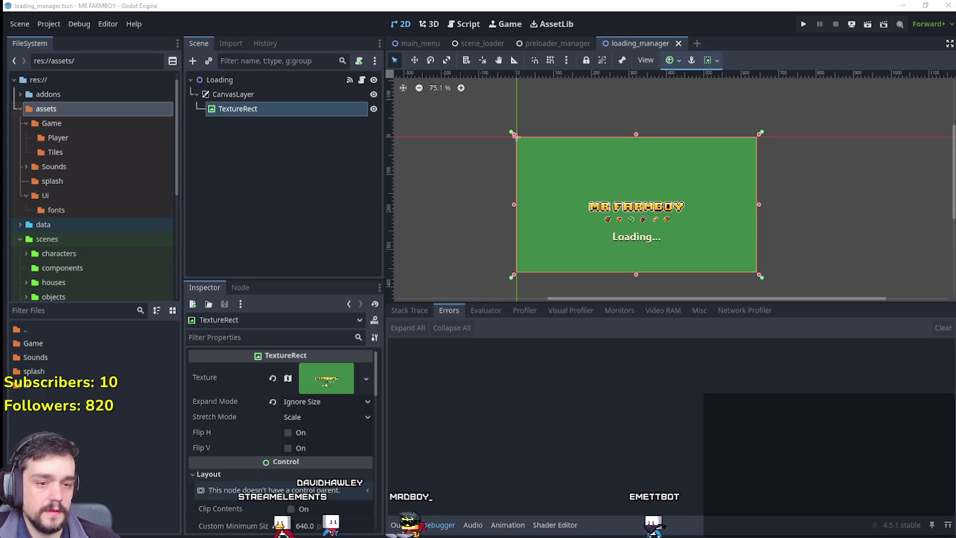
# Step: Play the Desktop > PhatPhrogStudios 'LOFI Music Collection' folder in VLC media player, then close Explorer
pyautogui.hotkey('alt', 'Tab')
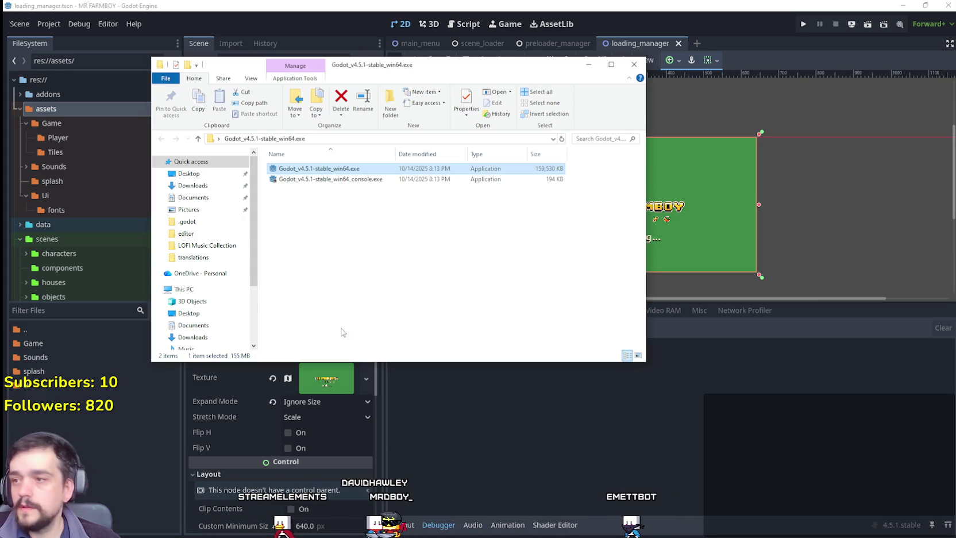
pyautogui.click(189, 246)
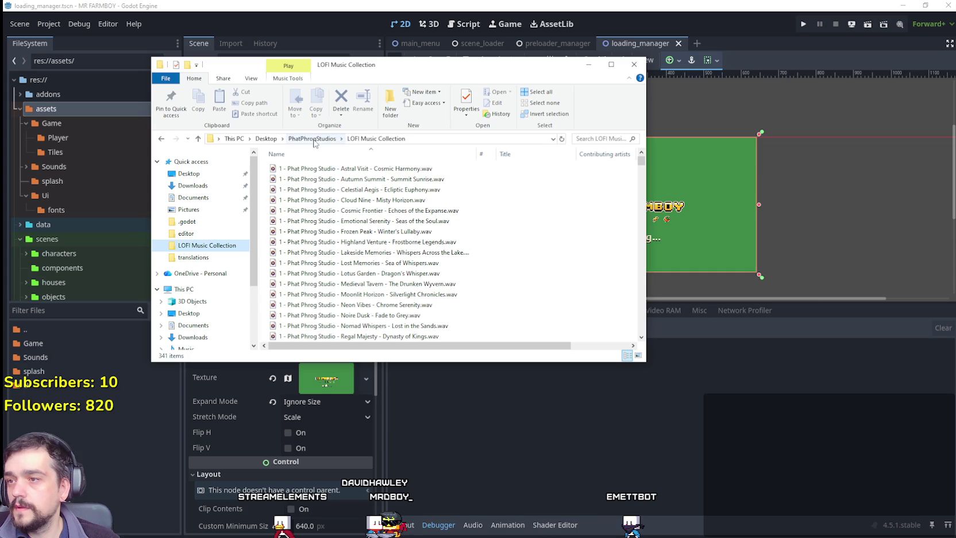
pyautogui.click(313, 139)
pyautogui.rightClick(313, 191)
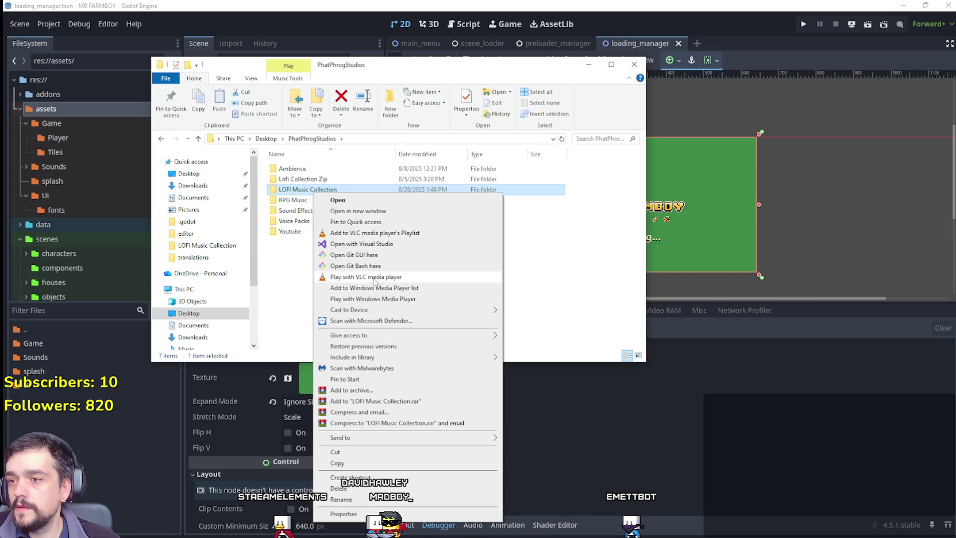
pyautogui.click(375, 281)
pyautogui.click(633, 65)
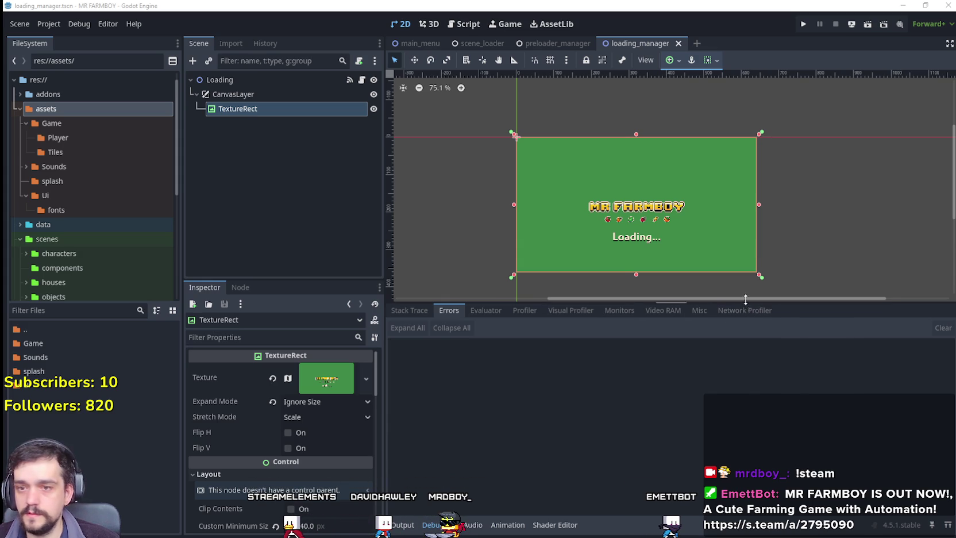
# Step: Drag the viewport splitter down to enlarge the loading scene view, then open the Game folder
pyautogui.moveTo(744, 301); pyautogui.dragTo(760, 368)
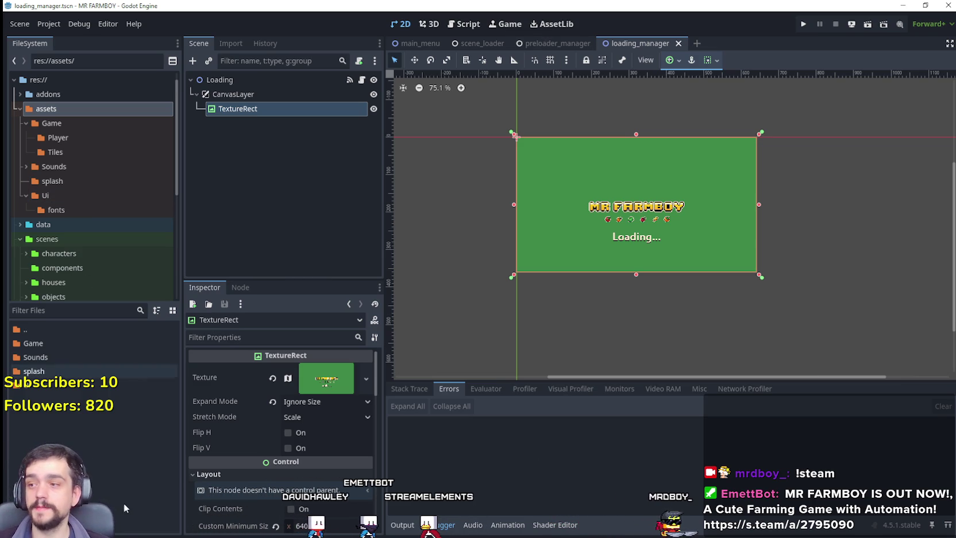
pyautogui.doubleClick(35, 343)
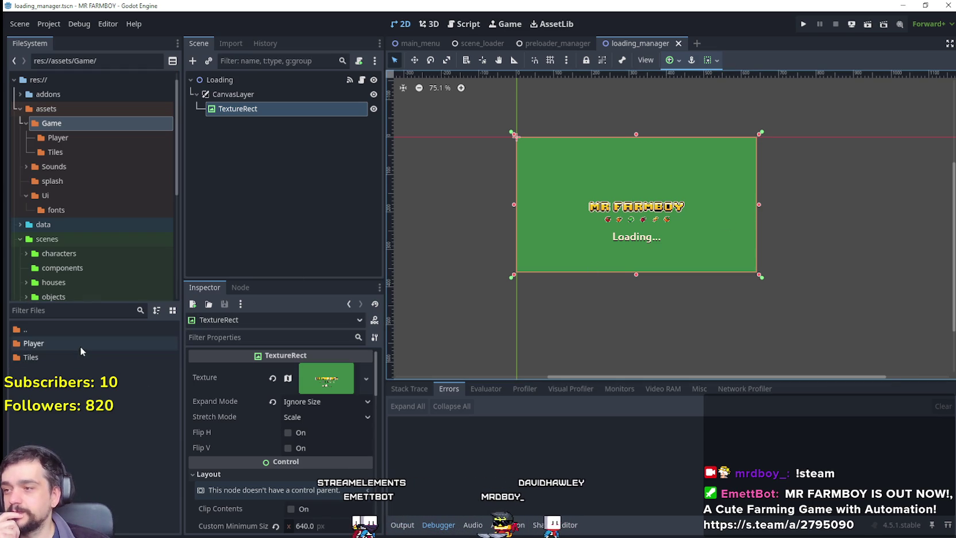
pyautogui.click(79, 137)
pyautogui.click(78, 165)
pyautogui.click(49, 183)
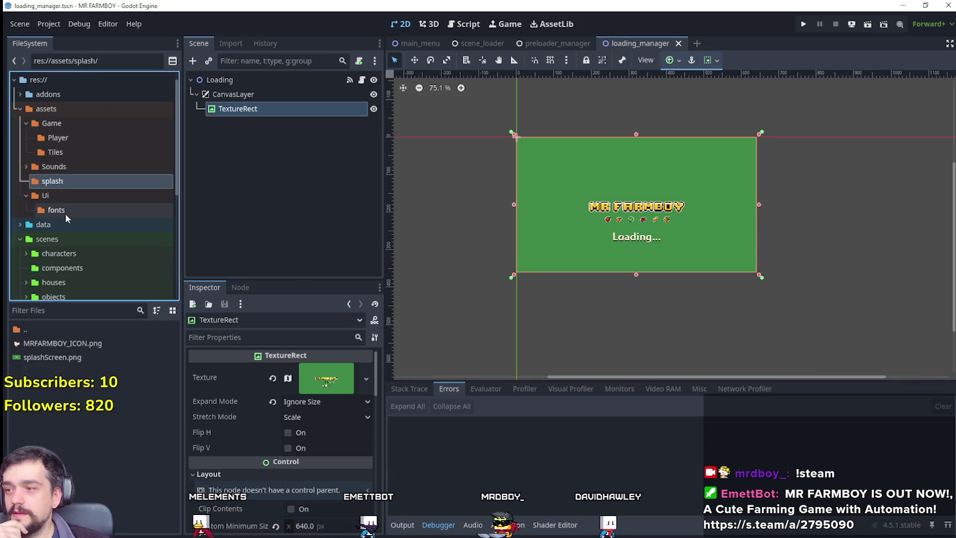
pyautogui.click(70, 198)
pyautogui.click(69, 209)
pyautogui.click(70, 122)
pyautogui.click(69, 137)
pyautogui.click(72, 151)
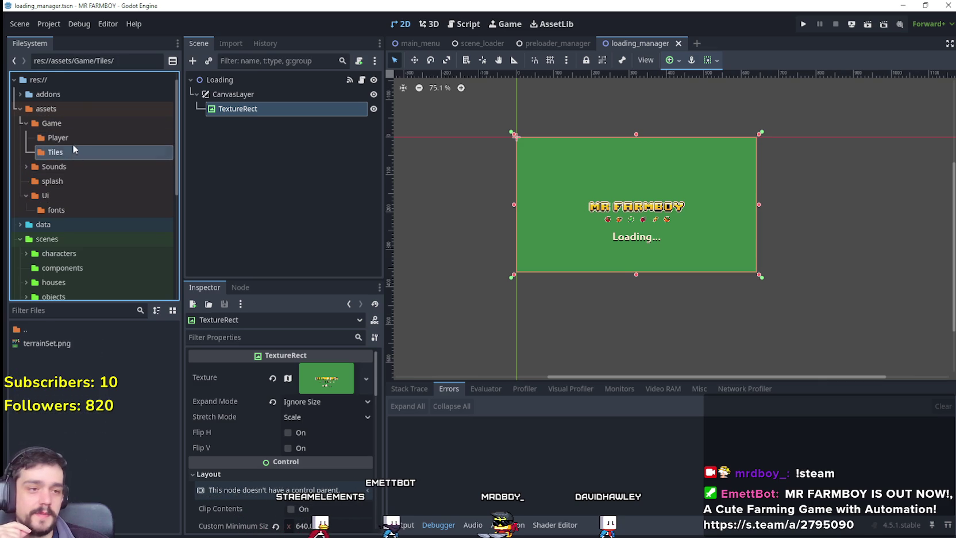
pyautogui.press('Up')
pyautogui.press('Up')
pyautogui.press('Up')
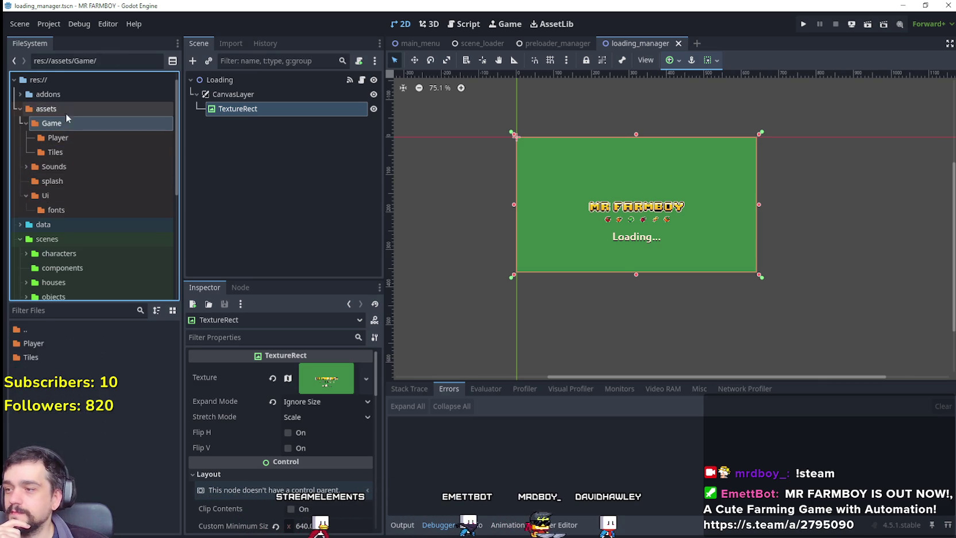
pyautogui.click(802, 25)
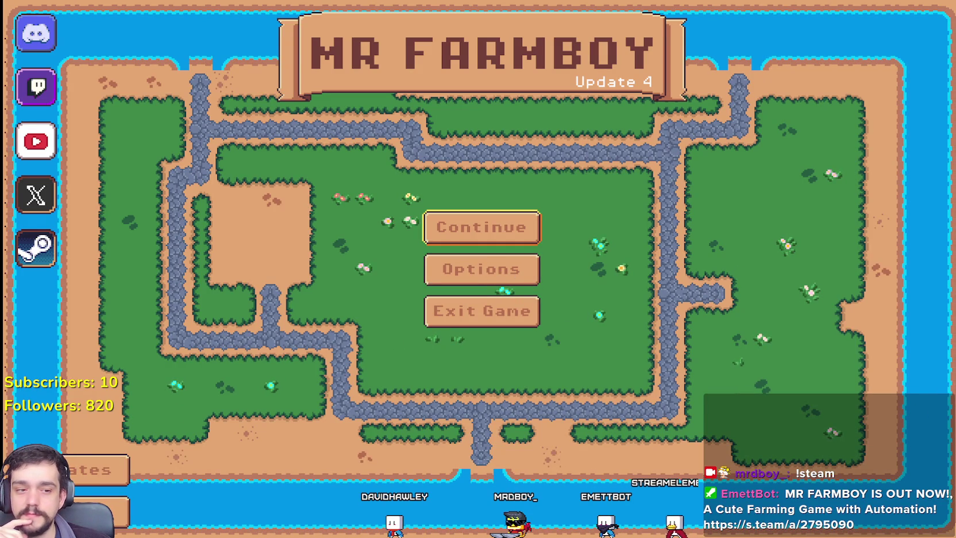
# Step: Leave the running MR FARMBOY game and bring up the debugger's error list in the editor
pyautogui.press('F8')
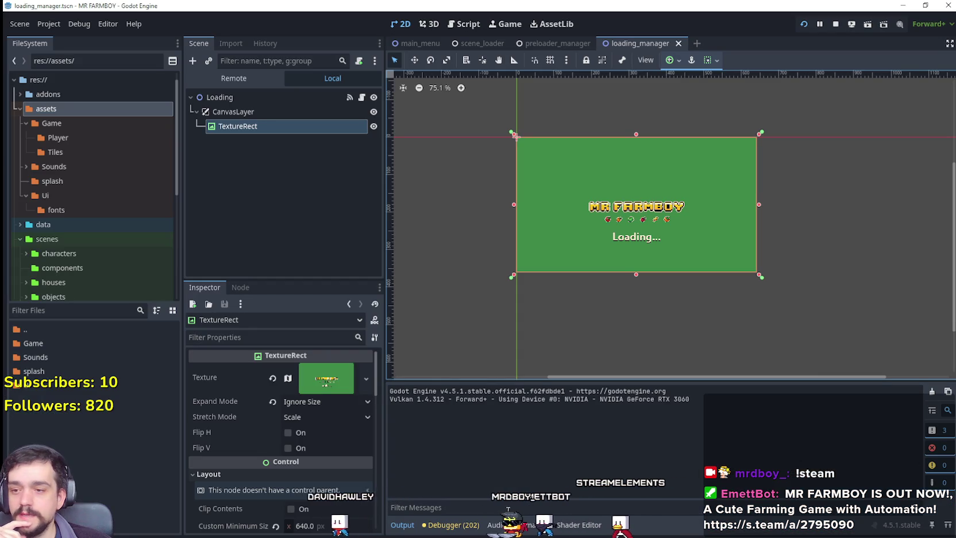
pyautogui.click(451, 524)
# Step: Show the Debugger's Video RAM list in a taller bottom panel and select Player.png
pyautogui.click(685, 390)
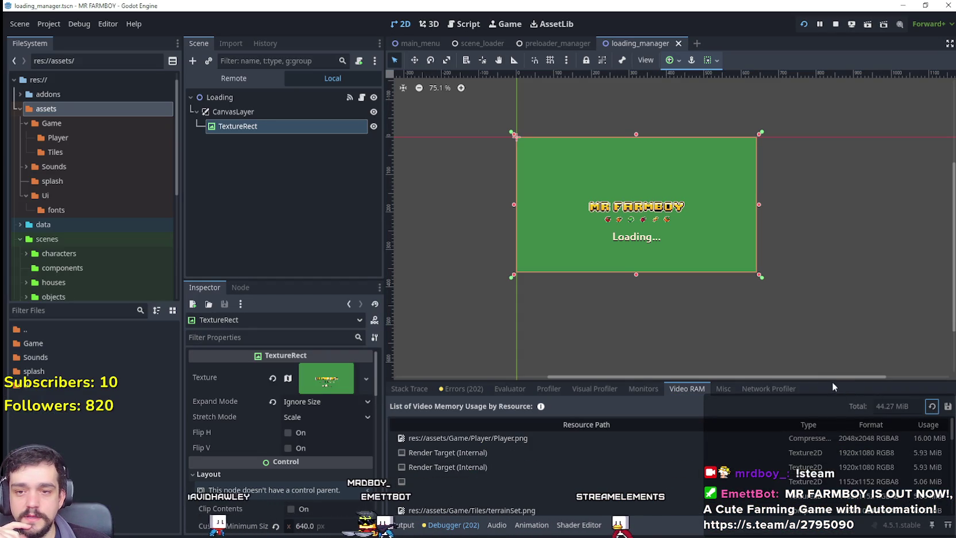
pyautogui.moveTo(831, 381); pyautogui.dragTo(775, 134)
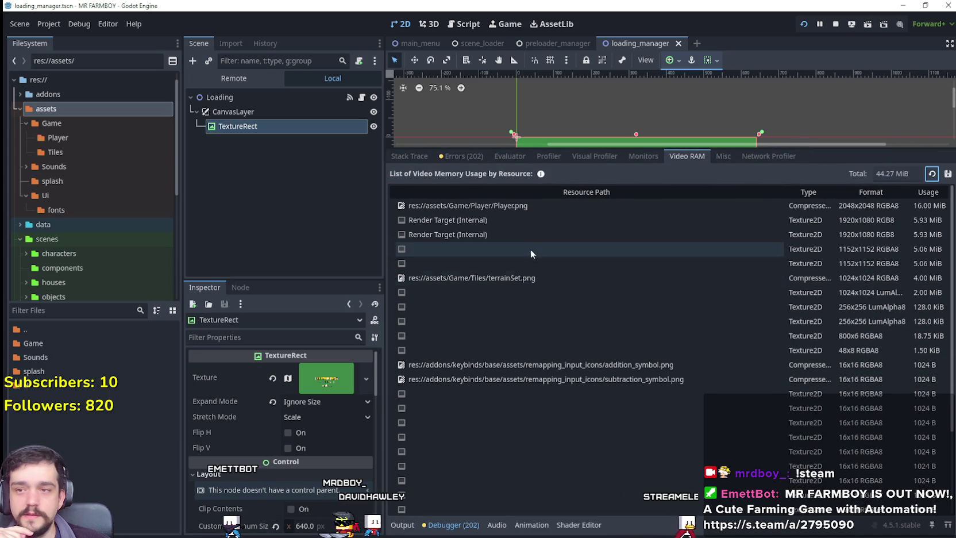
pyautogui.click(513, 207)
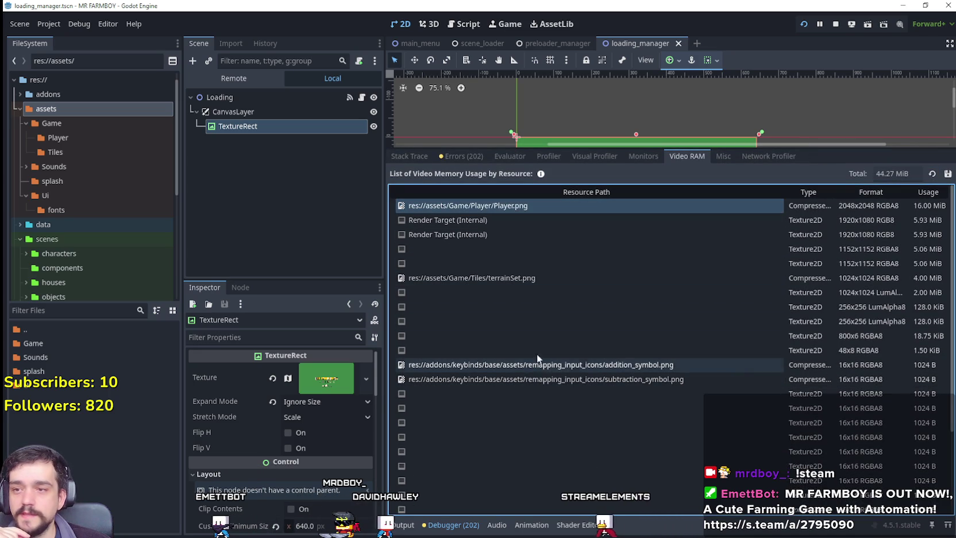
pyautogui.click(482, 278)
# Step: Compare the Player.png (16 MiB) and terrainSet.png (4 MiB) entries by selecting each in turn
pyautogui.click(484, 207)
pyautogui.click(484, 278)
pyautogui.click(491, 207)
pyautogui.click(496, 249)
pyautogui.click(498, 278)
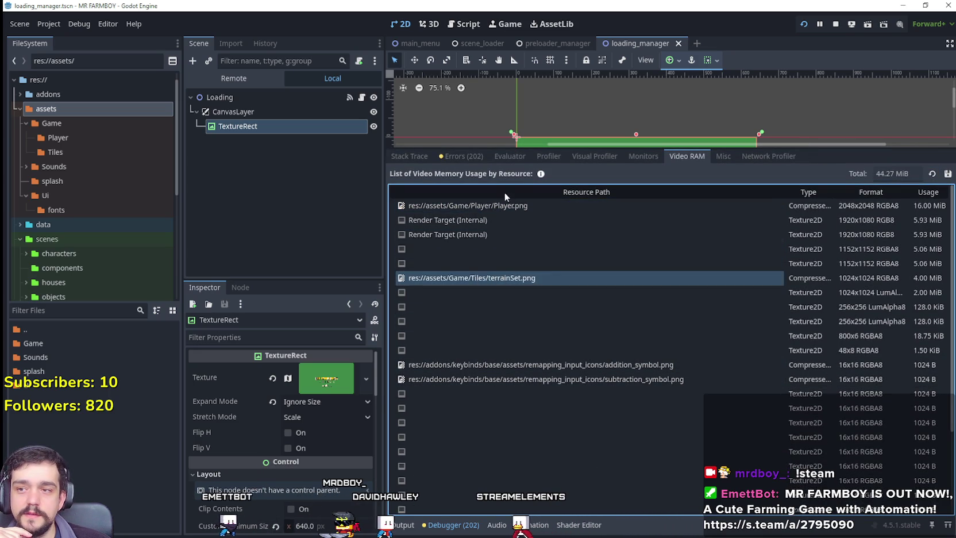
pyautogui.click(494, 205)
pyautogui.click(511, 274)
pyautogui.click(511, 204)
pyautogui.click(511, 275)
pyautogui.click(520, 207)
pyautogui.click(519, 280)
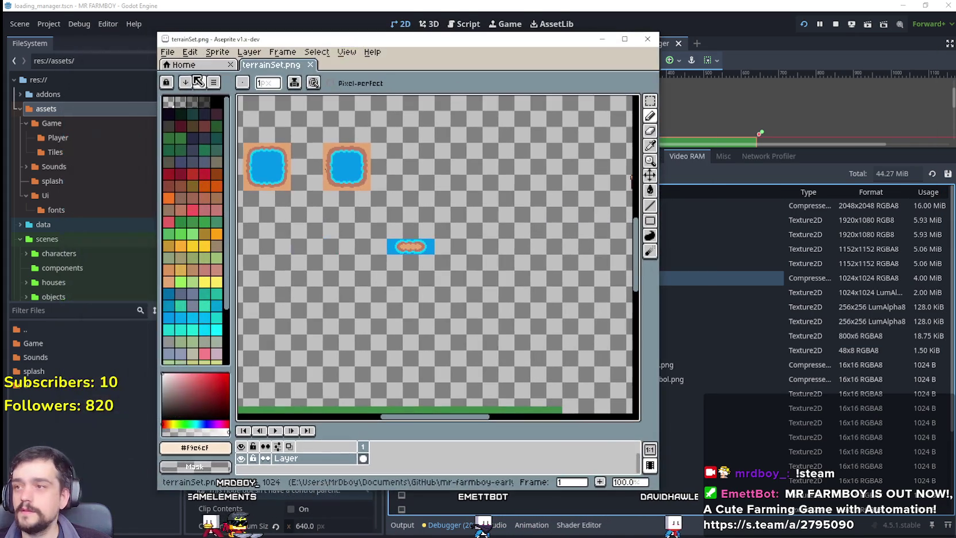
# Step: Open Player.png from Aseprite's recent files in a maximized window and zoom around it
pyautogui.click(168, 51)
pyautogui.moveTo(198, 92)
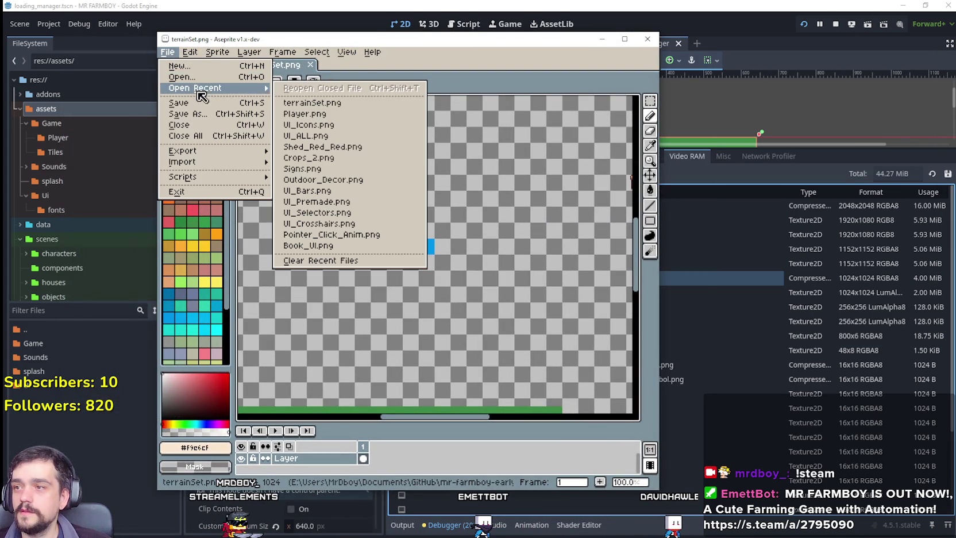
pyautogui.click(337, 114)
pyautogui.click(624, 39)
pyautogui.scroll(-5, 599, 352)
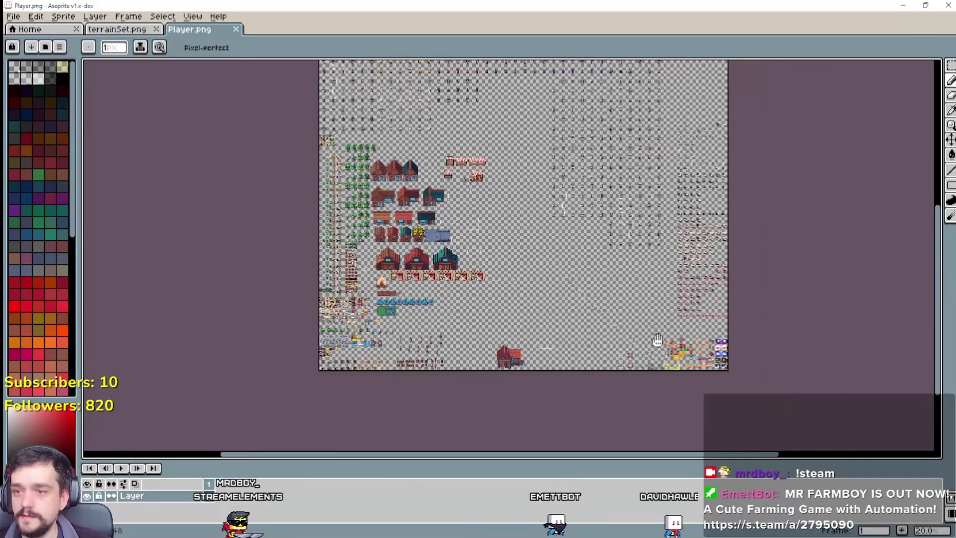
pyautogui.scroll(5, 701, 362)
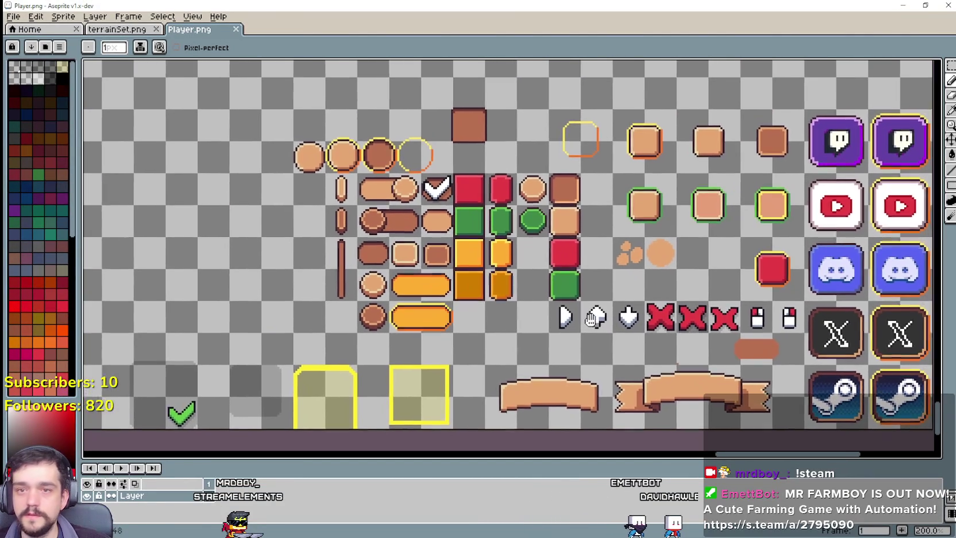
pyautogui.moveTo(597, 319); pyautogui.dragTo(563, 307)
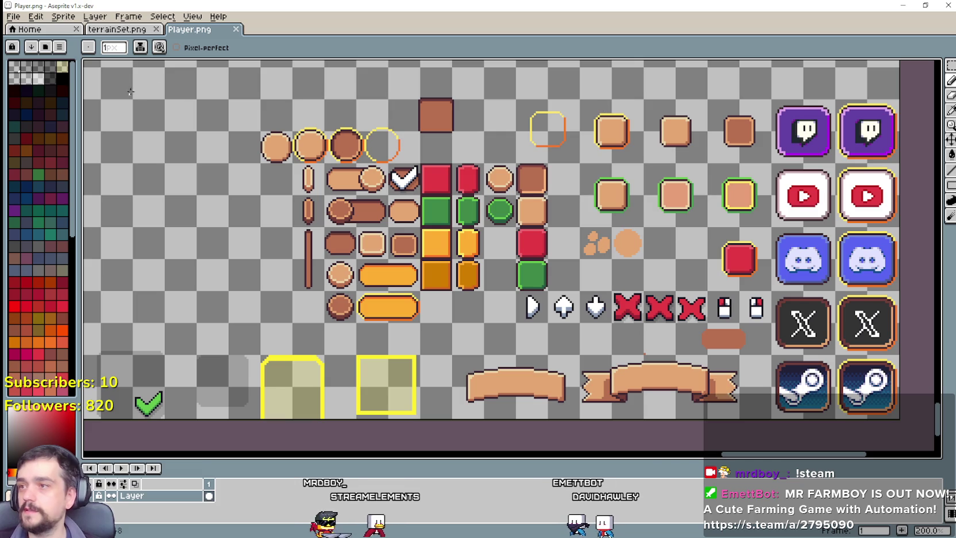
# Step: Zoom in and out on the terrainSet.png sheet
pyautogui.click(125, 34)
pyautogui.scroll(-3, 517, 258)
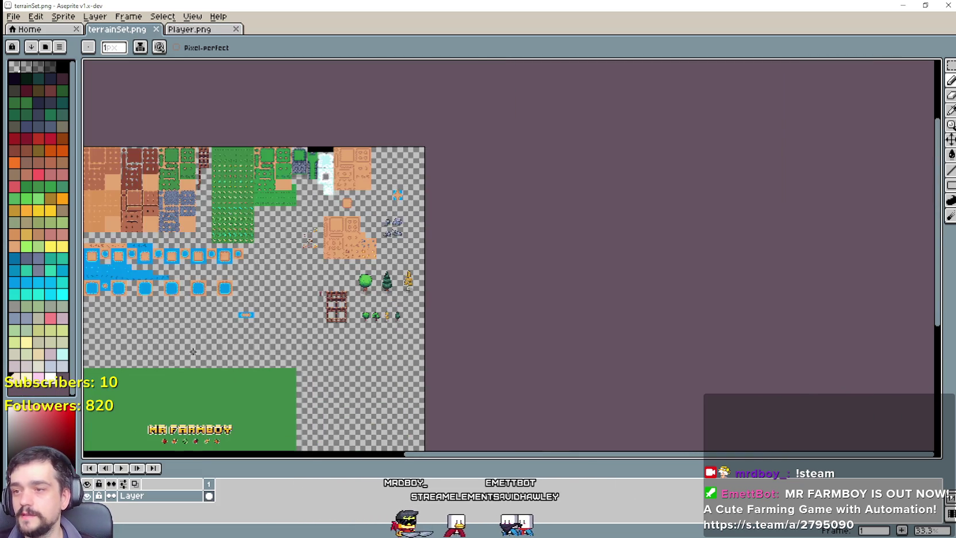
pyautogui.scroll(3, 782, 273)
pyautogui.scroll(-2, 782, 273)
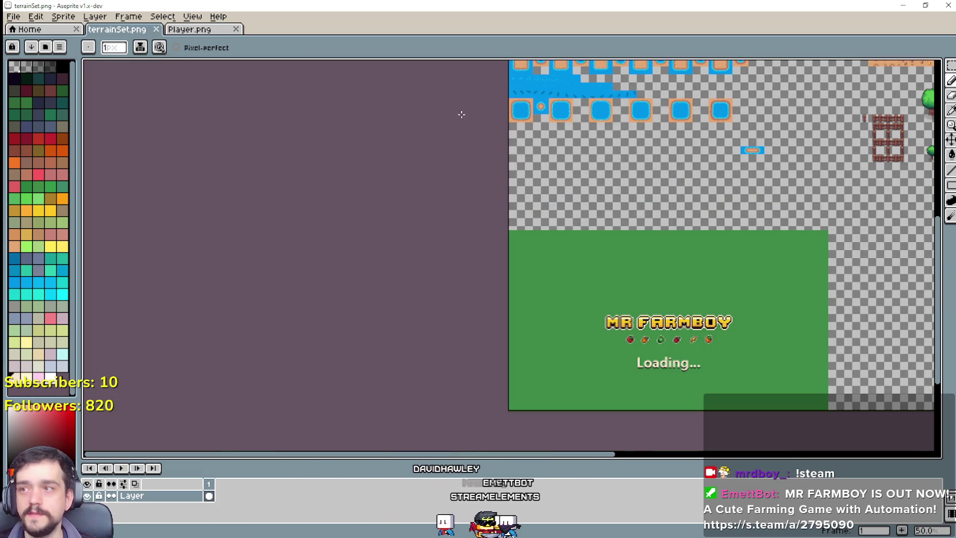
# Step: Pan across Player.png's building and pink animal sprite rows, then return to Godot
pyautogui.click(207, 34)
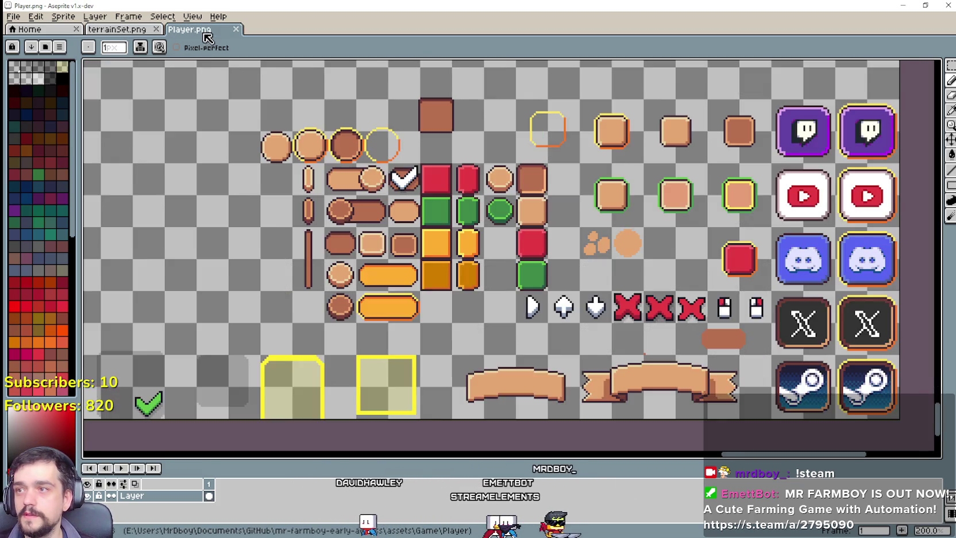
pyautogui.scroll(-2, 480, 289)
pyautogui.scroll(1, 480, 289)
pyautogui.moveTo(480, 288); pyautogui.dragTo(601, 348)
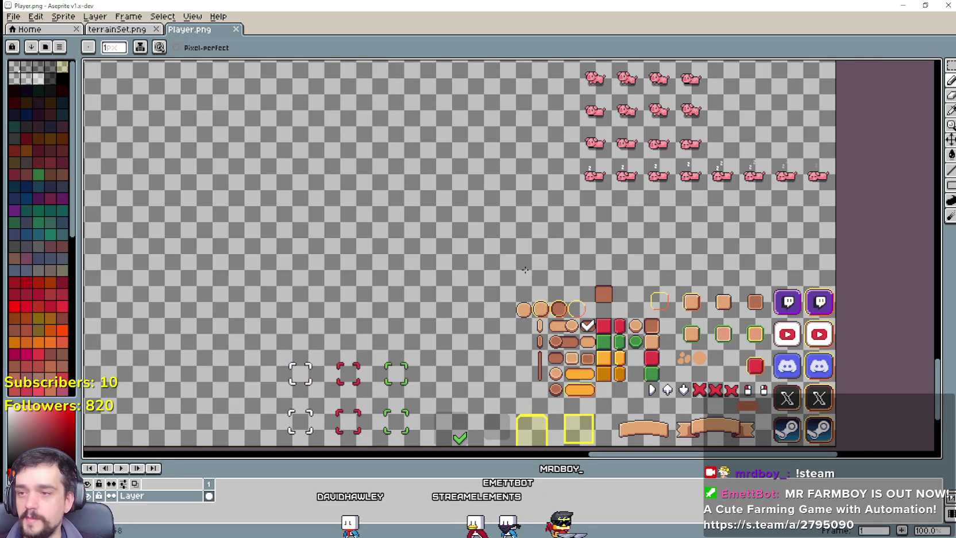
pyautogui.scroll(-2, 527, 269)
pyautogui.scroll(1, 526, 269)
pyautogui.moveTo(574, 244); pyautogui.dragTo(740, 228)
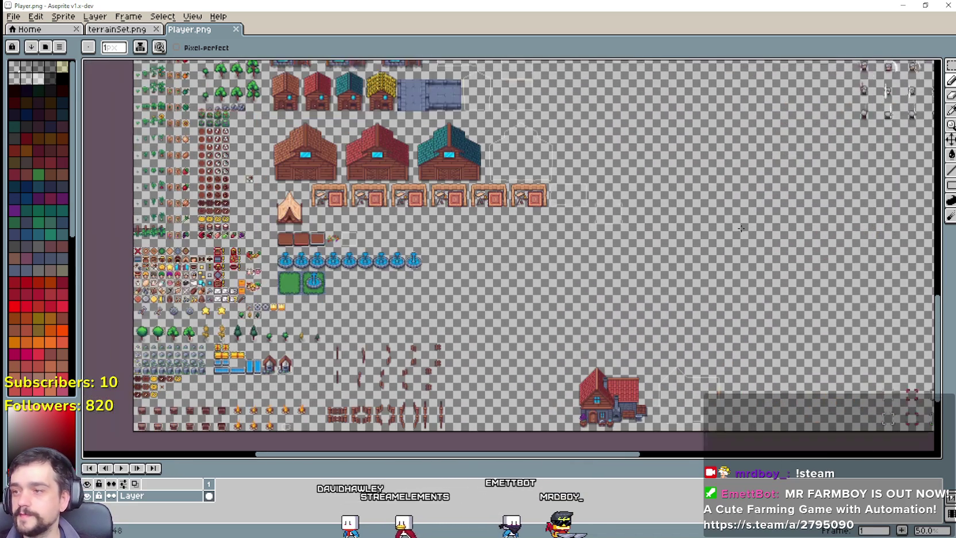
pyautogui.moveTo(535, 331); pyautogui.dragTo(614, 291)
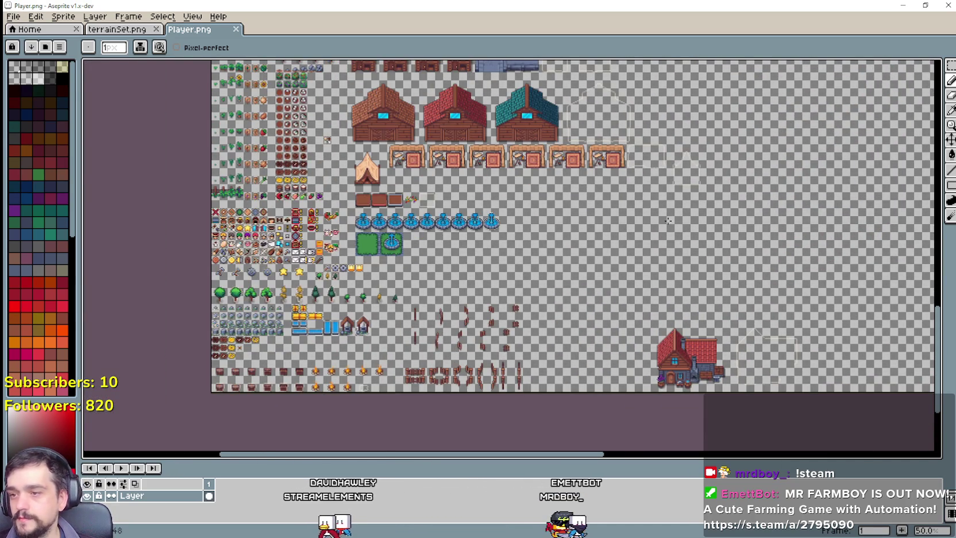
pyautogui.moveTo(833, 115); pyautogui.dragTo(464, 236)
pyautogui.moveTo(527, 140); pyautogui.dragTo(481, 198)
pyautogui.scroll(-1, 481, 198)
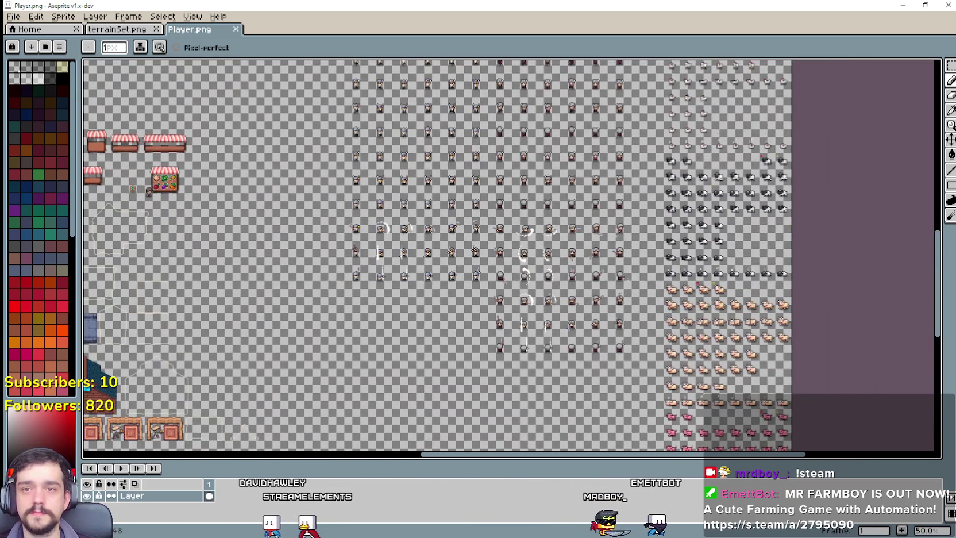
pyautogui.hotkey('alt', 'Tab')
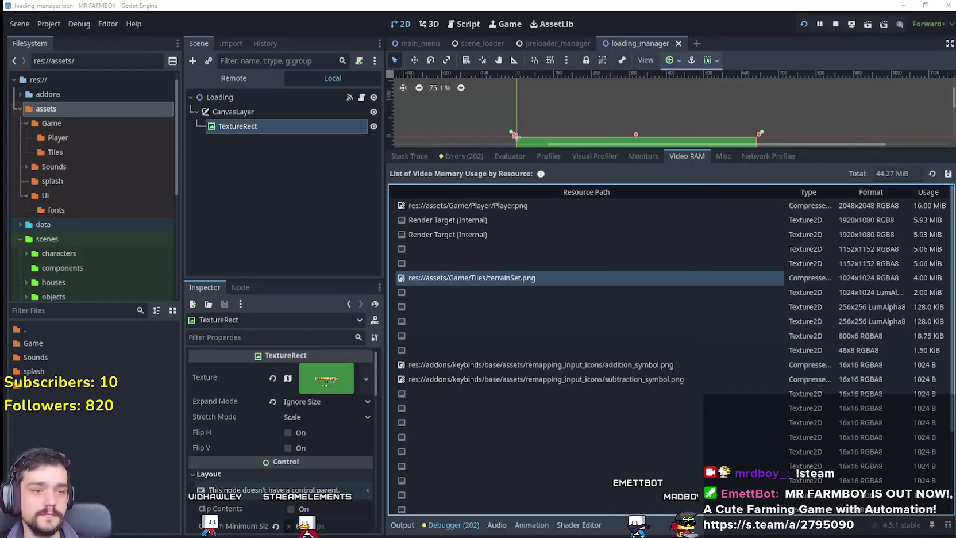
# Step: Inspect the unnamed 16x16 texture entries and the mesh entry in the Video RAM list
pyautogui.scroll(-3, 518, 445)
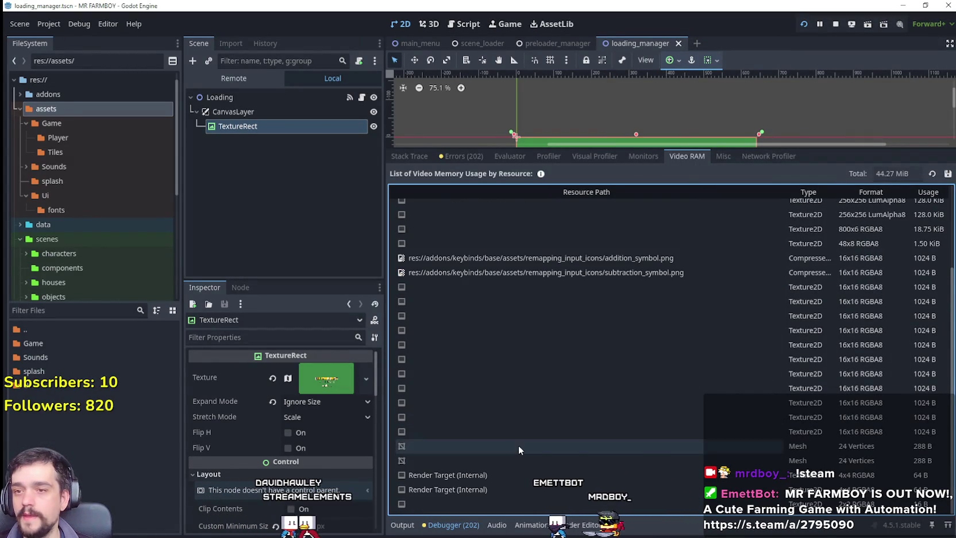
pyautogui.scroll(3, 633, 471)
pyautogui.scroll(-3, 634, 469)
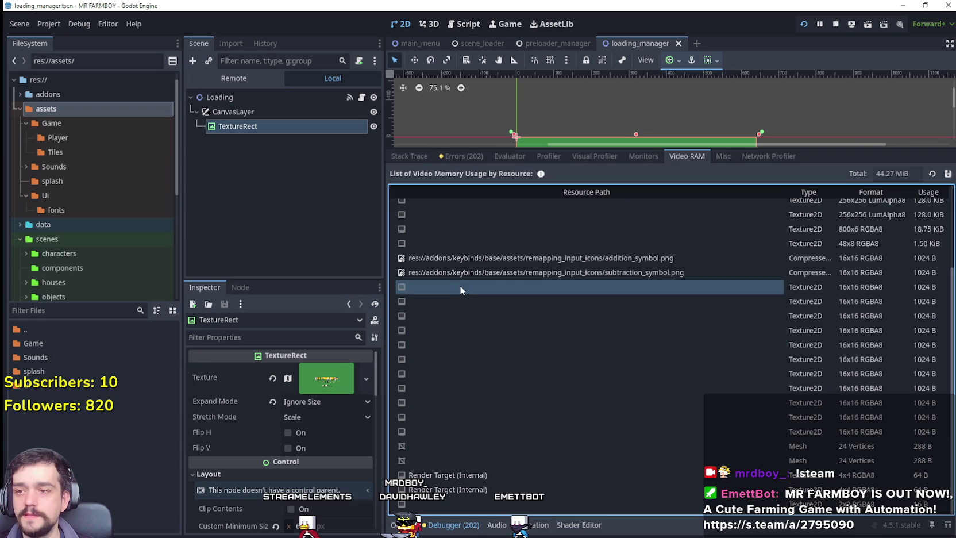
pyautogui.click(465, 317)
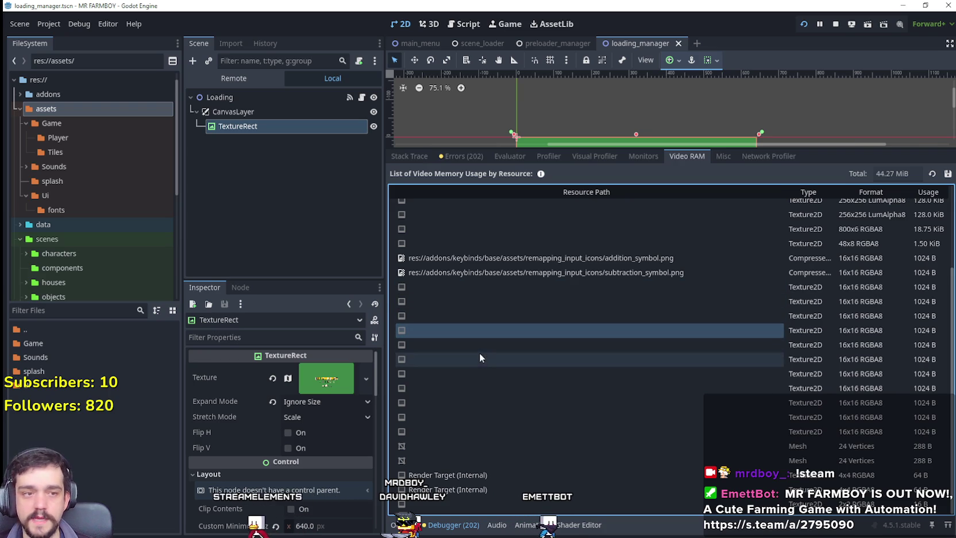
pyautogui.click(471, 340)
pyautogui.click(475, 359)
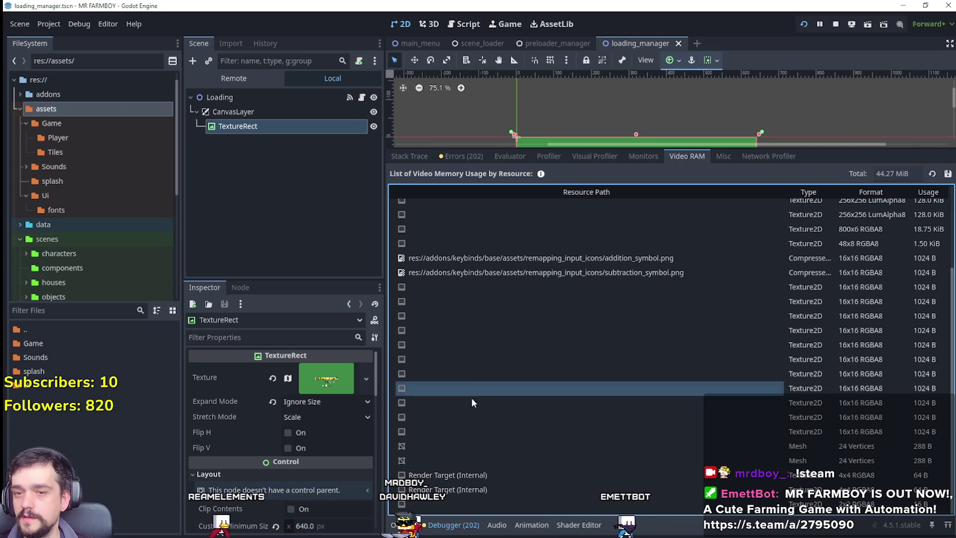
pyautogui.click(487, 449)
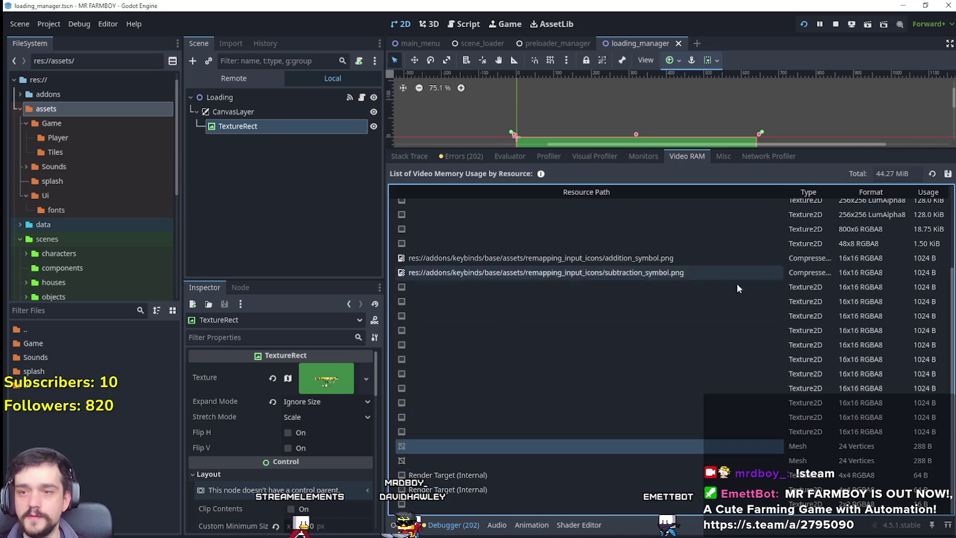
# Step: Check the keybind symbol texture entries, then expand the addons folder in FileSystem
pyautogui.scroll(3, 655, 371)
pyautogui.click(512, 343)
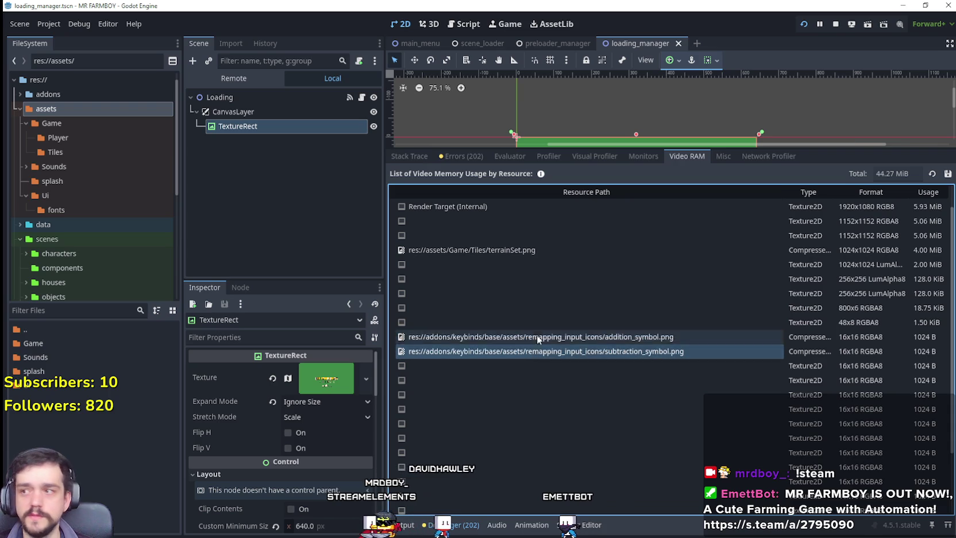
pyautogui.scroll(1, 540, 334)
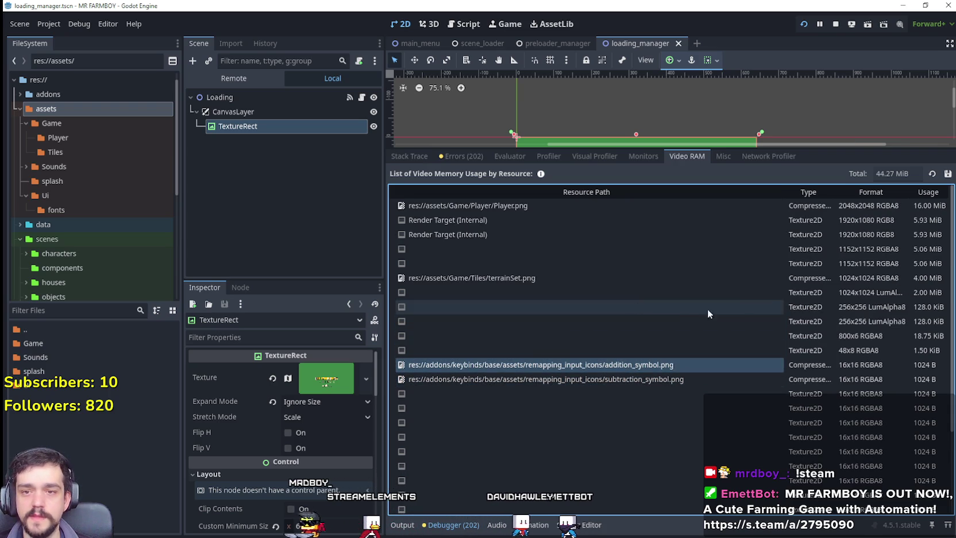
pyautogui.click(473, 299)
pyautogui.click(480, 322)
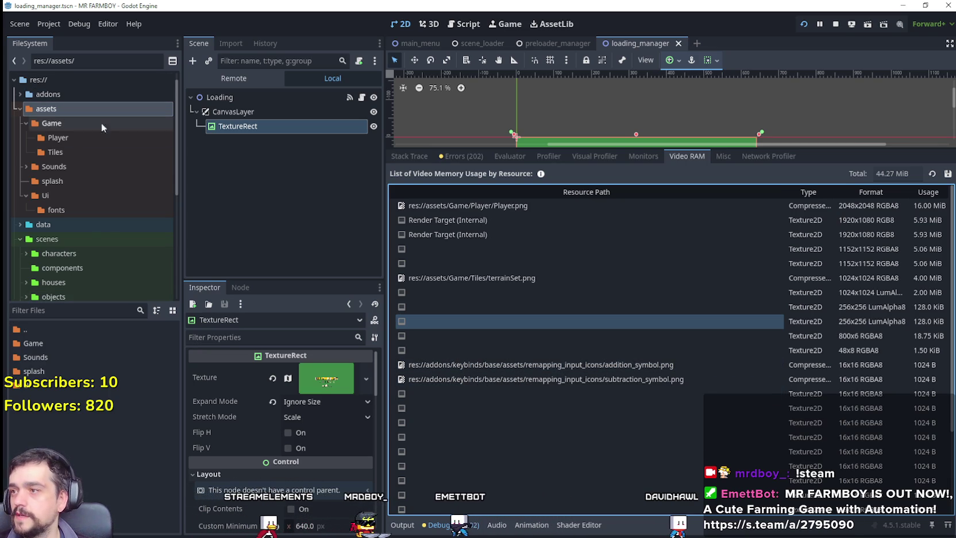
pyautogui.click(20, 93)
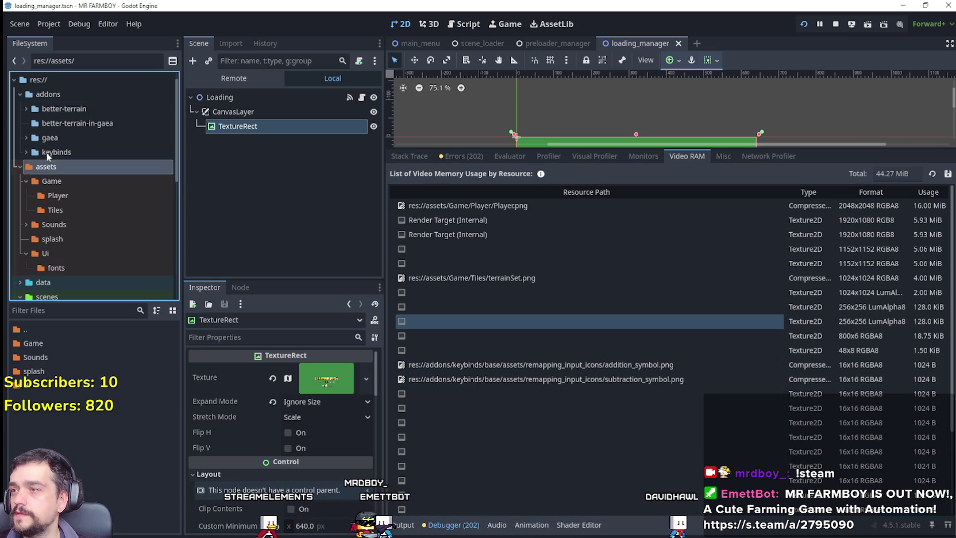
# Step: Browse keybinds' assets subfolders (input-icons, plugin_logo, git_logo) and expand the base folder
pyautogui.click(25, 152)
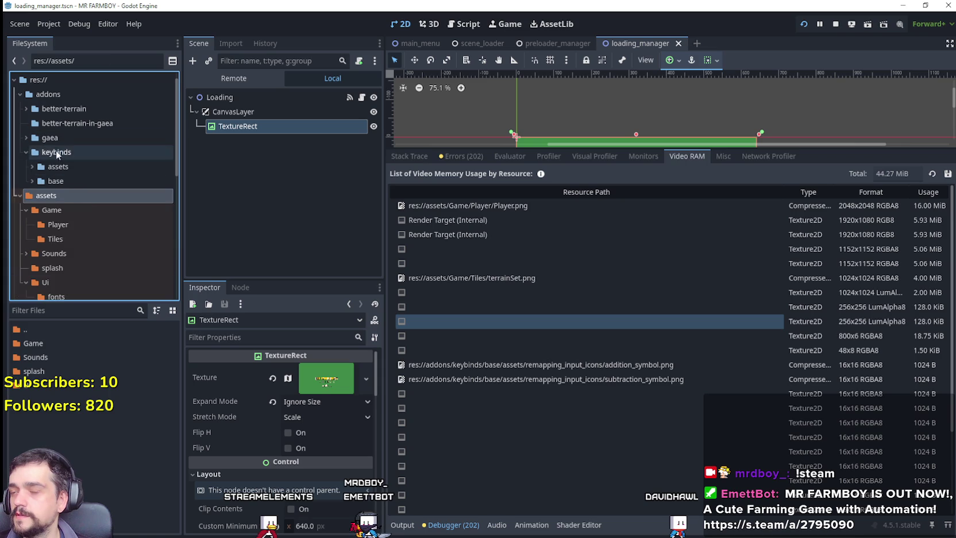
pyautogui.click(57, 166)
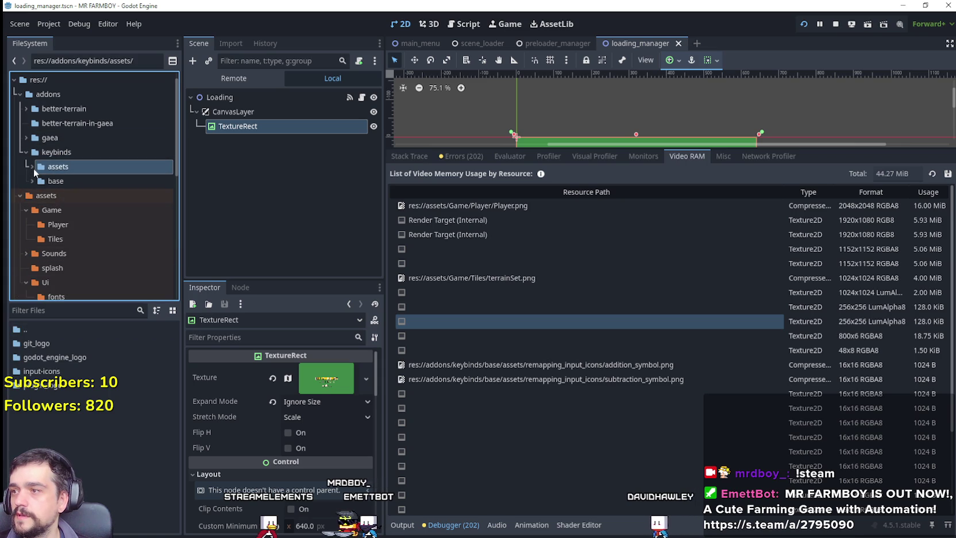
pyautogui.click(32, 166)
pyautogui.click(84, 210)
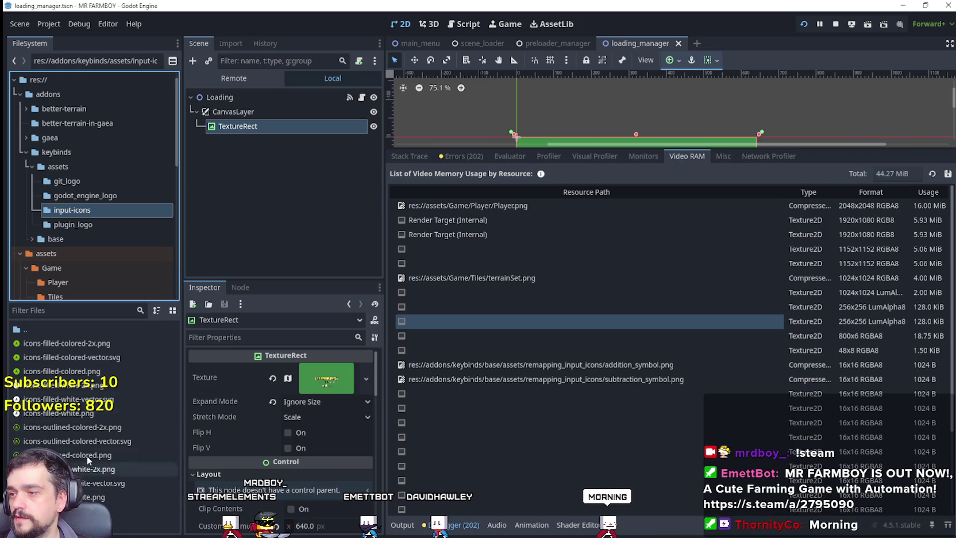
pyautogui.click(70, 224)
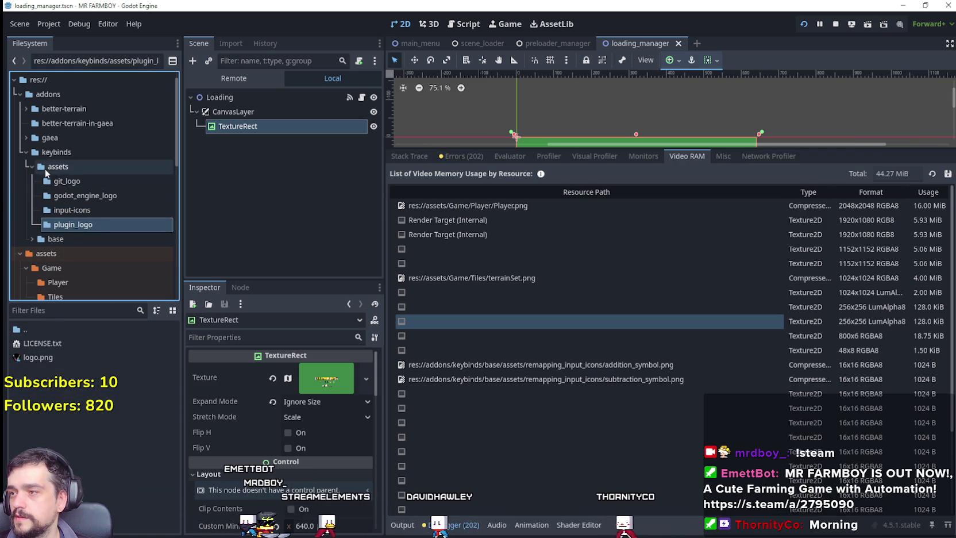
pyautogui.click(57, 181)
pyautogui.click(39, 239)
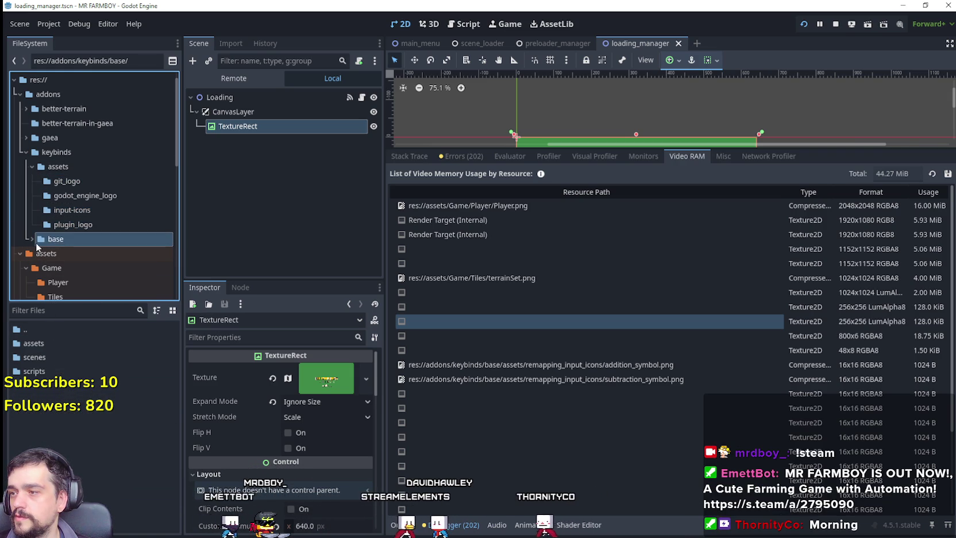
pyautogui.click(31, 239)
# Step: Open base > assets > remapping_input_icons and preview addition_symbol.png's 16x16 texture
pyautogui.scroll(-1, 57, 241)
pyautogui.click(65, 239)
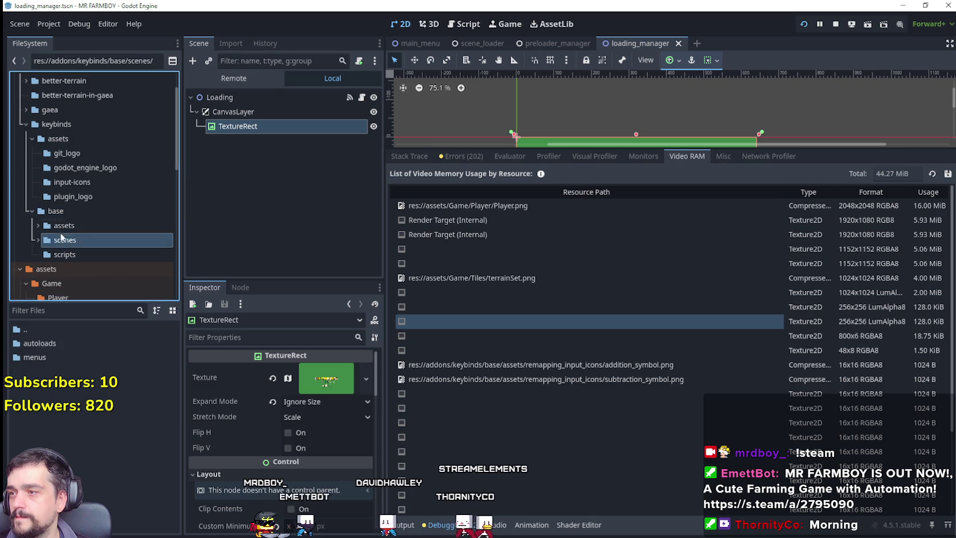
pyautogui.click(64, 225)
pyautogui.click(38, 225)
pyautogui.click(87, 239)
pyautogui.click(57, 343)
pyautogui.scroll(-2, 261, 440)
pyautogui.scroll(2, 261, 440)
pyautogui.rightClick(100, 344)
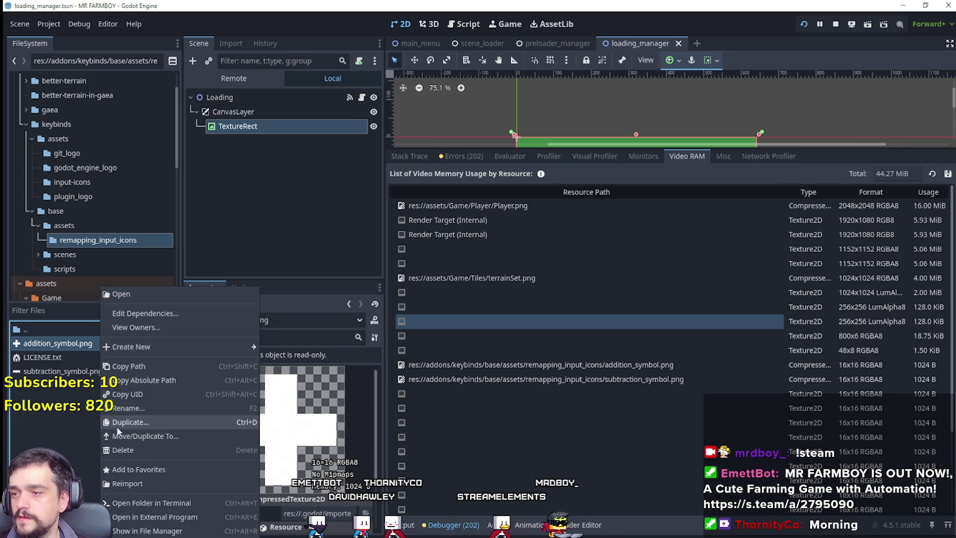
pyautogui.click(59, 345)
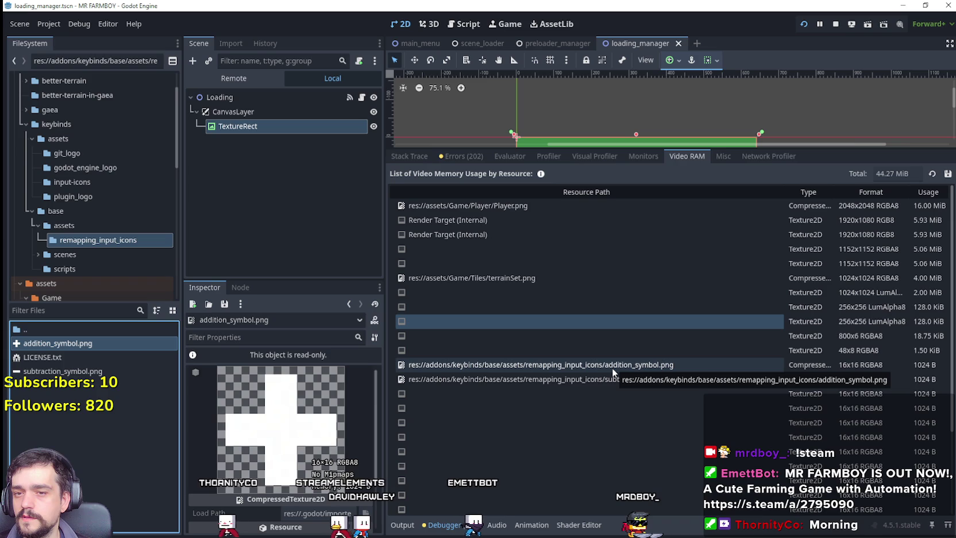
pyautogui.scroll(-2, 65, 200)
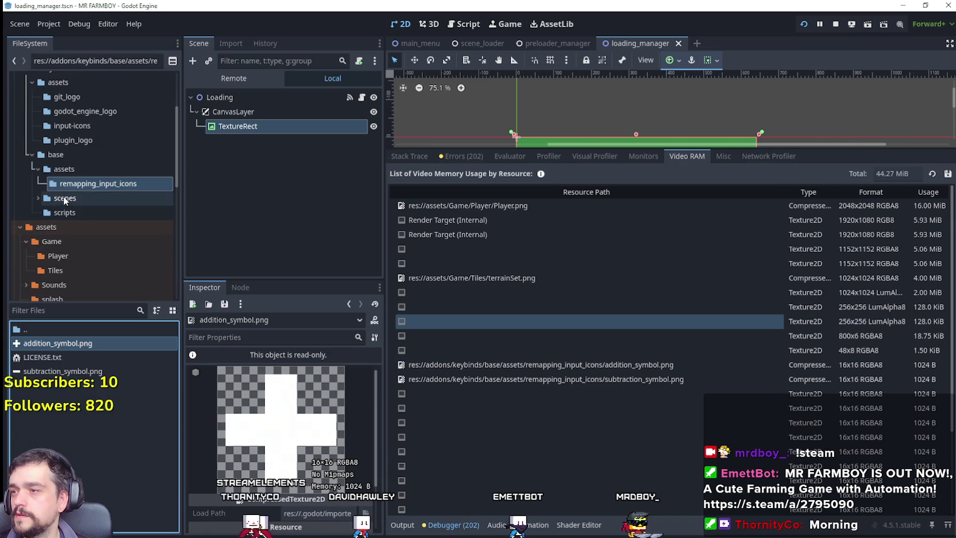
pyautogui.click(65, 199)
pyautogui.doubleClick(35, 357)
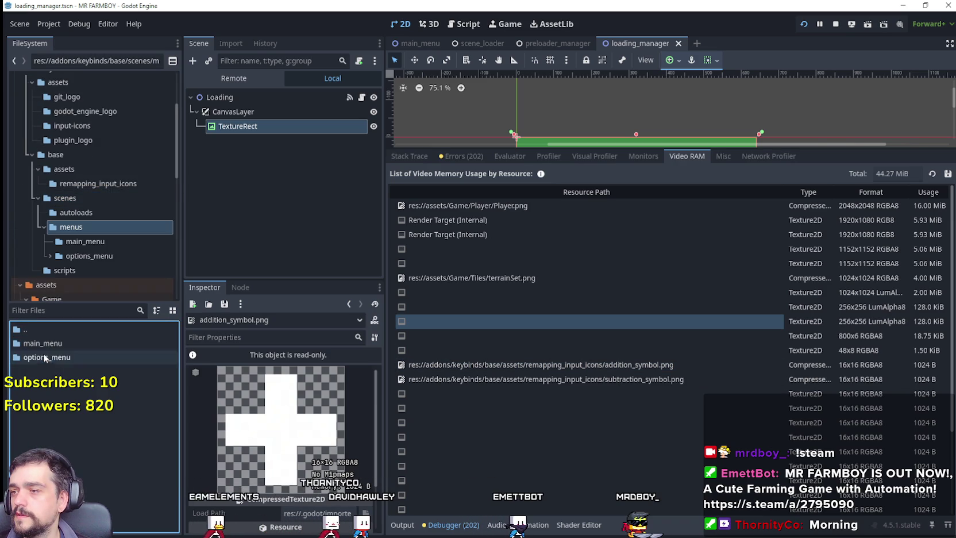
pyautogui.doubleClick(47, 357)
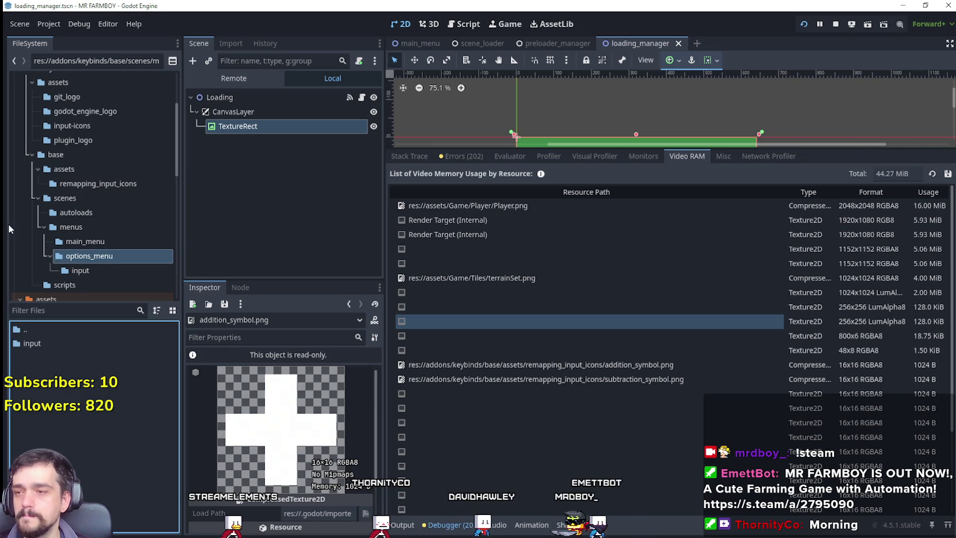
pyautogui.click(81, 242)
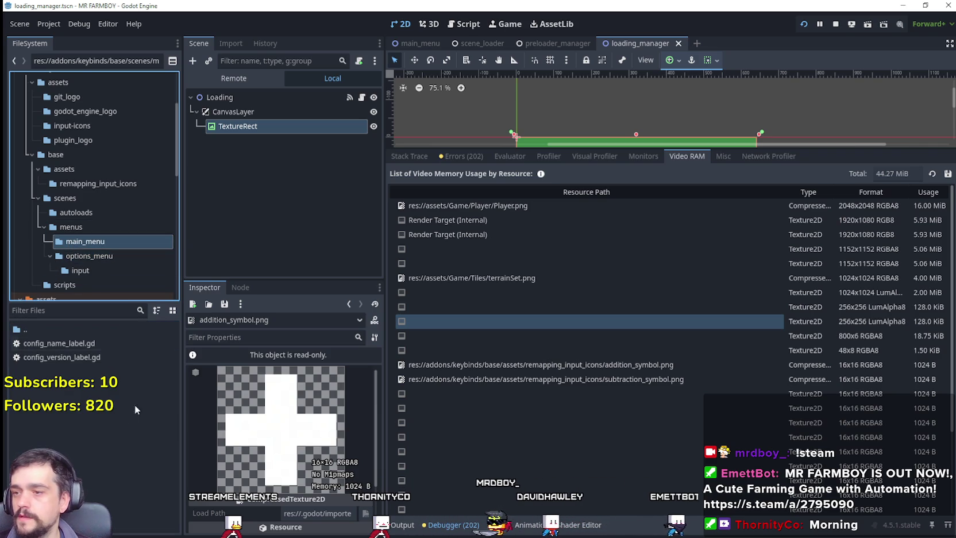
pyautogui.scroll(-2, 281, 425)
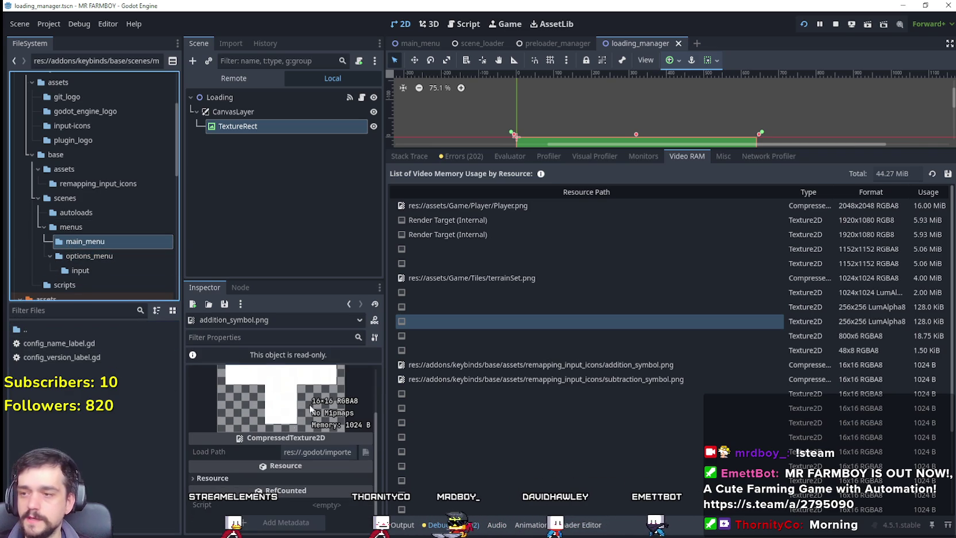
pyautogui.click(98, 183)
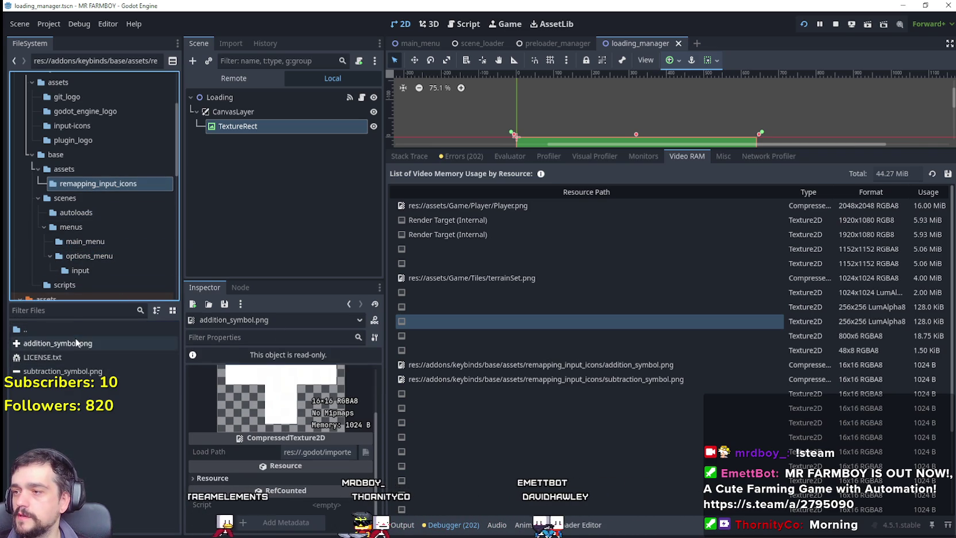
pyautogui.rightClick(76, 343)
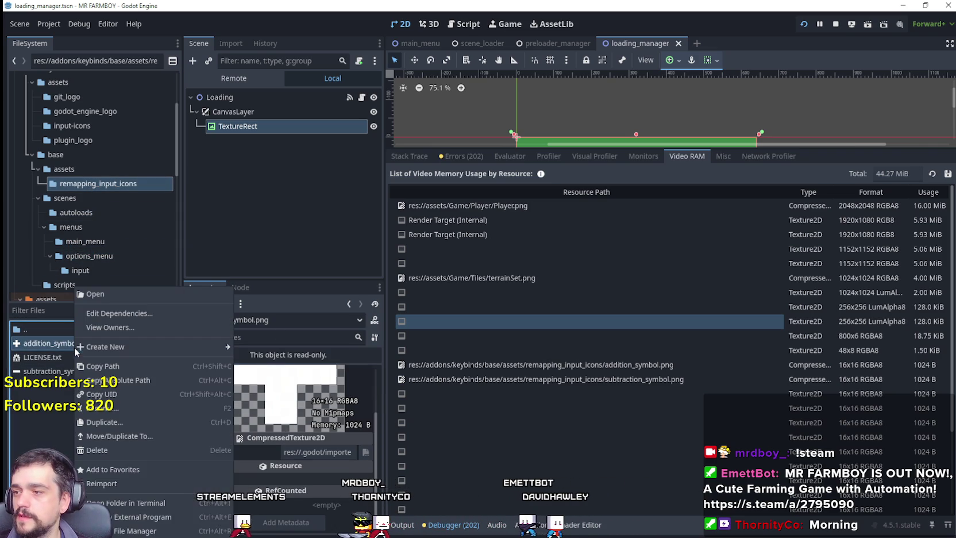
pyautogui.click(128, 522)
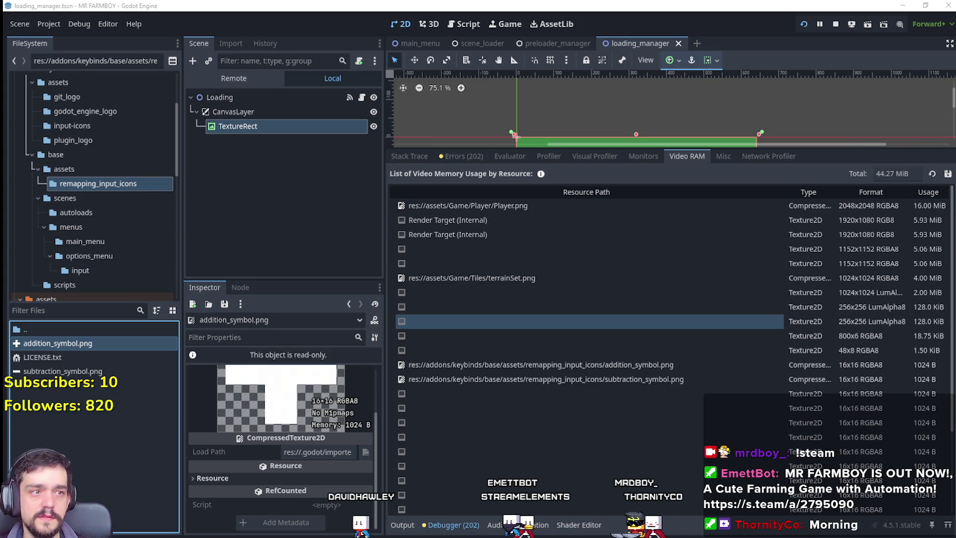
# Step: Paste the white plus-sign icon into an empty grey cell of the Player.png sheet
pyautogui.scroll(5, 621, 287)
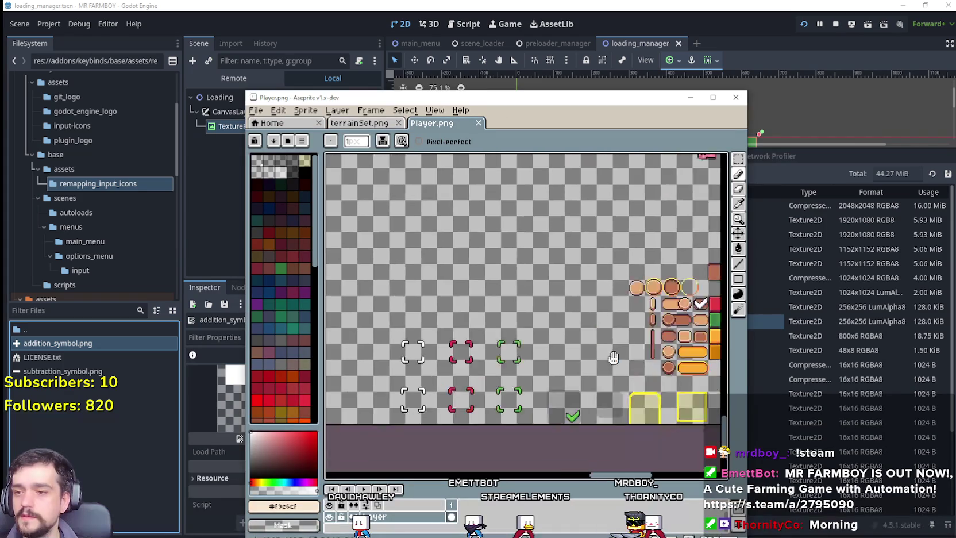
pyautogui.scroll(-2, 621, 287)
pyautogui.scroll(5, 535, 304)
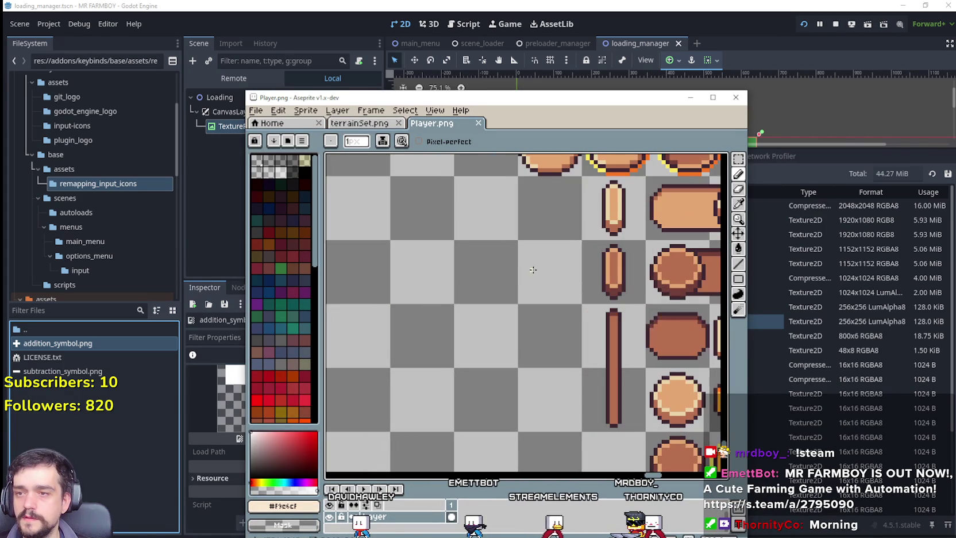
pyautogui.hotkey('ctrl', 'v')
pyautogui.moveTo(505, 319); pyautogui.dragTo(495, 295)
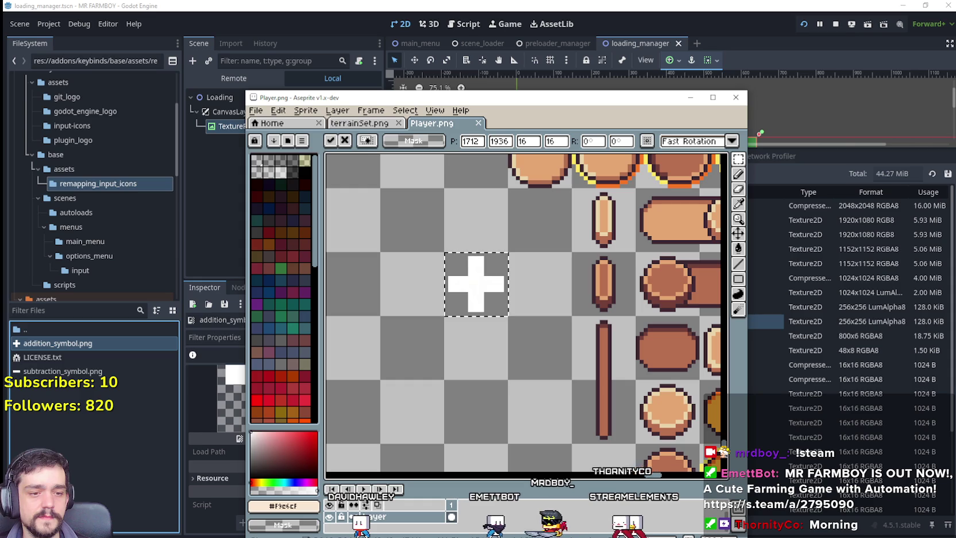
# Step: Copy the plus's horizontal bar into a minus sign beside it, save Player.png, and minimize Aseprite
pyautogui.rightClick(63, 371)
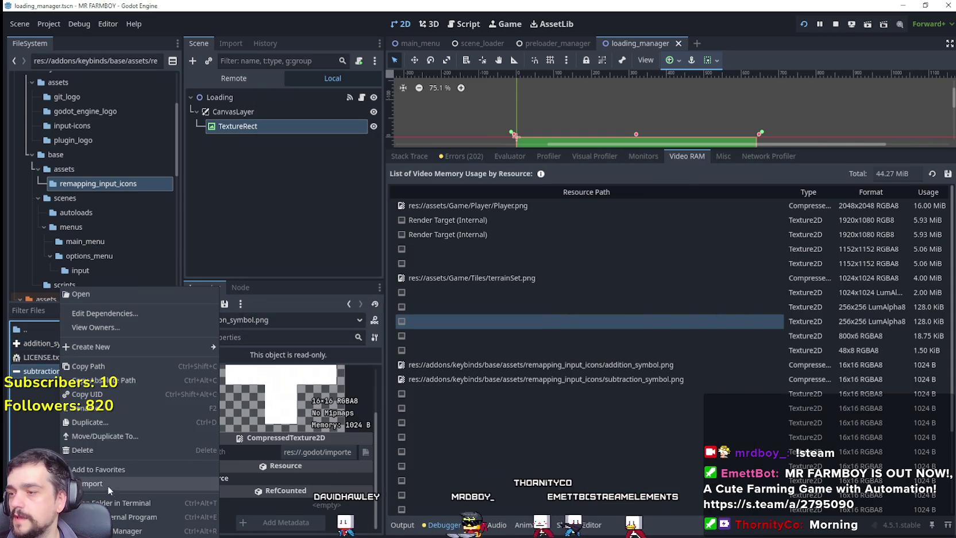
pyautogui.click(392, 327)
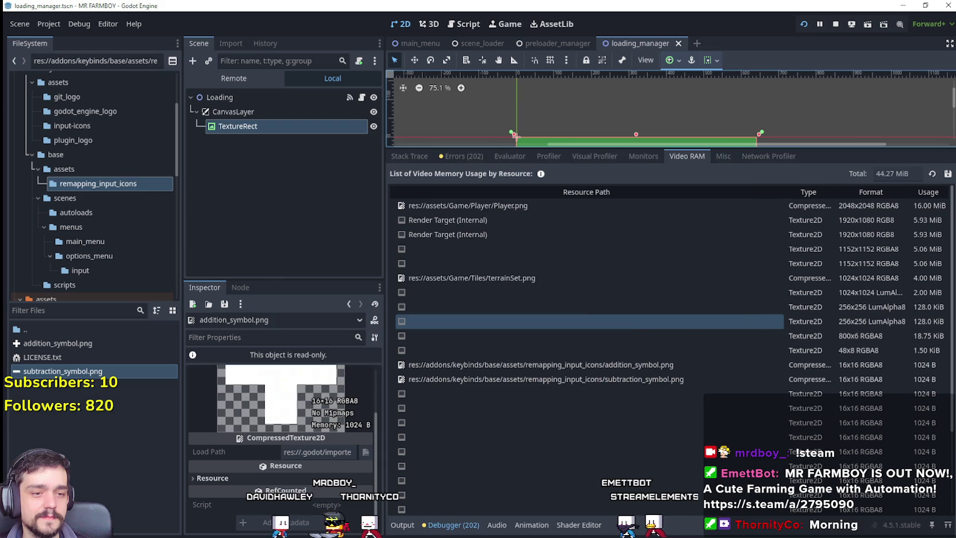
pyautogui.hotkey('alt', 'Tab')
pyautogui.moveTo(482, 284)
pyautogui.mouseDown()
pyautogui.moveTo(512, 320)
pyautogui.moveTo(544, 284)
pyautogui.mouseUp()
pyautogui.hotkey('ctrl', 'd')
pyautogui.hotkey('ctrl', 's')
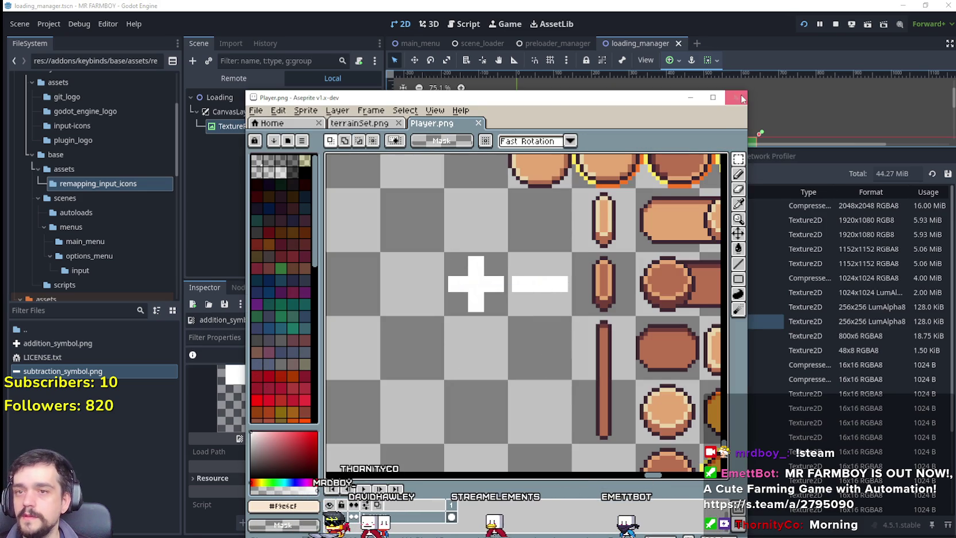
pyautogui.click(690, 98)
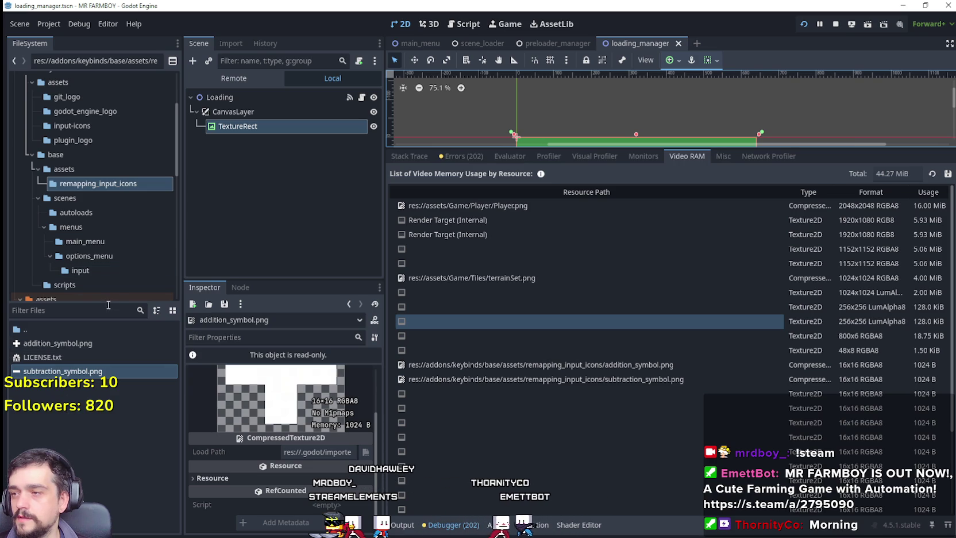
# Step: Open the keybinds app_config.tscn scene from the autoloads folder
pyautogui.click(633, 364)
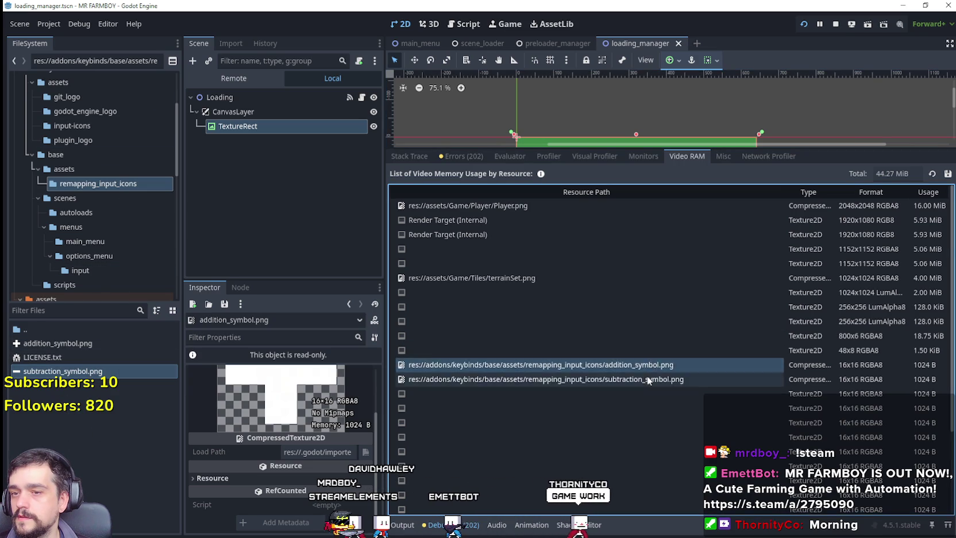
pyautogui.click(549, 380)
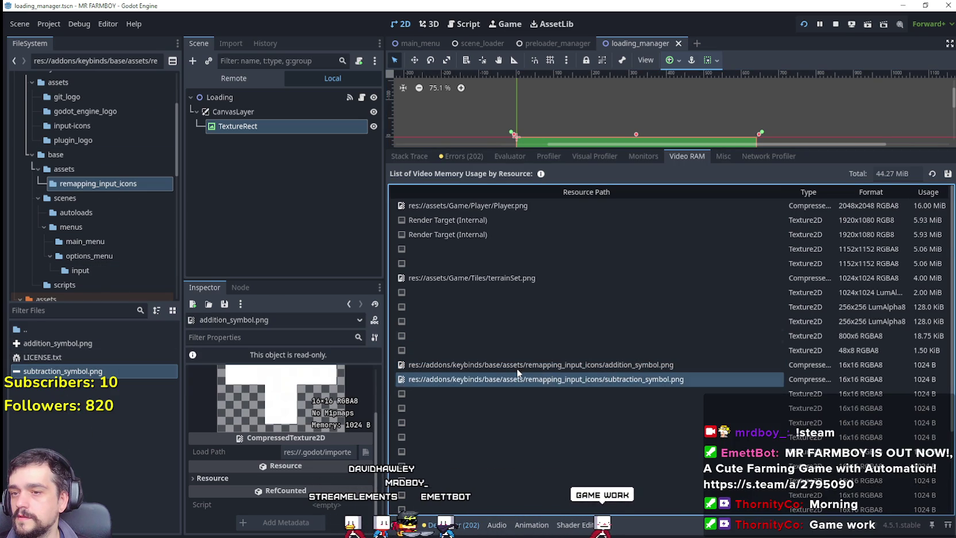
pyautogui.click(80, 212)
pyautogui.click(80, 227)
pyautogui.click(83, 215)
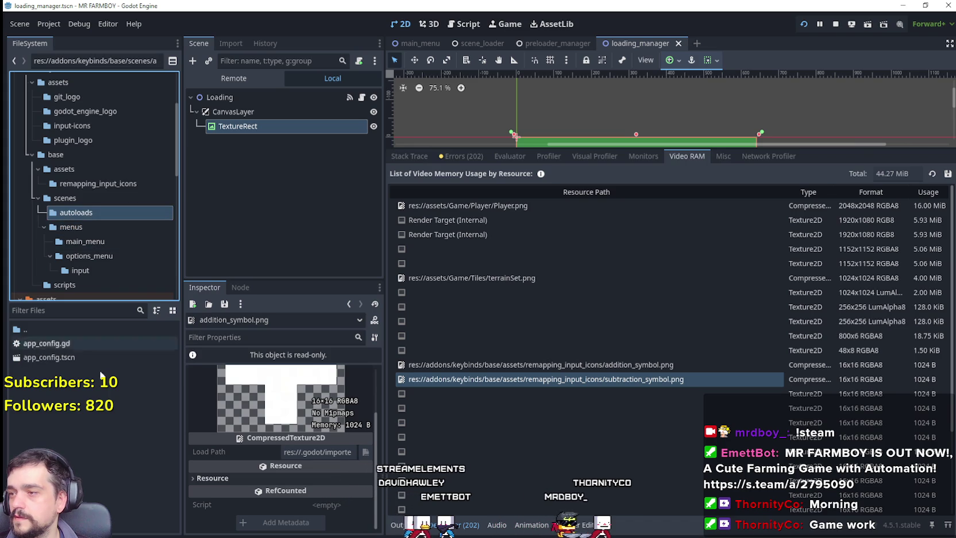
pyautogui.doubleClick(62, 358)
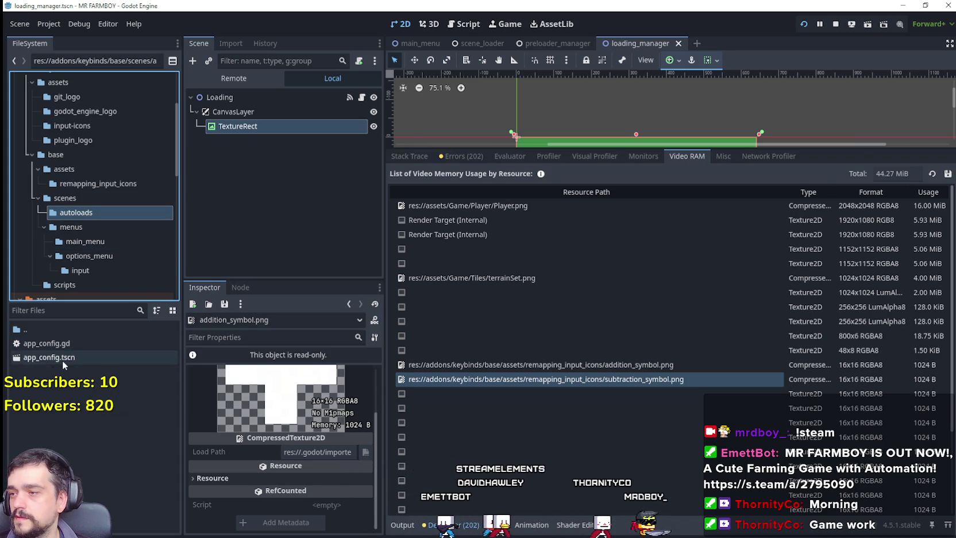
# Step: Browse main_menu > options_menu to list the input folder's scenes and scripts
pyautogui.click(84, 241)
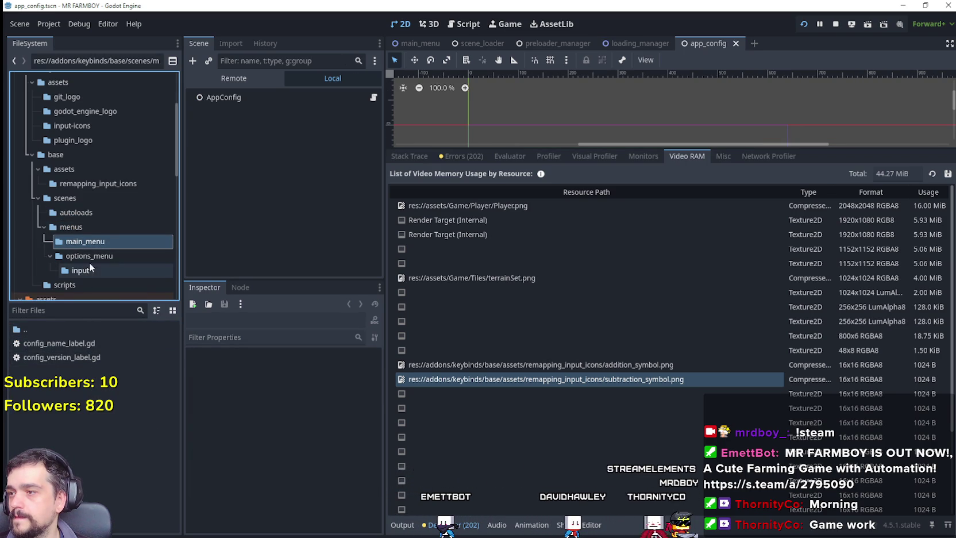
pyautogui.click(89, 256)
pyautogui.click(82, 271)
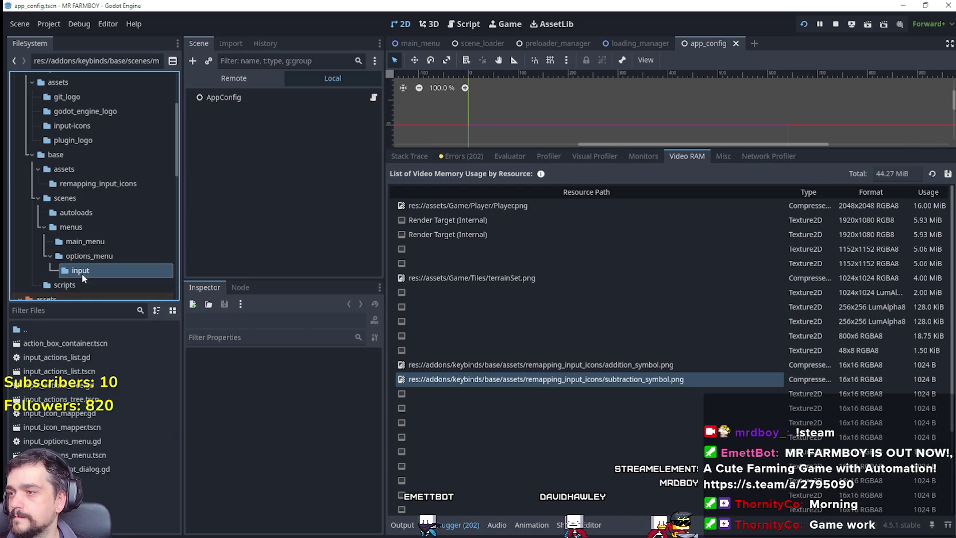
# Step: Open action_box_container.tscn and inspect its ActionBoxContainer, ActionButton and ActionNameLabel nodes
pyautogui.doubleClick(103, 345)
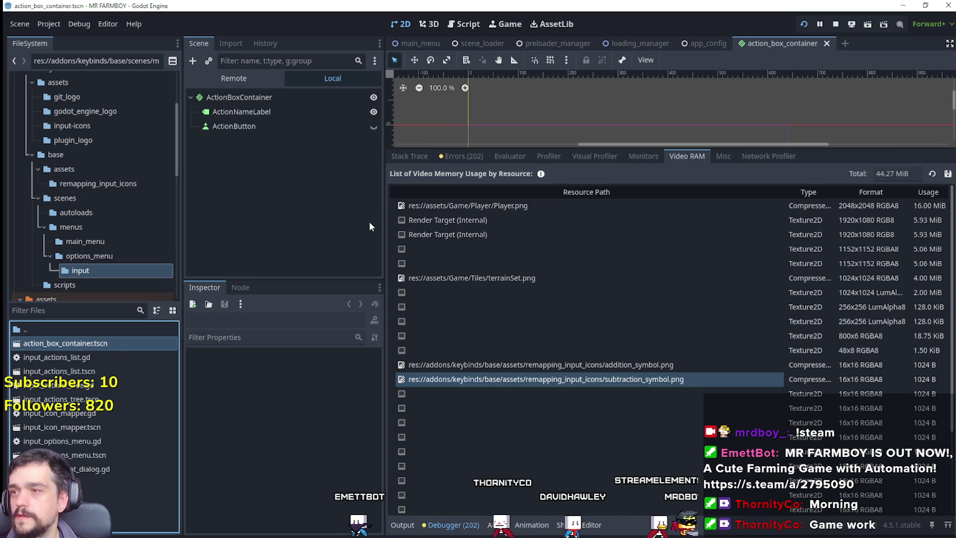
pyautogui.click(259, 127)
pyautogui.click(287, 111)
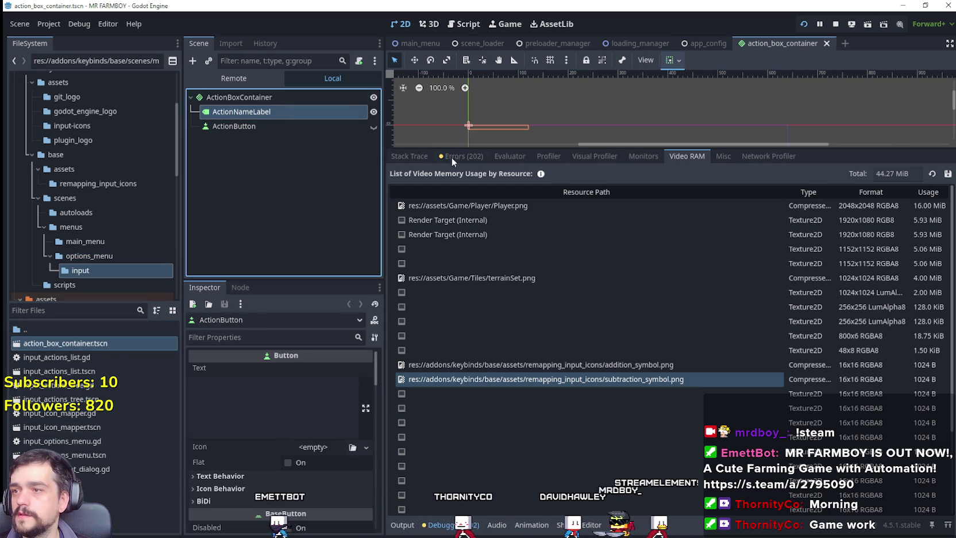
pyautogui.moveTo(489, 148); pyautogui.dragTo(488, 228)
pyautogui.scroll(4, 485, 132)
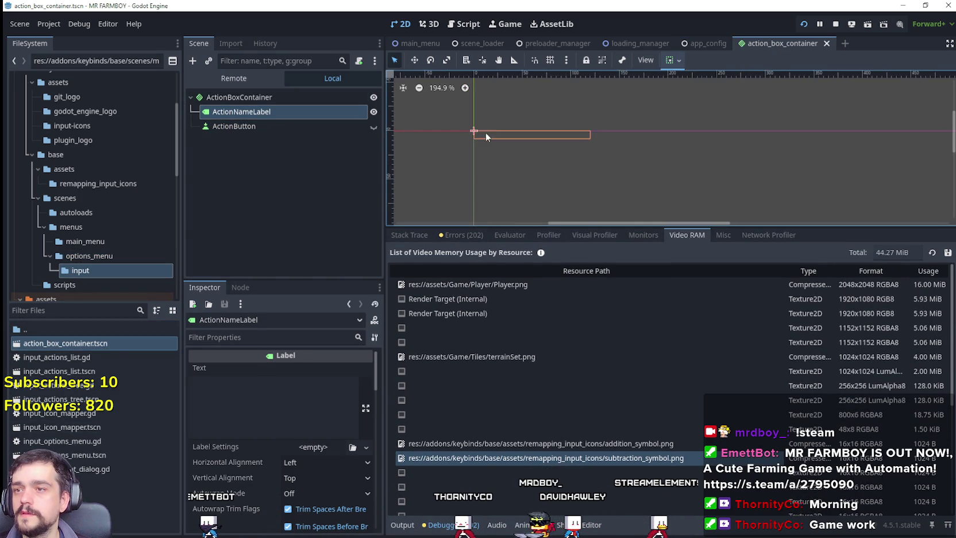
pyautogui.click(275, 122)
pyautogui.click(272, 99)
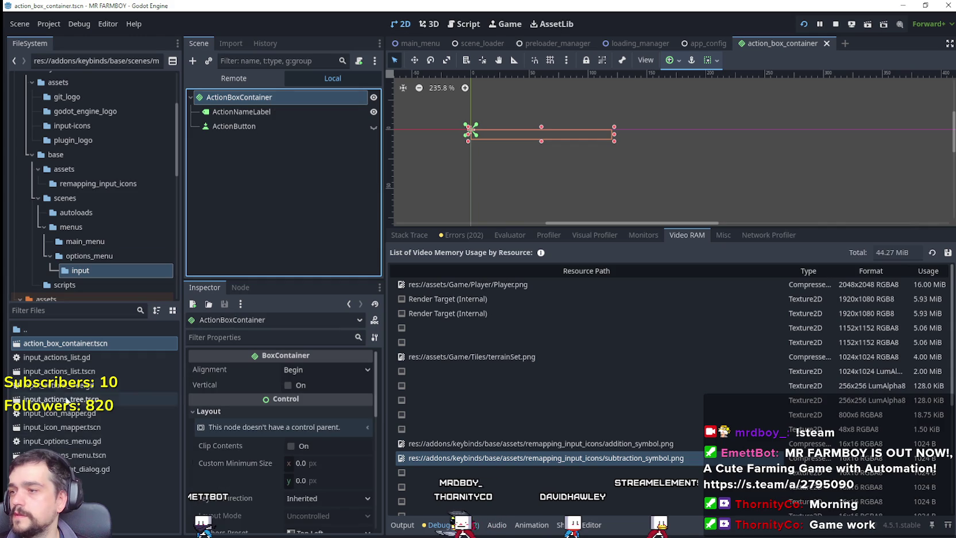
# Step: Open input_actions_list.tscn and inspect its Control, ParentBoxContainer and ActionBoxContainer instance
pyautogui.doubleClick(59, 371)
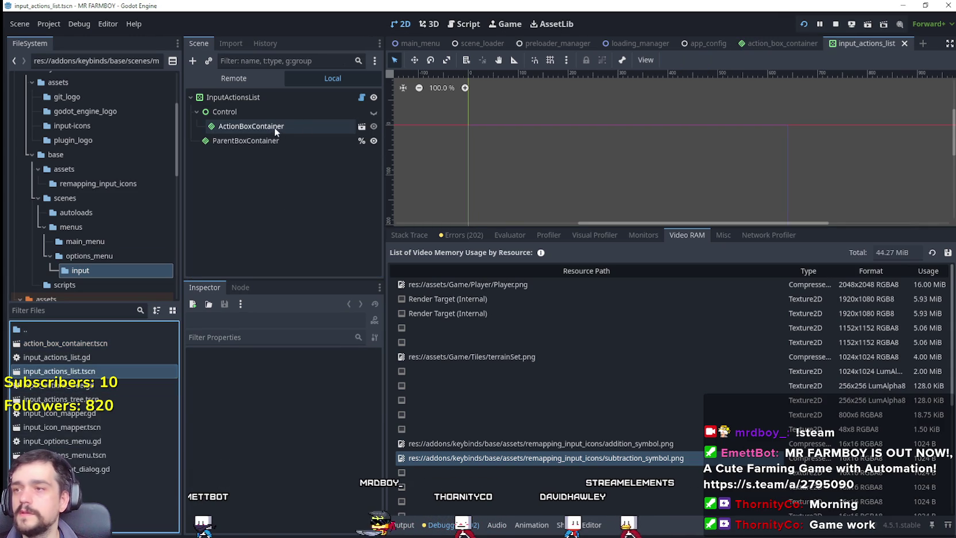
pyautogui.click(279, 126)
pyautogui.click(330, 110)
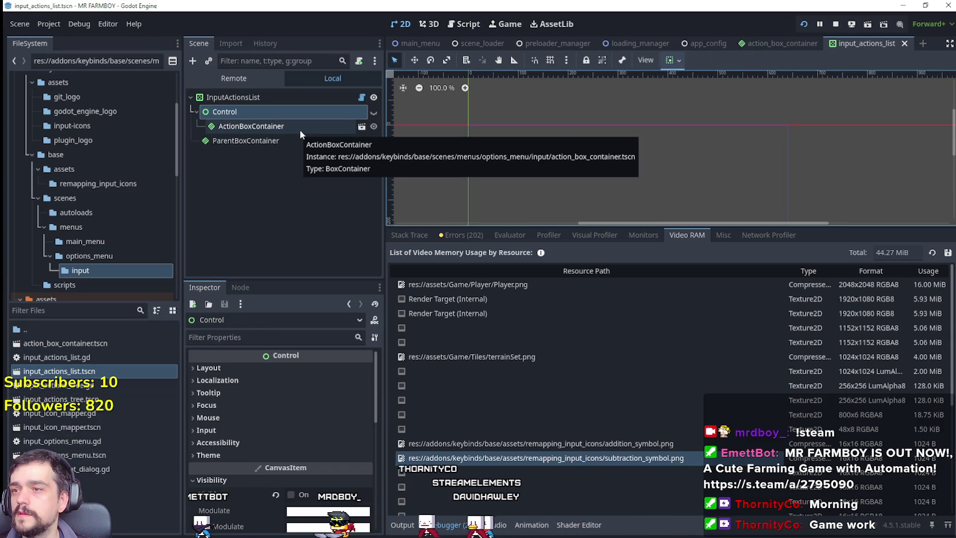
pyautogui.click(289, 140)
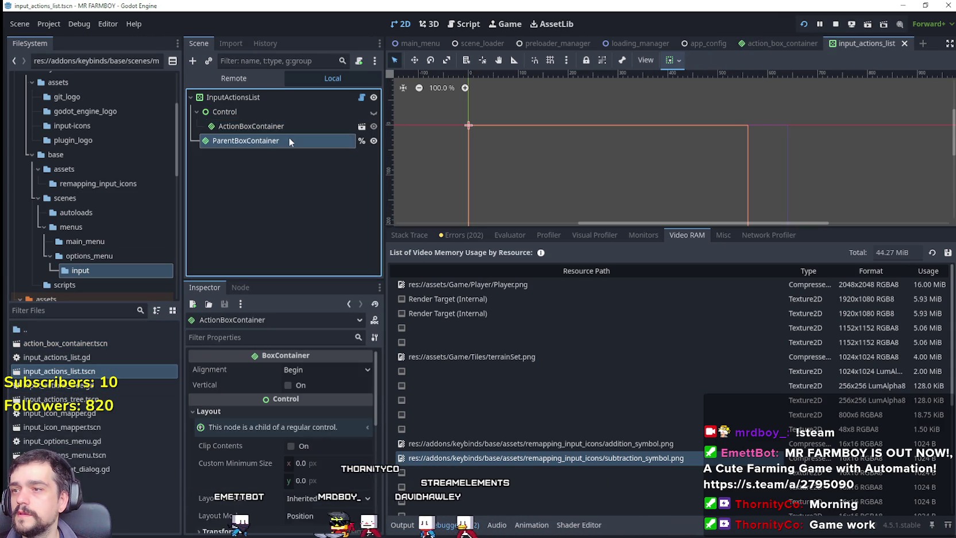
pyautogui.click(361, 126)
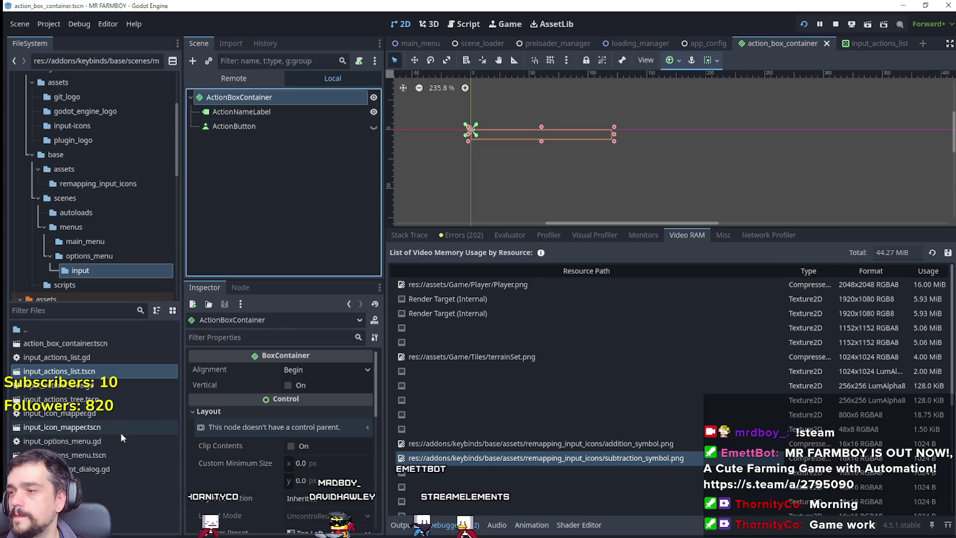
# Step: Open the input_icon_mapper and input_options_menu scenes
pyautogui.doubleClick(90, 427)
pyautogui.scroll(4, 520, 102)
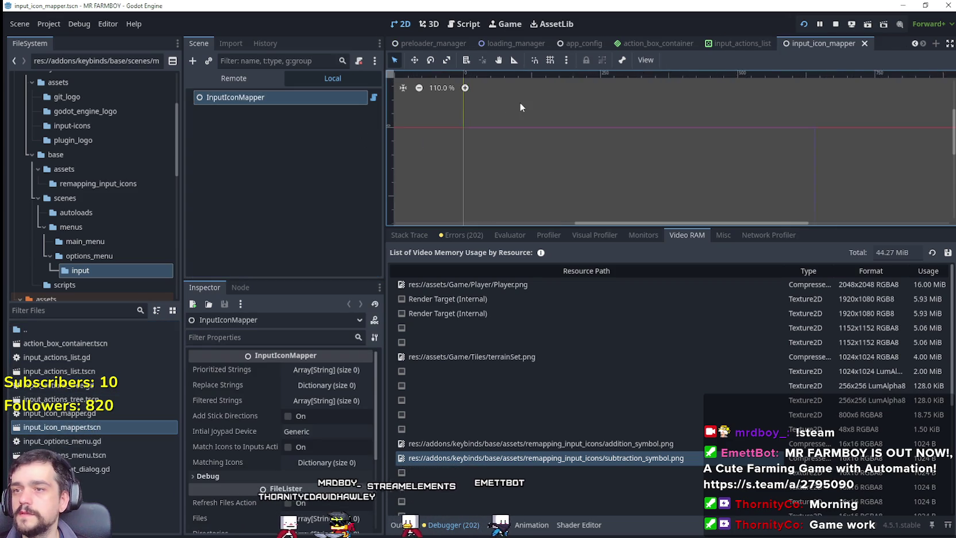
pyautogui.doubleClick(70, 455)
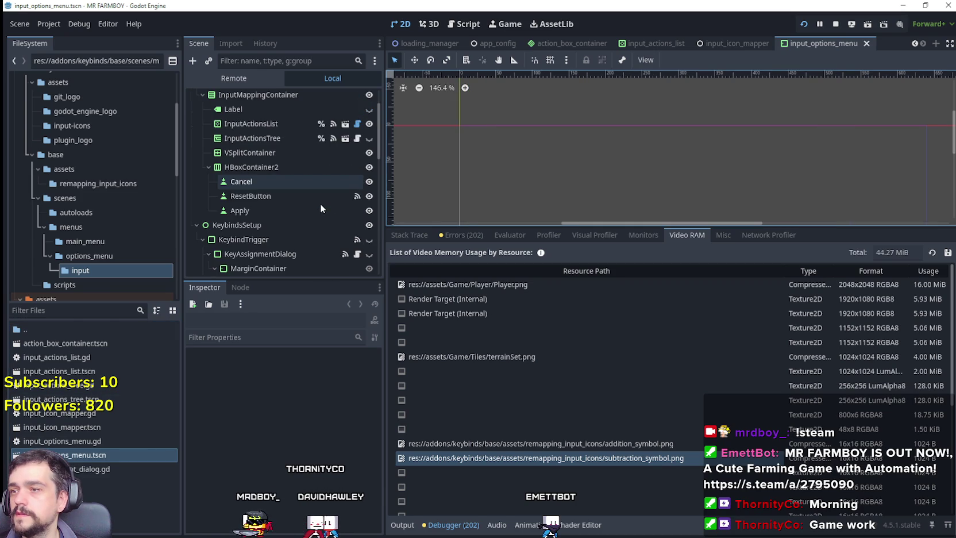
# Step: In input_options_menu, select InputActionsTree and preview its plus and minus button textures
pyautogui.scroll(-3, 259, 165)
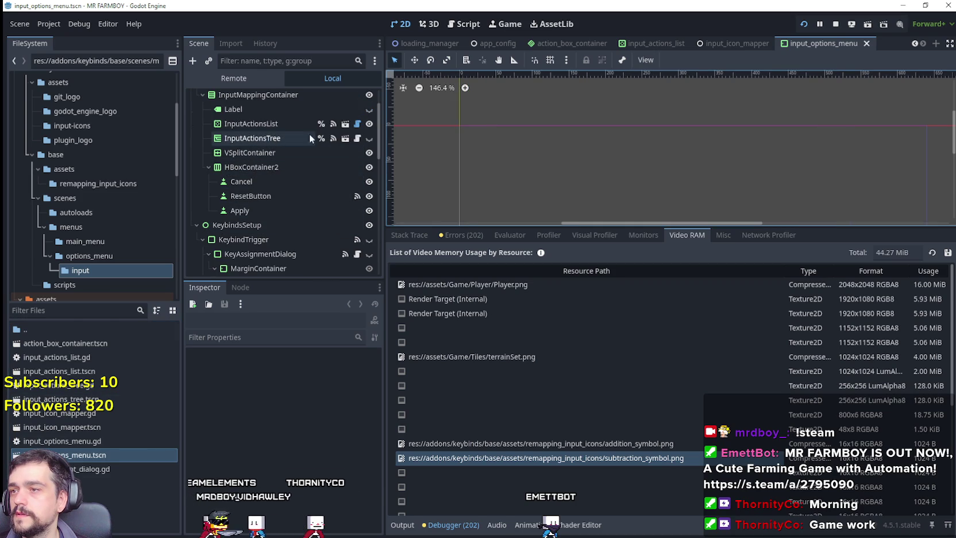
pyautogui.click(280, 137)
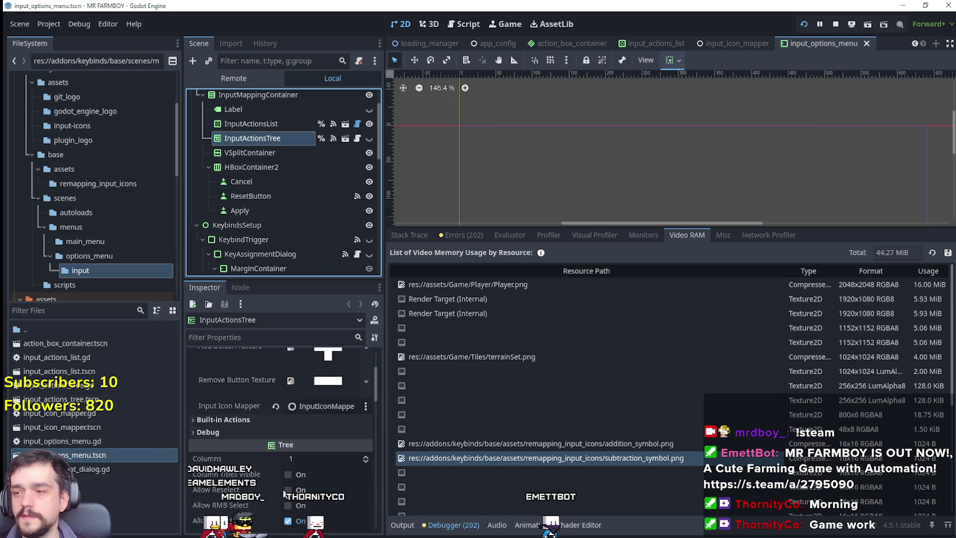
pyautogui.click(326, 436)
pyautogui.scroll(-3, 323, 454)
pyautogui.scroll(3, 322, 459)
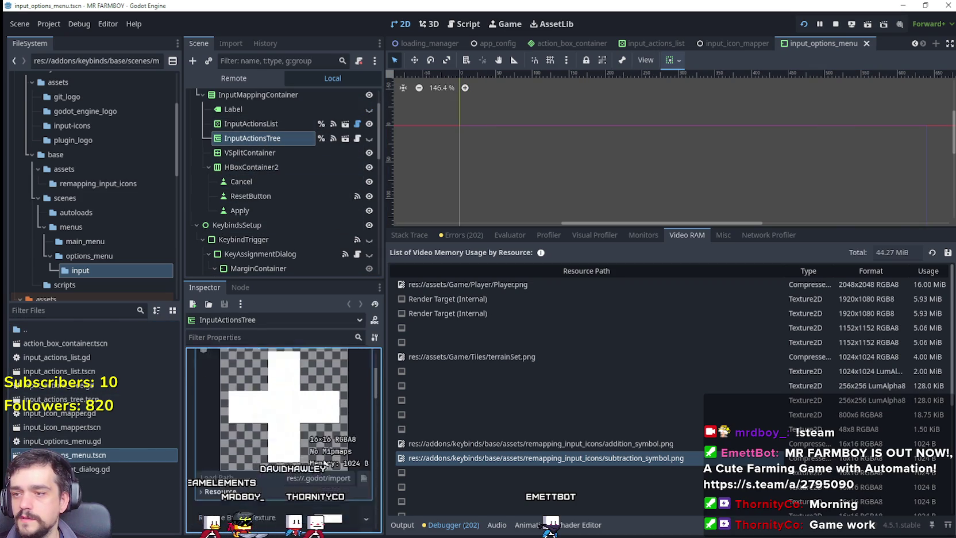
pyautogui.scroll(-2, 310, 454)
pyautogui.click(319, 475)
pyautogui.scroll(-5, 319, 475)
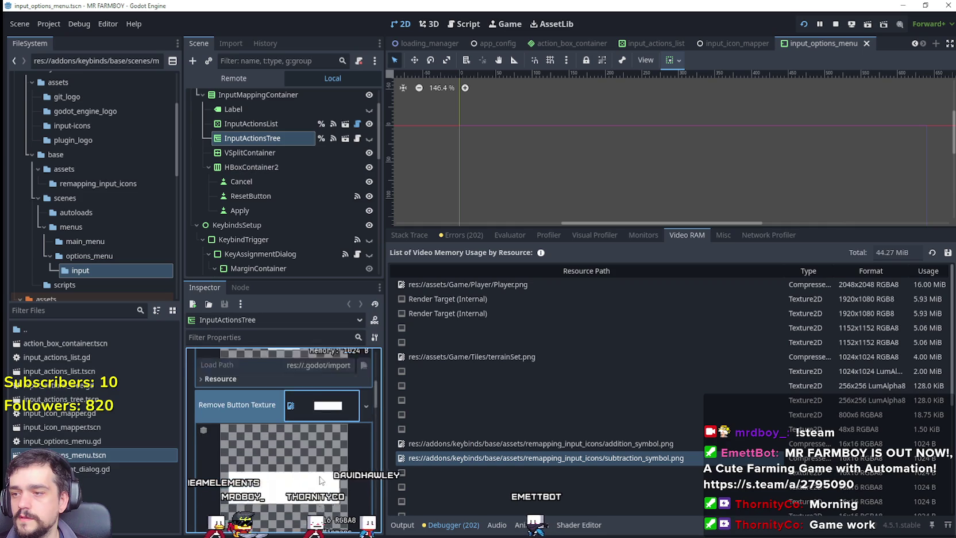
pyautogui.scroll(8, 313, 468)
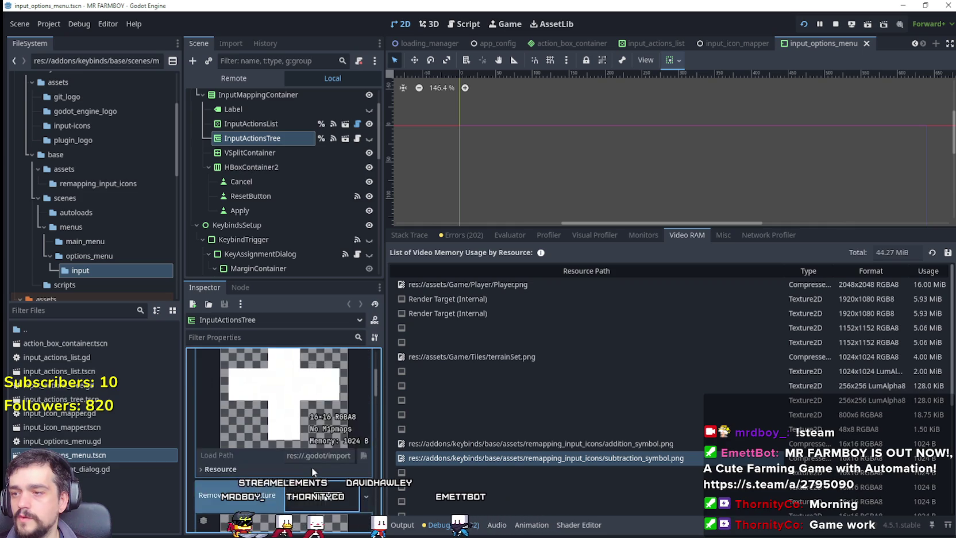
# Step: Open the input_actions_tree scene, review both button textures, and clear the Add Button Texture
pyautogui.click(345, 138)
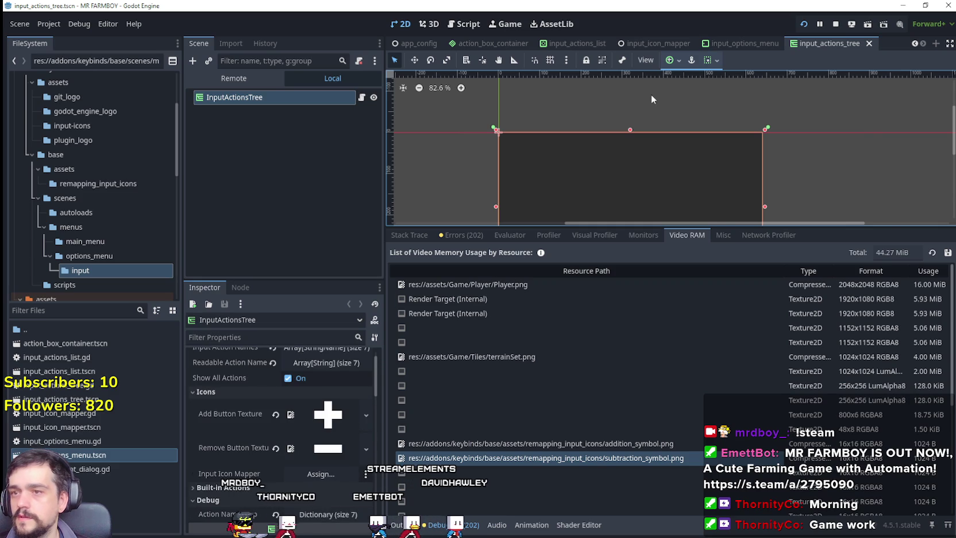
pyautogui.scroll(-5, 650, 122)
pyautogui.scroll(2, 329, 457)
pyautogui.scroll(-2, 330, 456)
pyautogui.click(327, 390)
pyautogui.scroll(2, 307, 459)
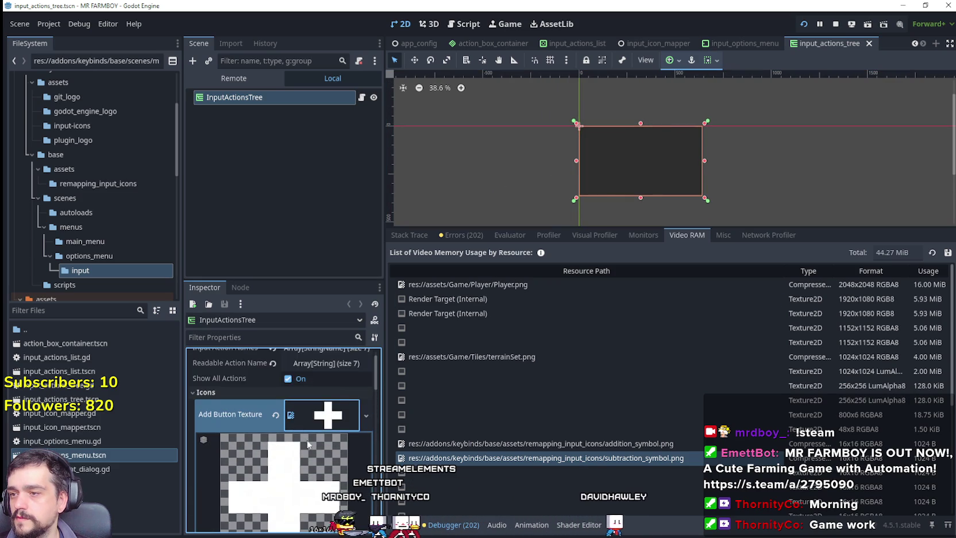
pyautogui.scroll(-3, 310, 495)
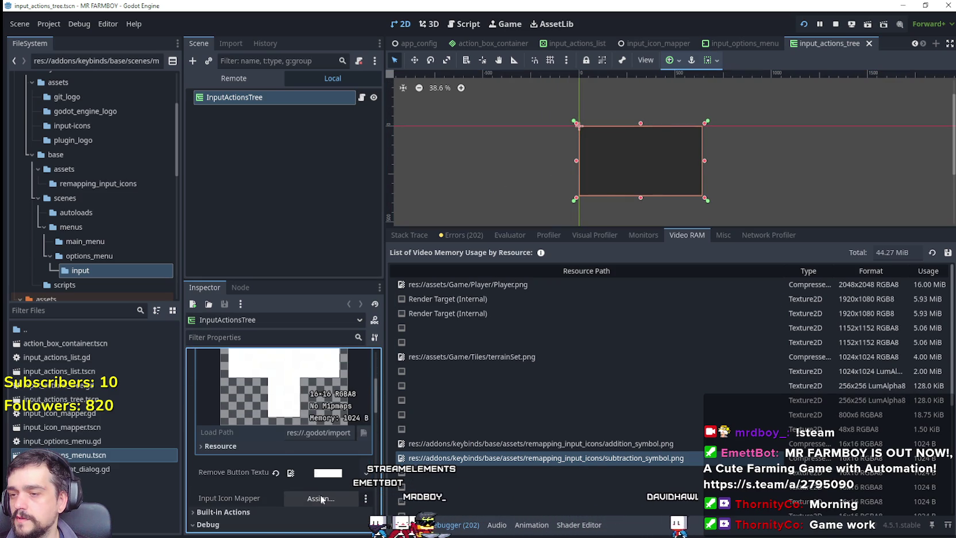
pyautogui.click(327, 472)
pyautogui.scroll(4, 302, 432)
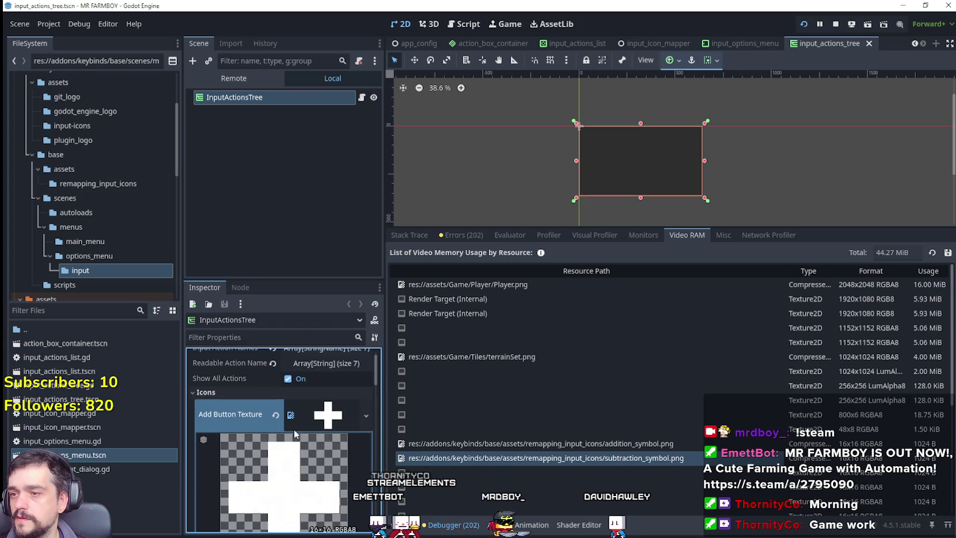
pyautogui.click(275, 416)
# Step: Make the Add Button Texture a new AtlasTexture using the 2048x2048 sprite sheet
pyautogui.click(311, 408)
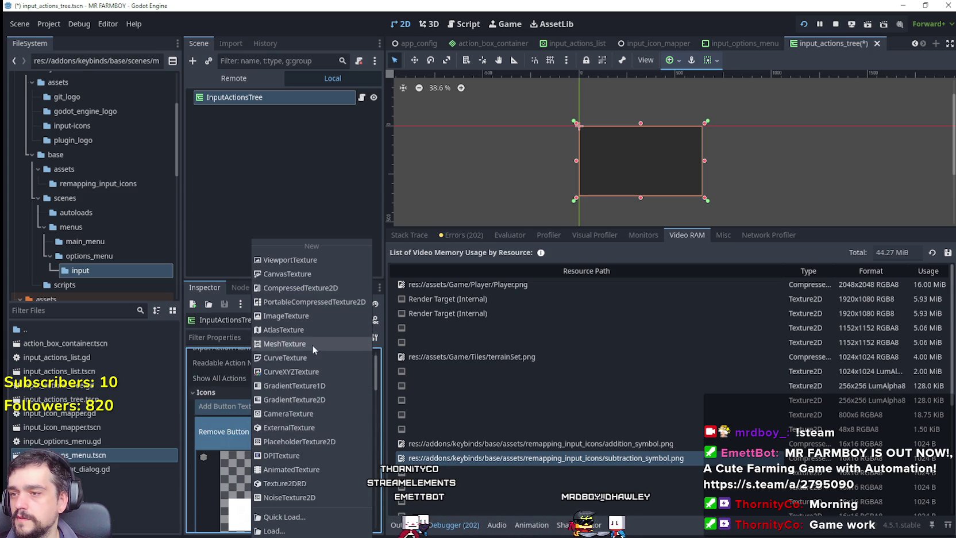
pyautogui.click(309, 329)
pyautogui.click(313, 424)
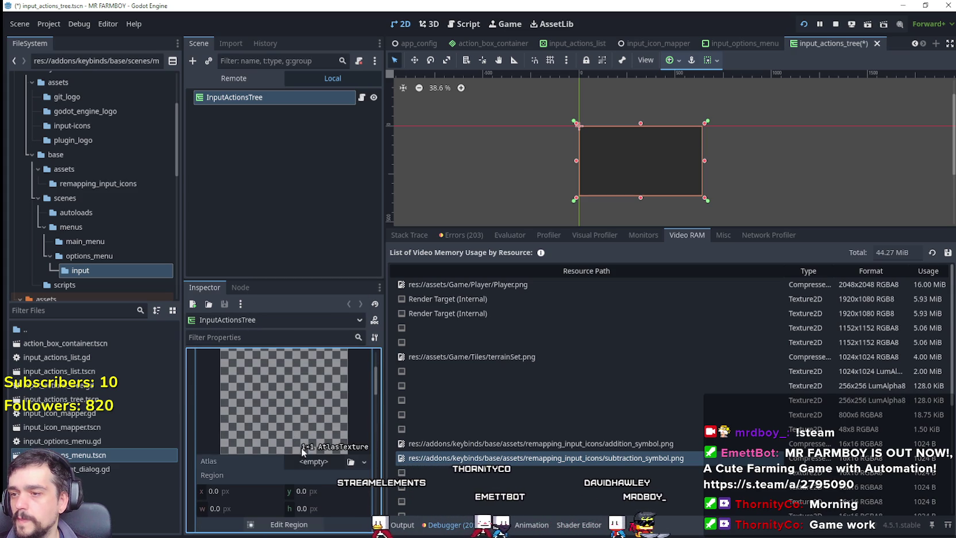
pyautogui.click(322, 466)
pyautogui.click(313, 506)
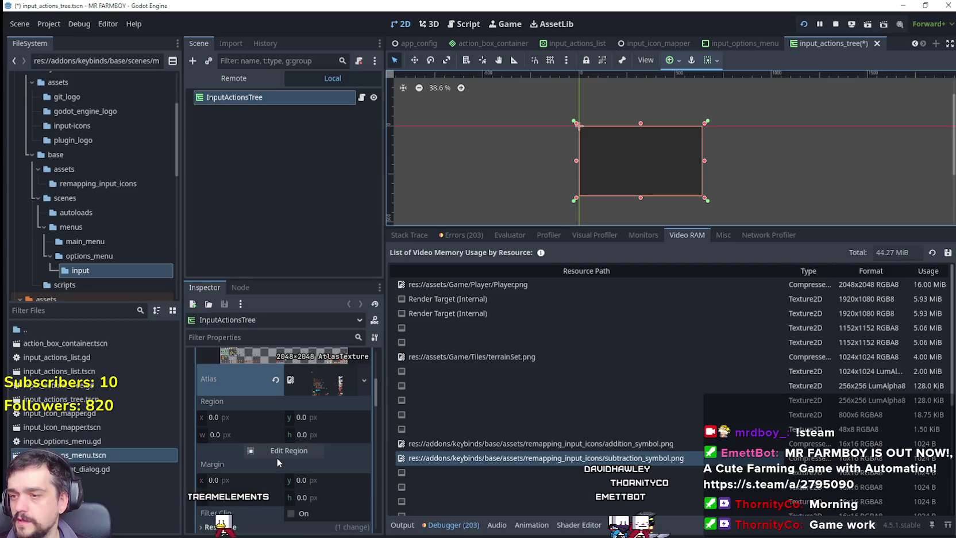
# Step: With Grid Snap, set the atlas region to the 16x16 plus icon at 1712,1936
pyautogui.click(278, 454)
pyautogui.scroll(-4, 580, 244)
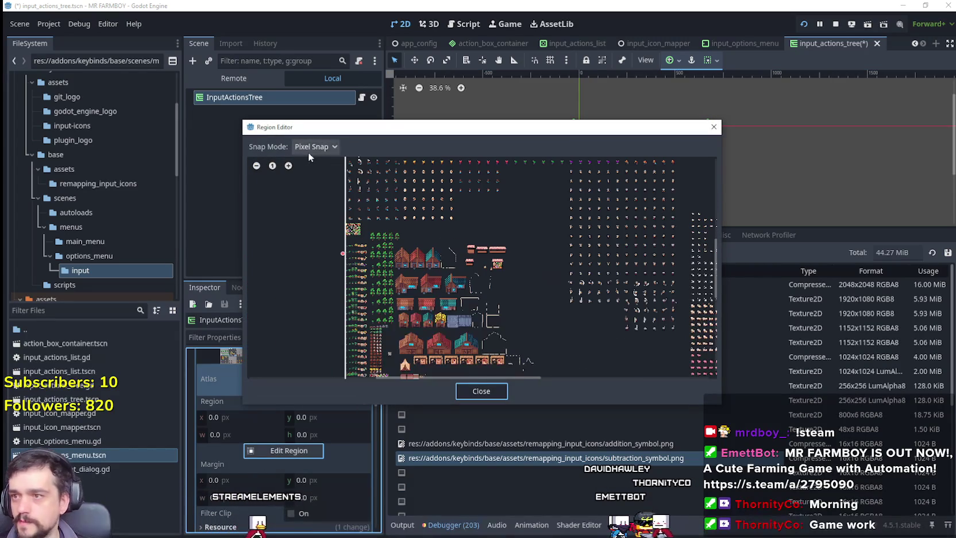
pyautogui.click(315, 191)
pyautogui.scroll(4, 481, 293)
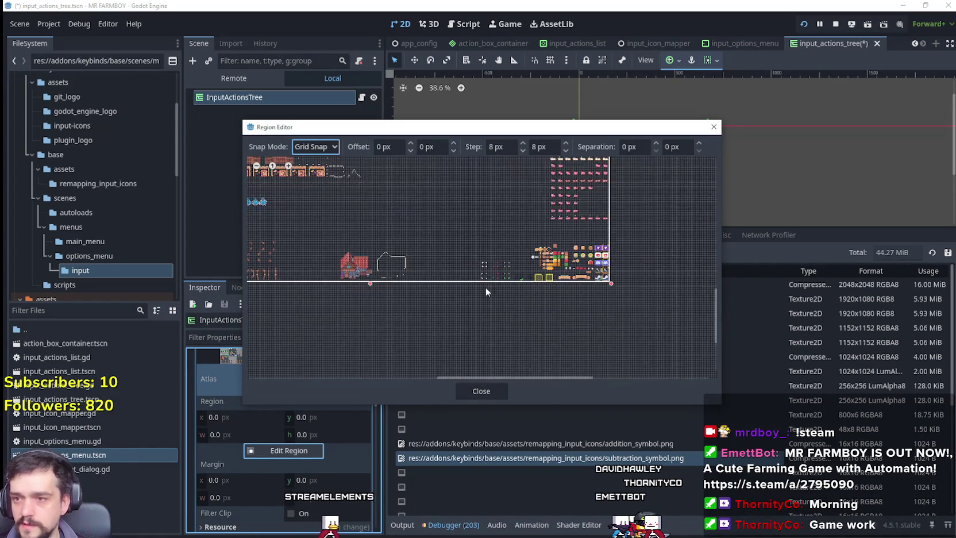
pyautogui.scroll(8, 571, 244)
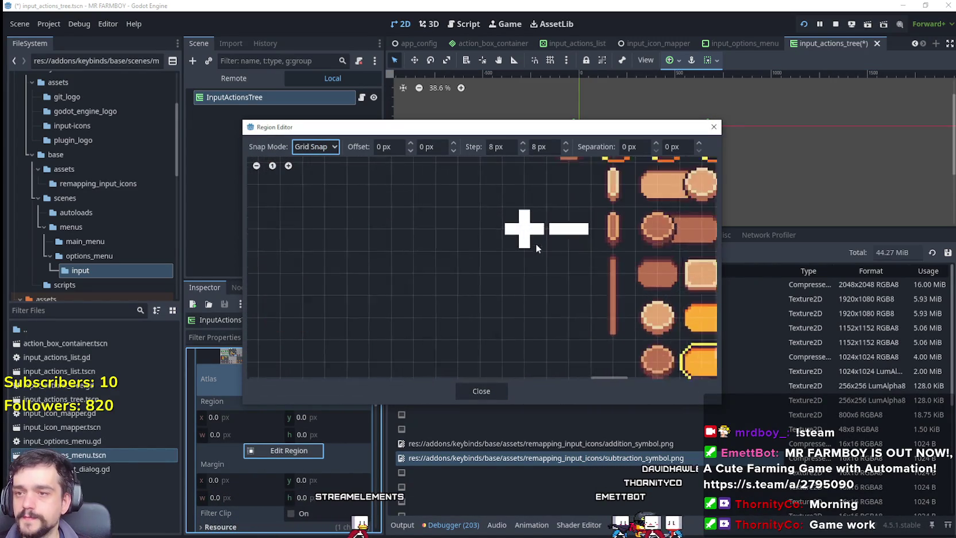
pyautogui.click(483, 395)
# Step: Collapse the Add Button Texture and bring up the Remove Button Texture's options
pyautogui.scroll(5, 288, 432)
pyautogui.click(303, 428)
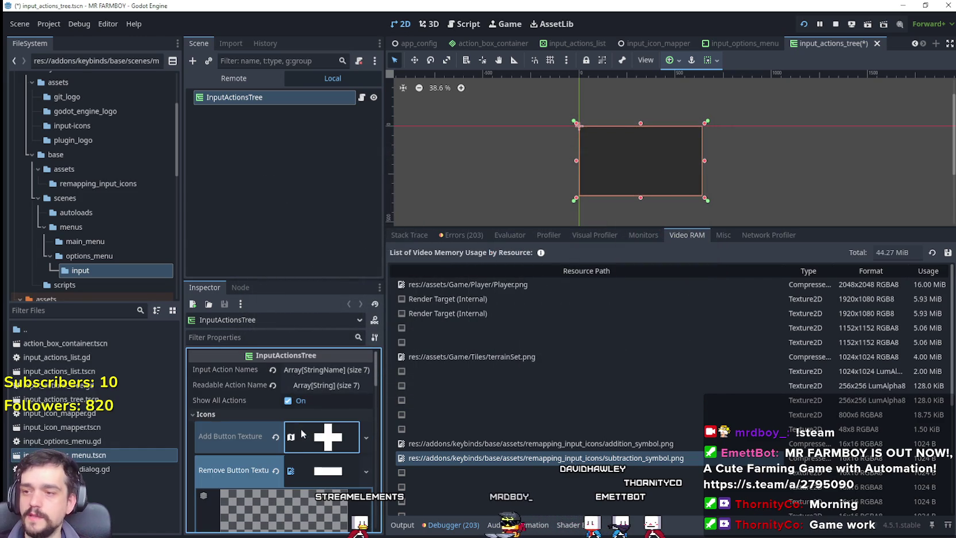
pyautogui.scroll(-2, 310, 437)
pyautogui.click(322, 403)
pyautogui.scroll(-2, 318, 423)
pyautogui.scroll(3, 310, 433)
pyautogui.click(289, 437)
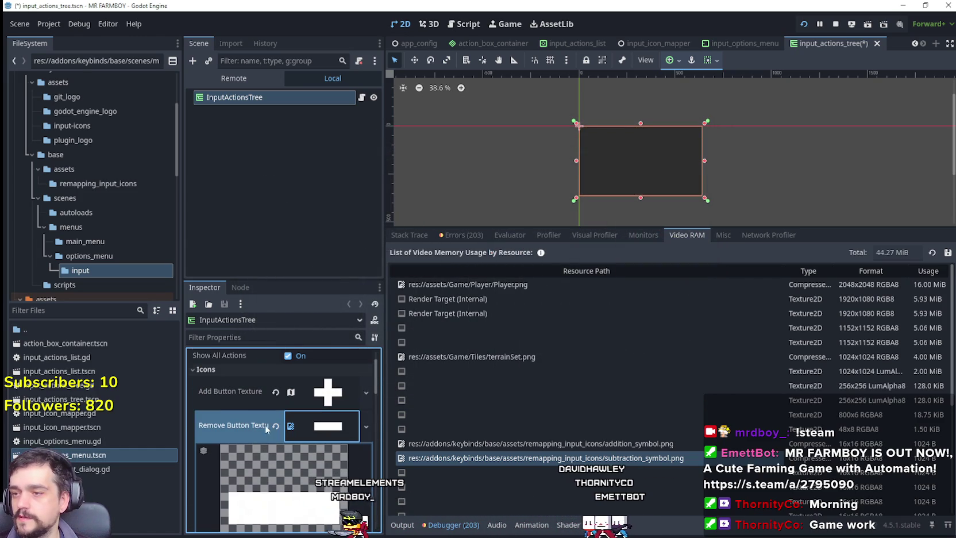
# Step: Make the Remove Button Texture a new AtlasTexture with Player.png as its atlas
pyautogui.rightClick(275, 425)
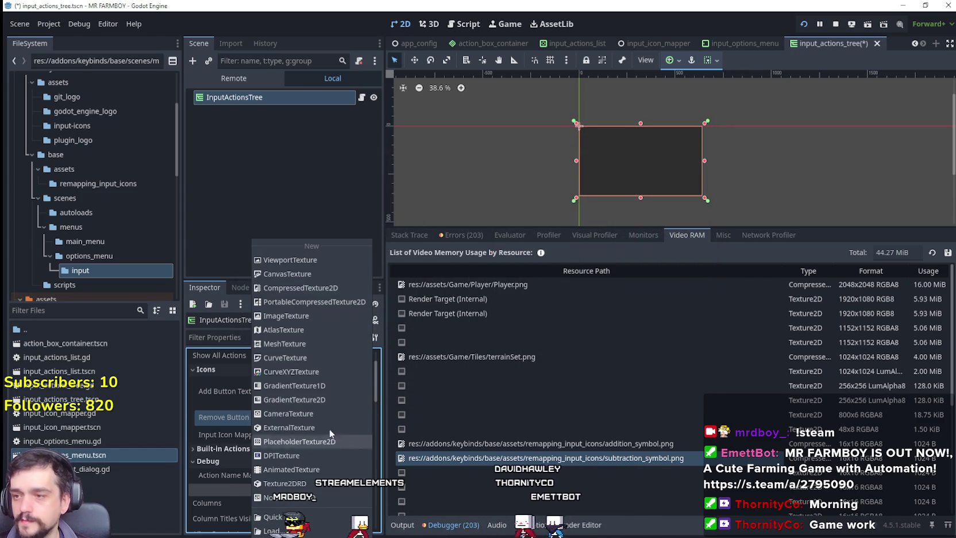
pyautogui.click(299, 323)
pyautogui.click(313, 411)
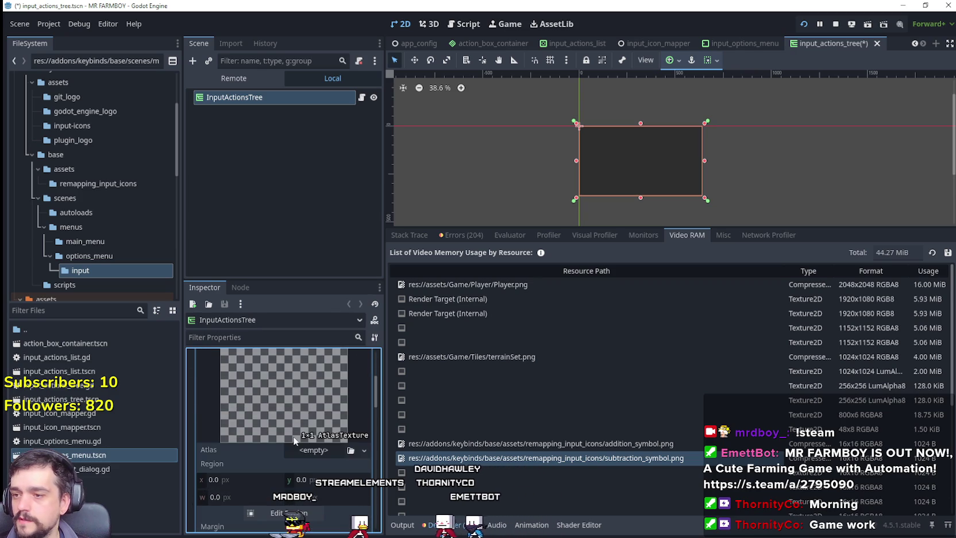
pyautogui.click(304, 450)
pyautogui.click(363, 436)
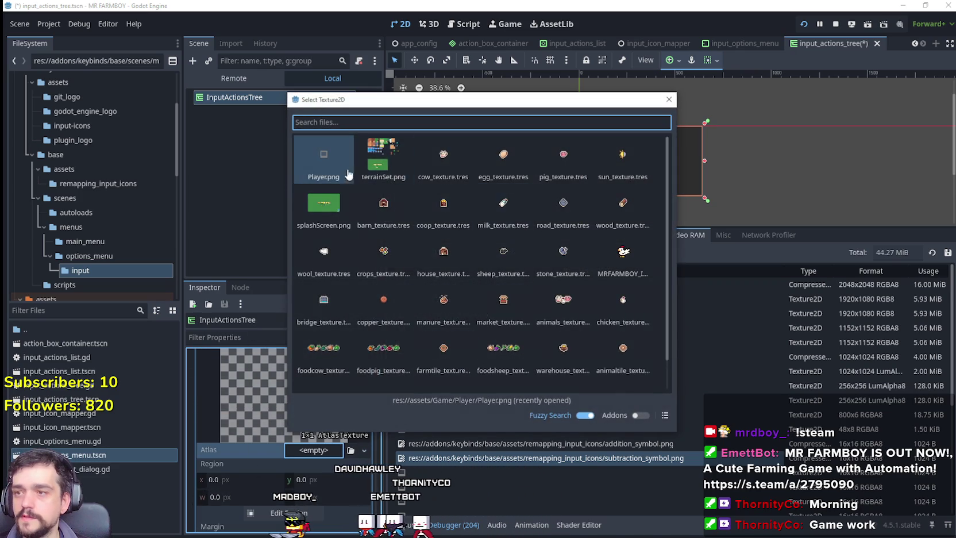
pyautogui.doubleClick(327, 163)
# Step: Set the atlas region to the 16x16 minus icon at 1728,1936 and save the scene
pyautogui.click(291, 462)
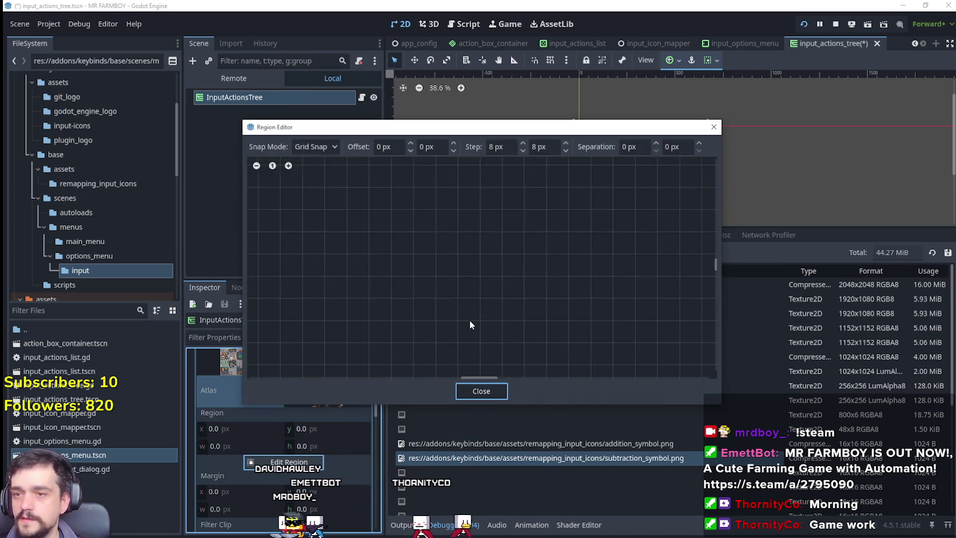
pyautogui.scroll(-2, 620, 357)
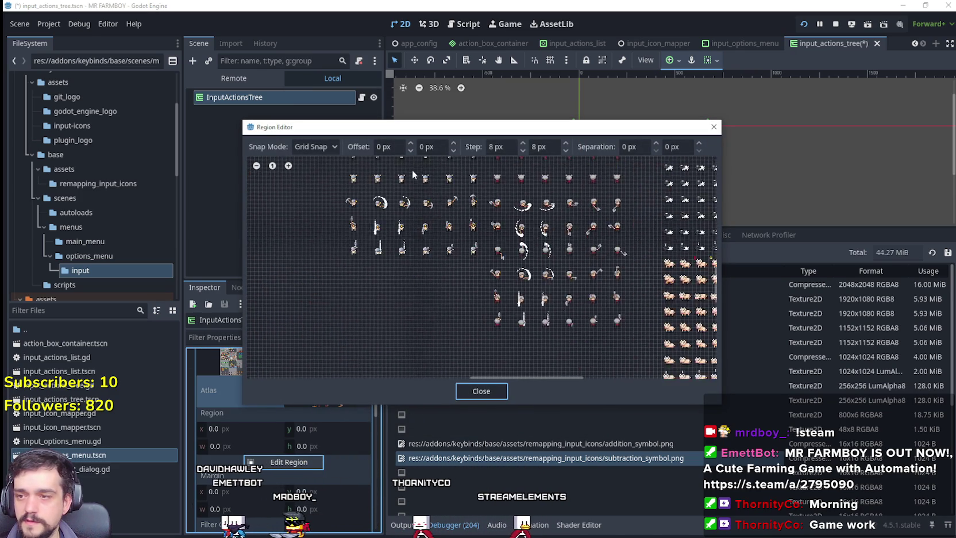
pyautogui.scroll(5, 478, 361)
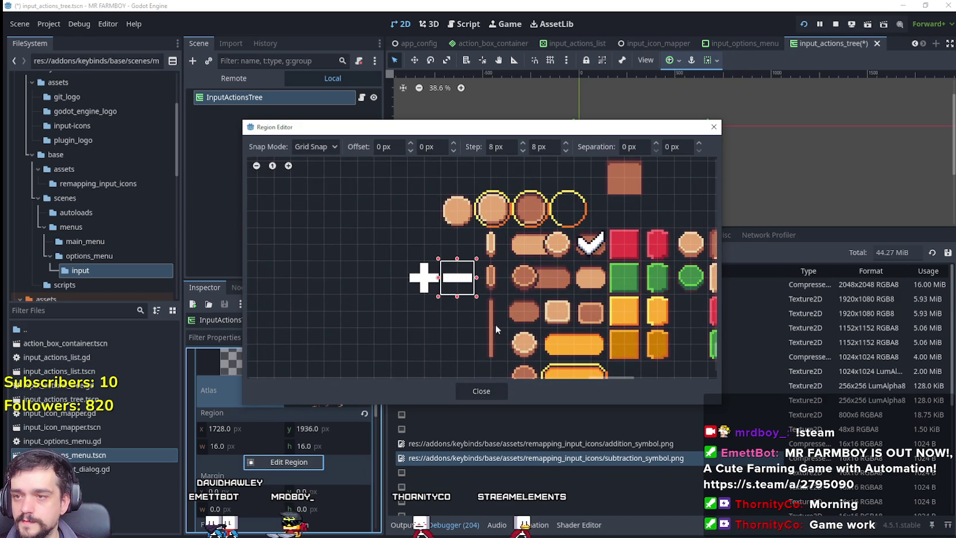
pyautogui.click(481, 391)
pyautogui.click(328, 445)
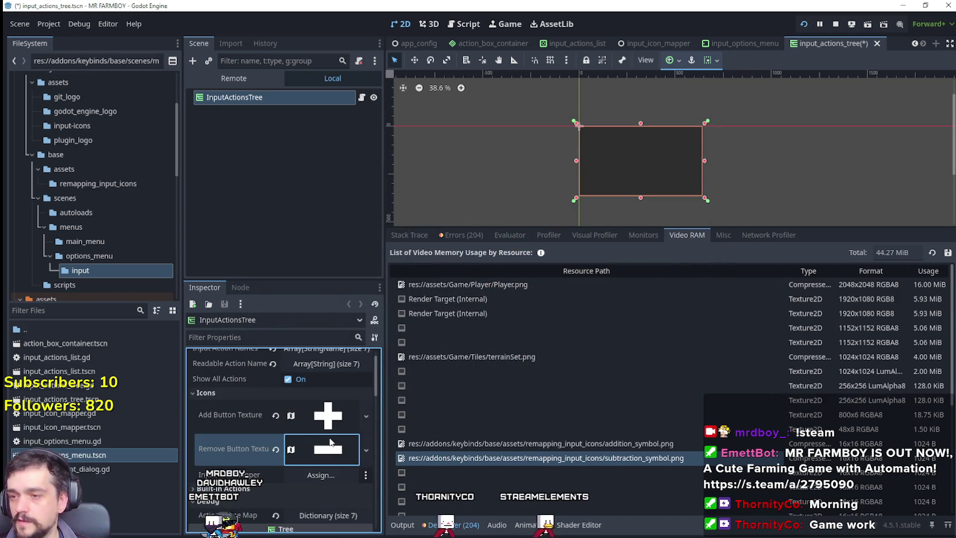
pyautogui.hotkey('ctrl', 's')
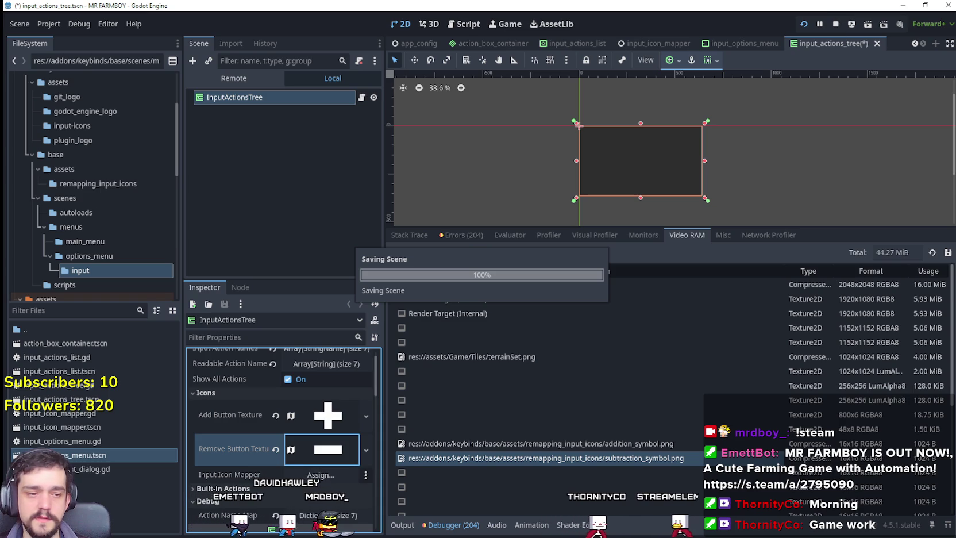
pyautogui.press('F8')
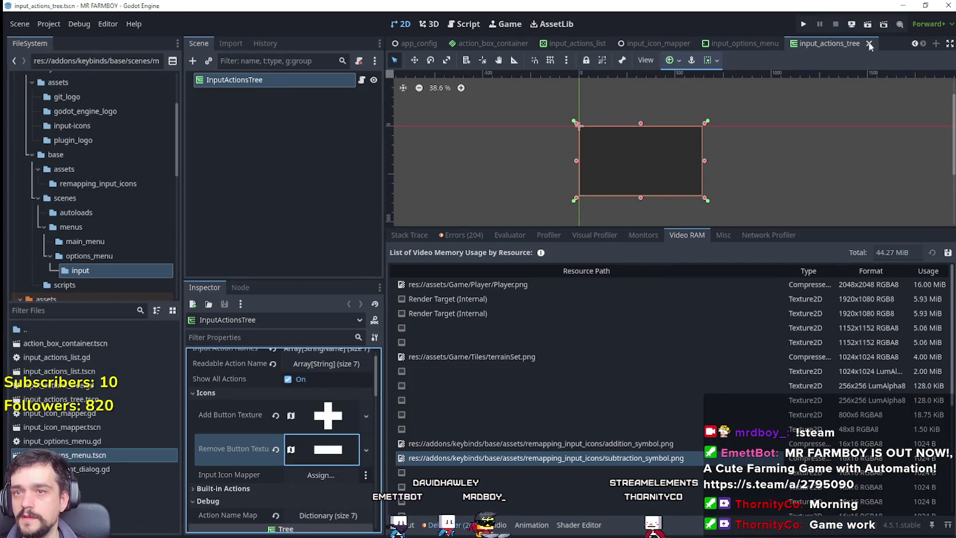
# Step: Close the input_actions_tree, input_options_menu, input_icon_mapper, input_actions_list, action_box_container and app_config tabs
pyautogui.click(869, 44)
pyautogui.click(865, 44)
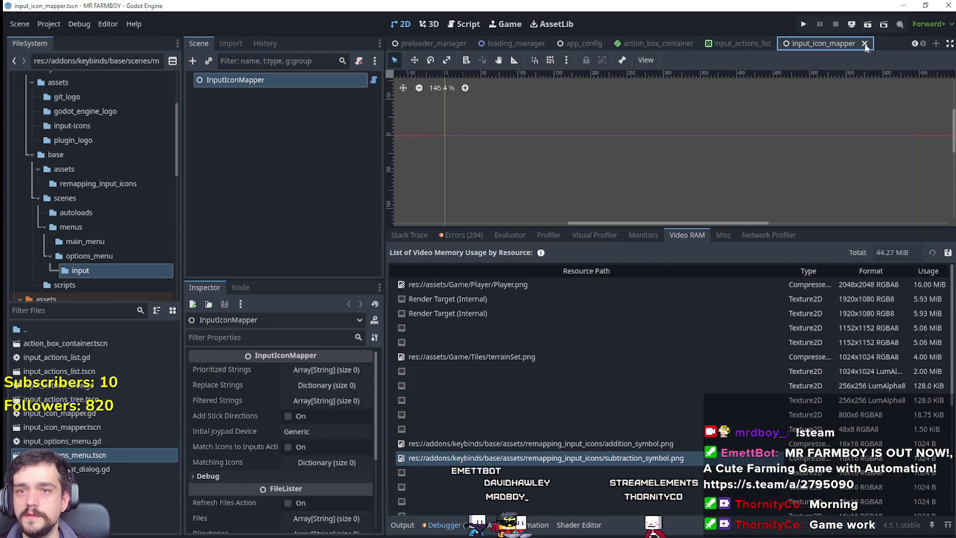
pyautogui.click(864, 43)
pyautogui.click(844, 43)
pyautogui.click(821, 45)
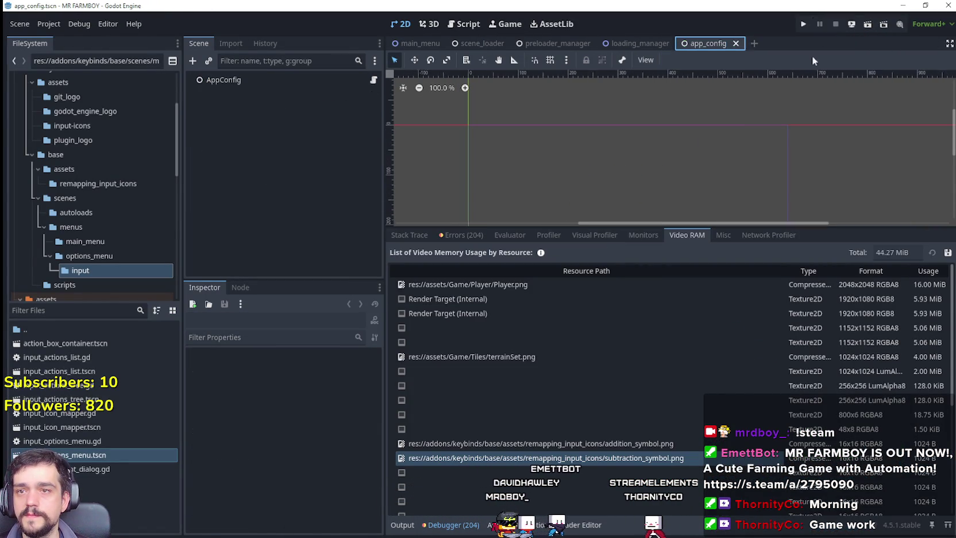
pyautogui.click(737, 43)
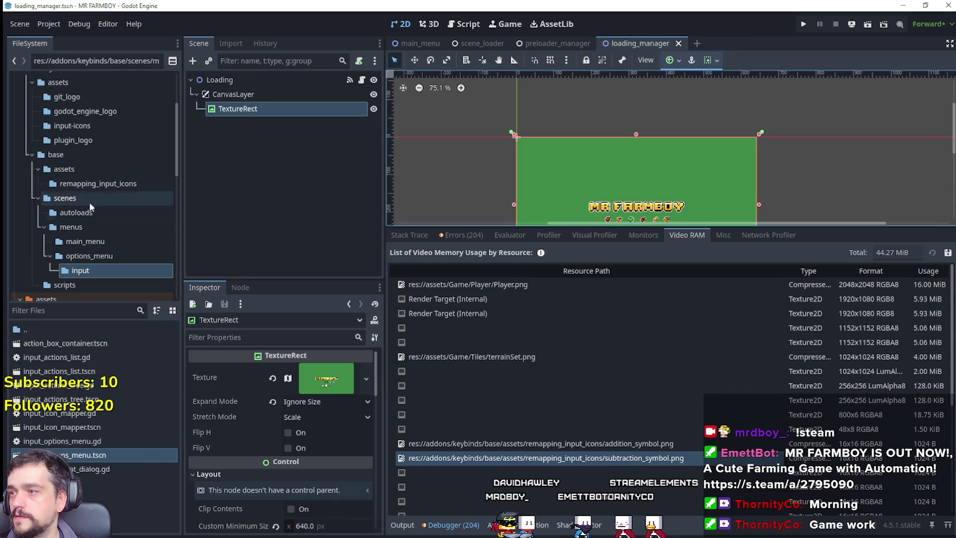
# Step: Delete the base assets folder in FileSystem
pyautogui.click(90, 184)
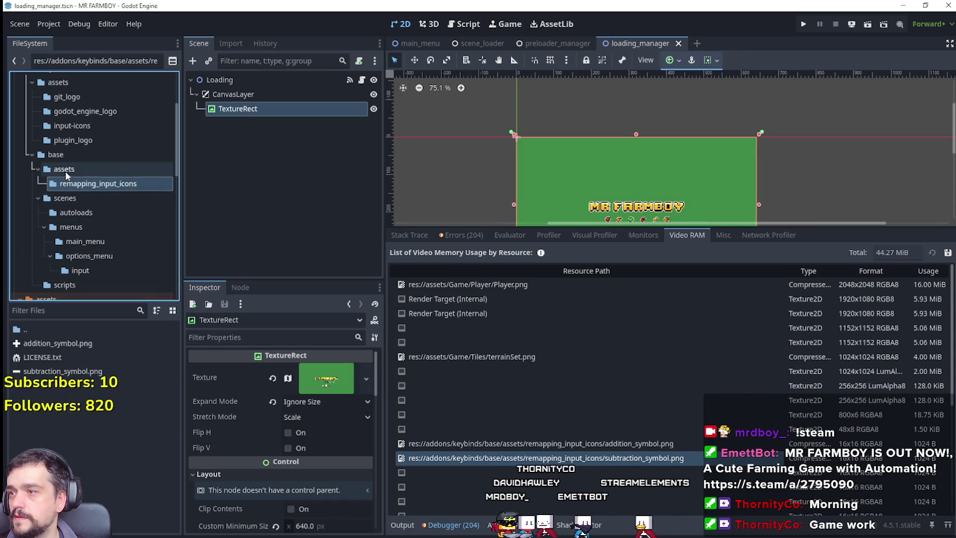
pyautogui.click(58, 169)
pyautogui.rightClick(55, 167)
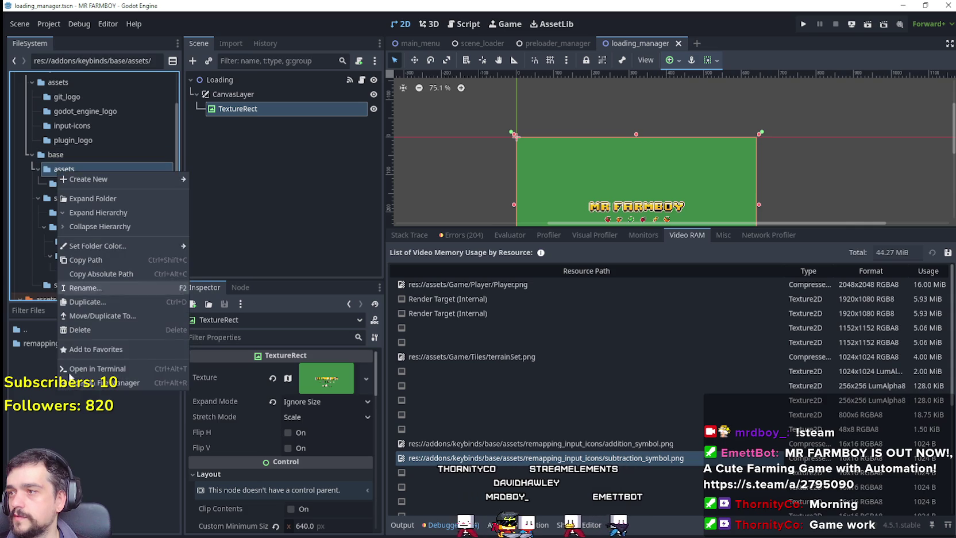
pyautogui.click(112, 331)
pyautogui.click(406, 315)
# Step: Delete the keybinds assets folder after checking its subfolders
pyautogui.click(73, 140)
pyautogui.click(80, 124)
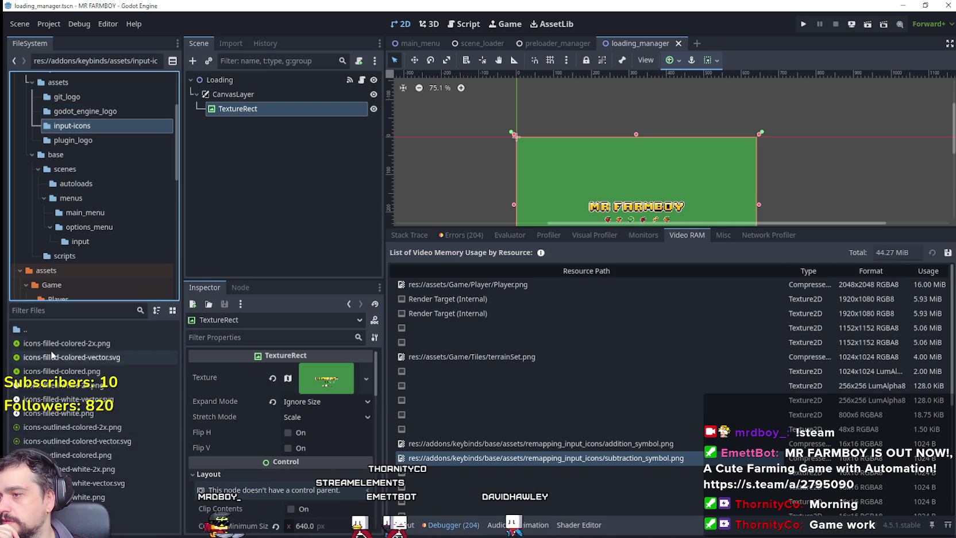
pyautogui.click(81, 112)
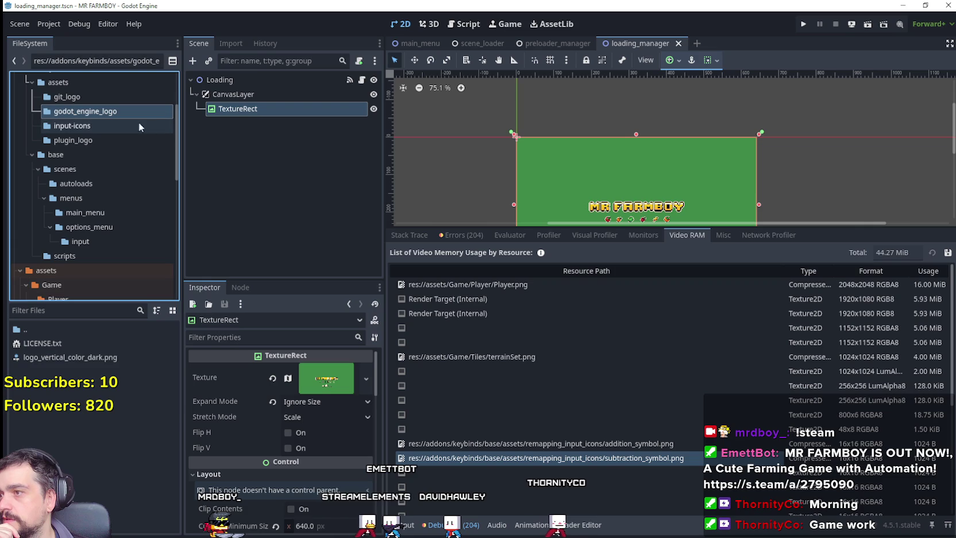
pyautogui.click(56, 81)
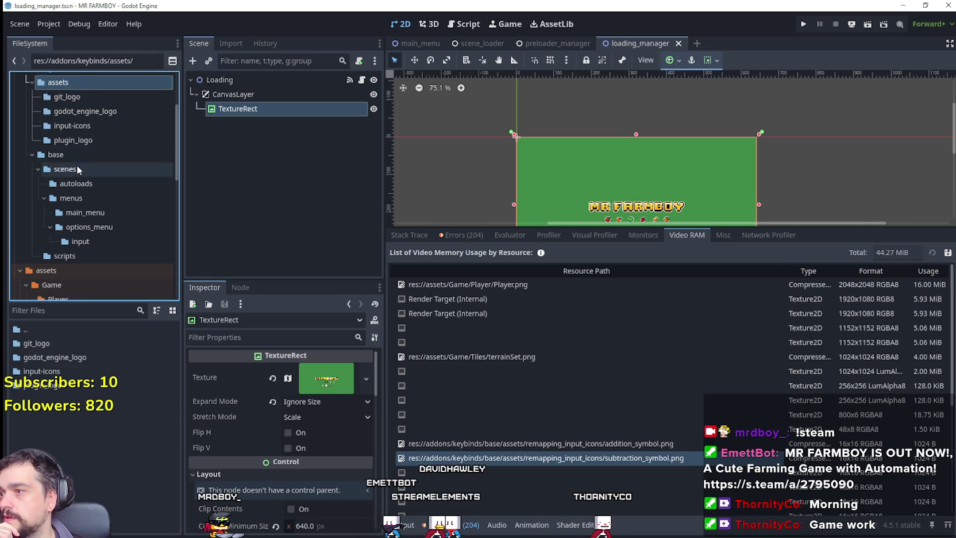
pyautogui.scroll(1, 55, 108)
pyautogui.rightClick(56, 108)
pyautogui.click(43, 110)
pyautogui.rightClick(46, 111)
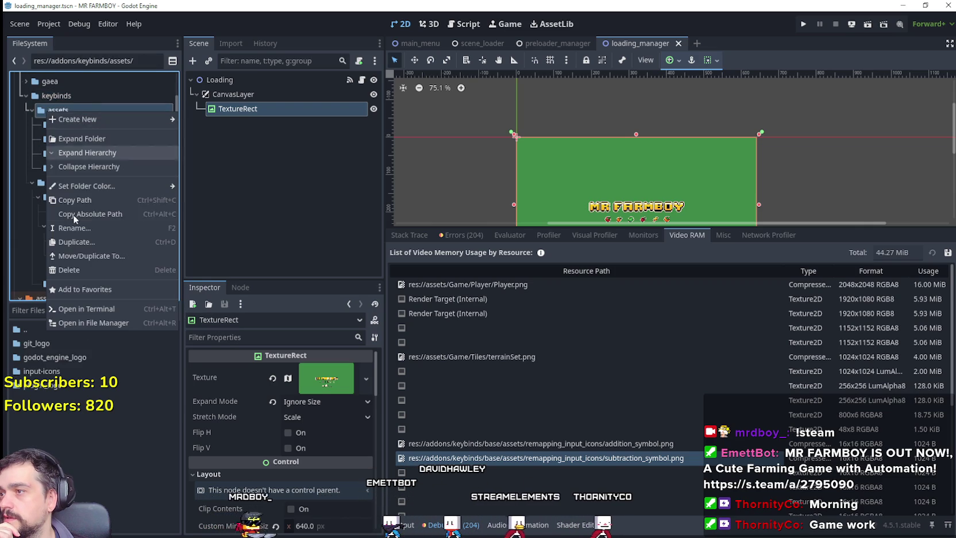
pyautogui.click(93, 269)
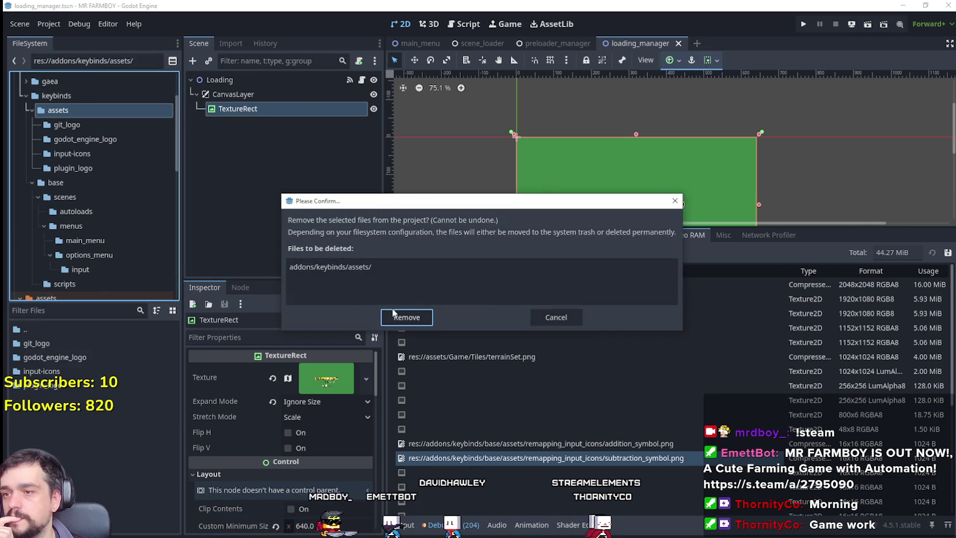
pyautogui.click(406, 316)
# Step: Collapse the base and addons folders and reload the current project
pyautogui.click(32, 124)
pyautogui.click(32, 110)
pyautogui.scroll(3, 86, 172)
pyautogui.click(15, 108)
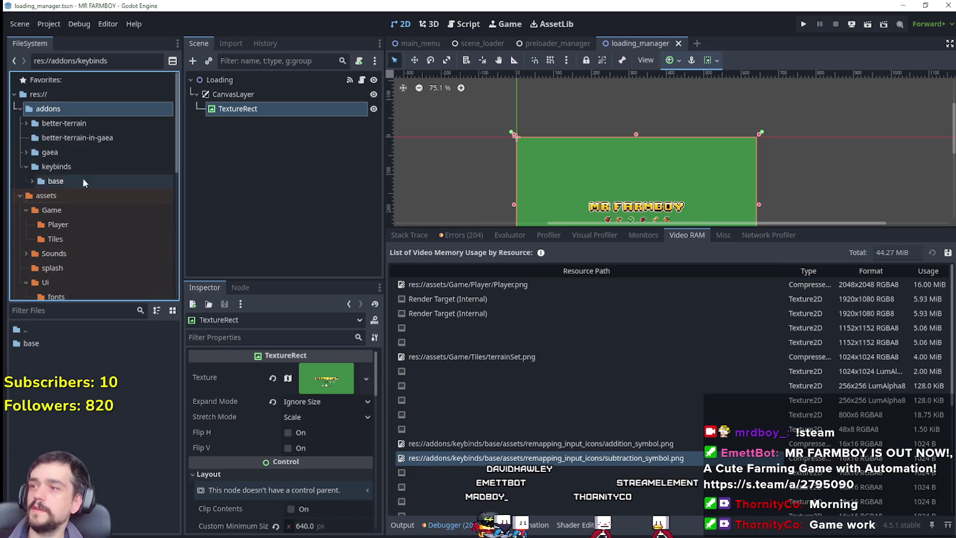
pyautogui.click(16, 108)
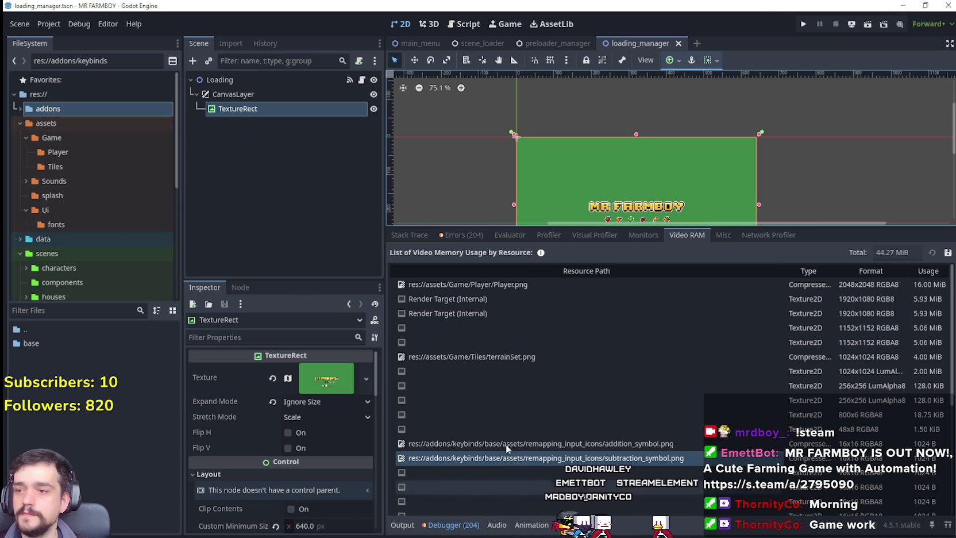
pyautogui.click(49, 26)
pyautogui.click(93, 171)
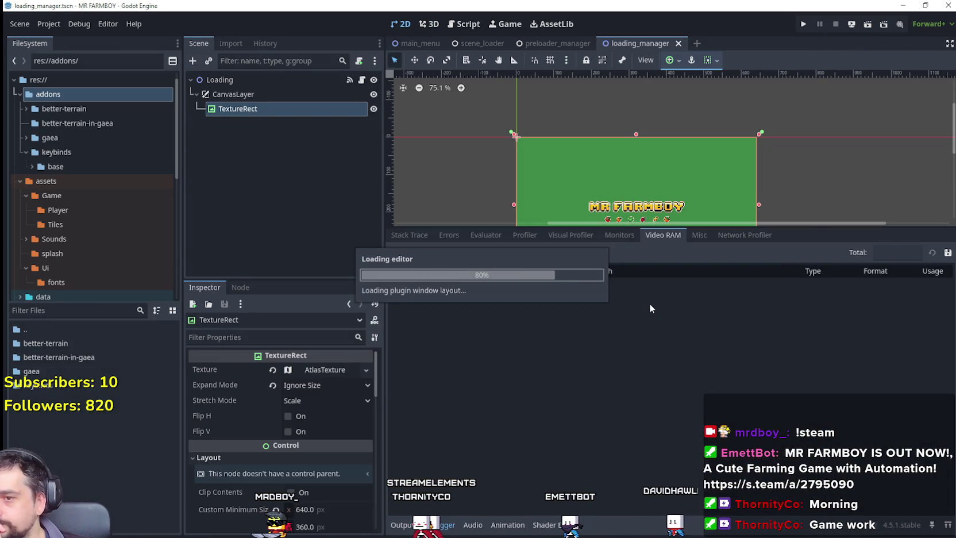
# Step: Lower the bottom panel divider so the loading_manager 2D view is larger
pyautogui.moveTo(798, 230); pyautogui.dragTo(801, 372)
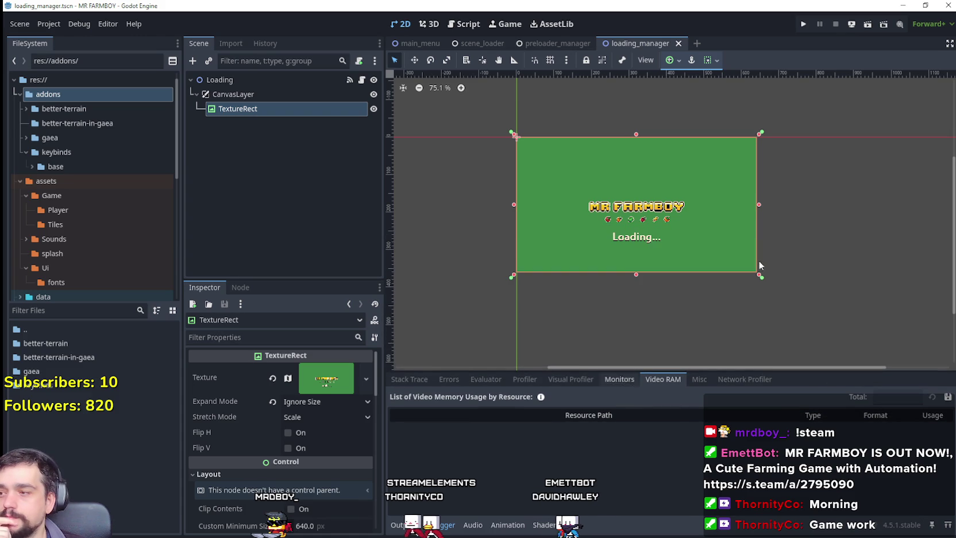
pyautogui.click(802, 25)
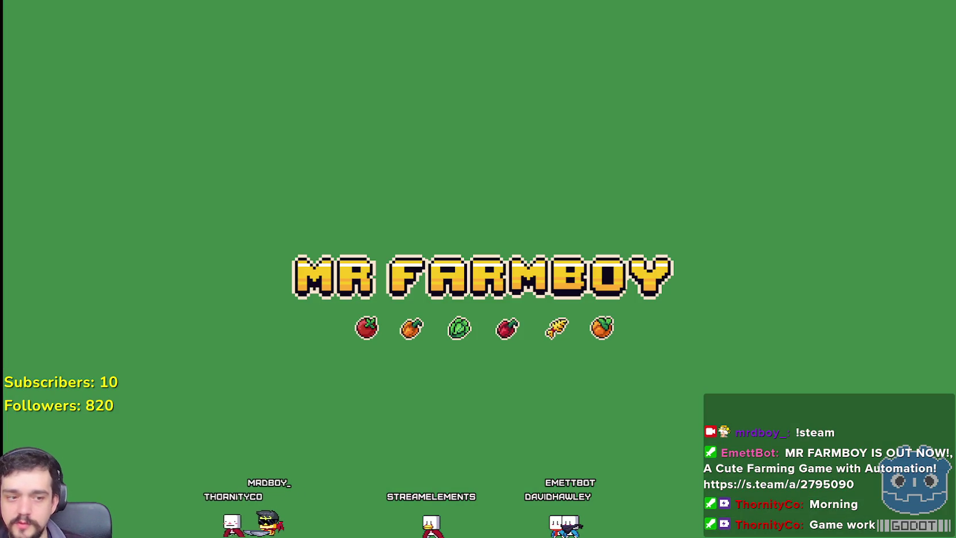
pyautogui.hotkey('alt', 'Tab')
pyautogui.click(460, 525)
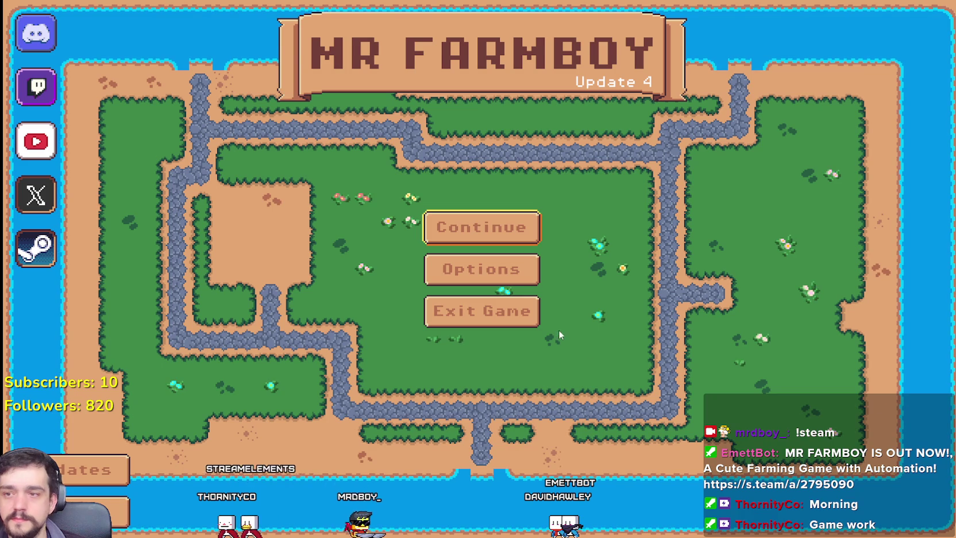
pyautogui.hotkey('alt', 'Tab')
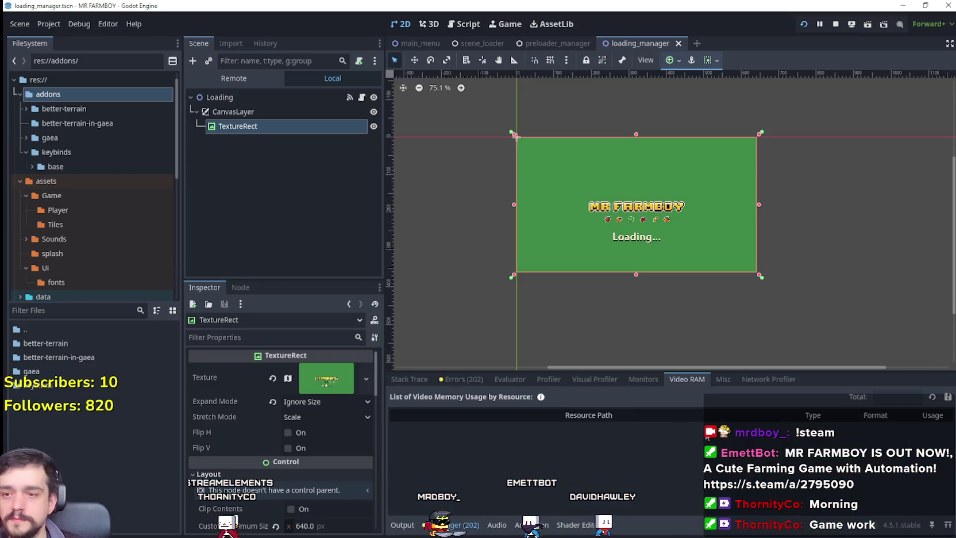
pyautogui.click(643, 379)
pyautogui.click(686, 379)
pyautogui.click(931, 396)
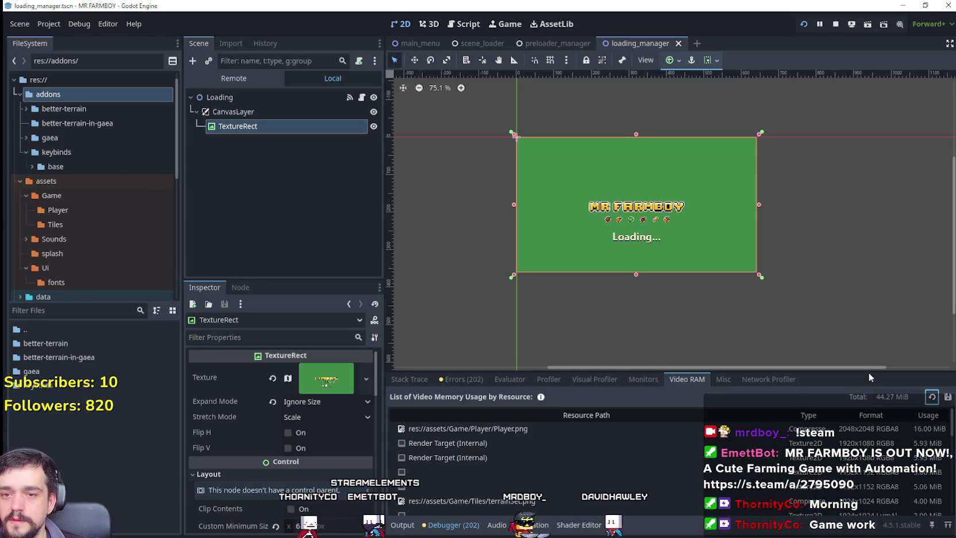
pyautogui.moveTo(868, 372); pyautogui.dragTo(864, 89)
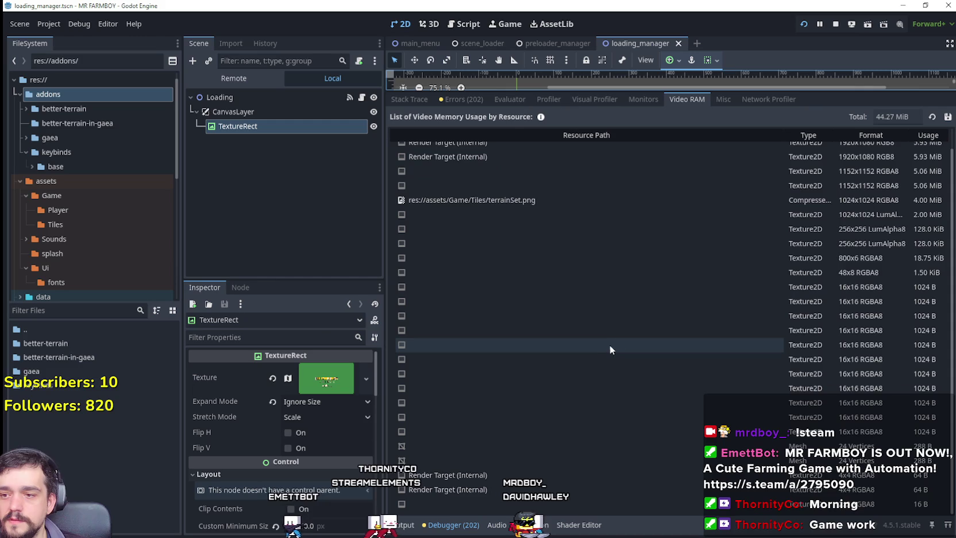
pyautogui.click(488, 149)
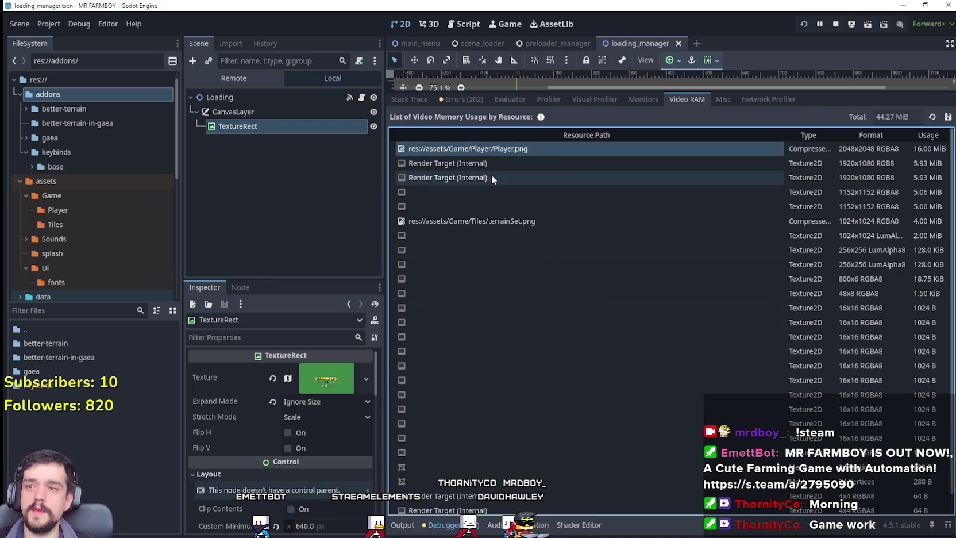
pyautogui.click(498, 224)
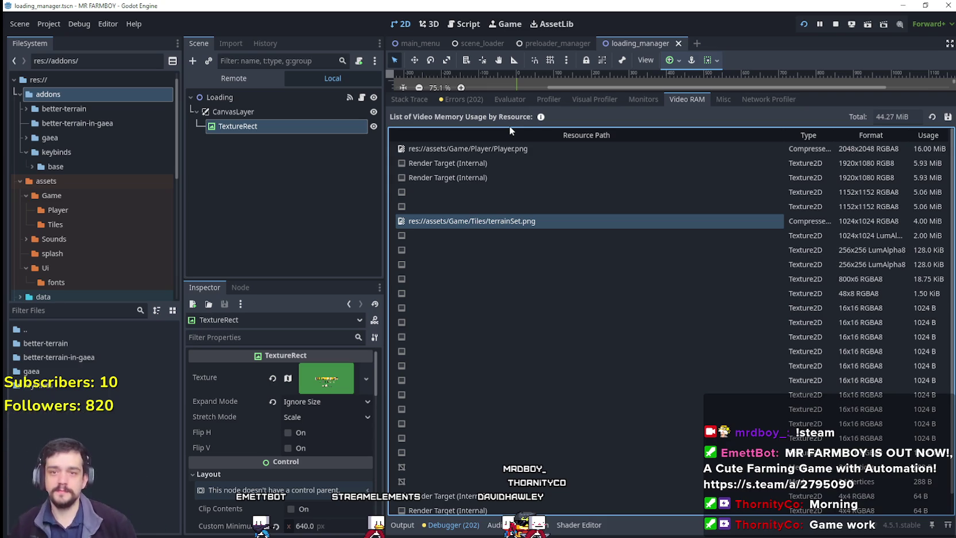
pyautogui.click(700, 238)
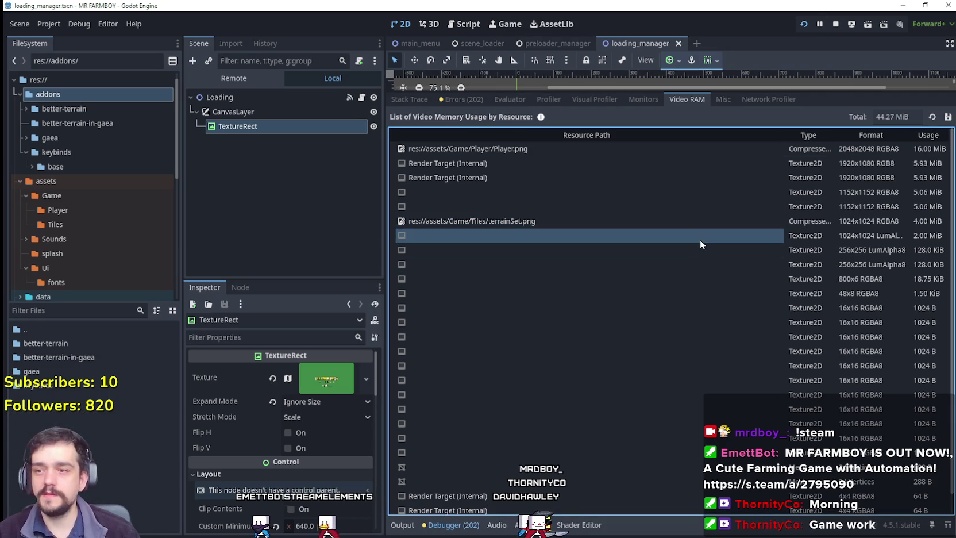
pyautogui.click(512, 193)
pyautogui.click(501, 206)
pyautogui.click(489, 235)
pyautogui.click(459, 249)
pyautogui.click(461, 259)
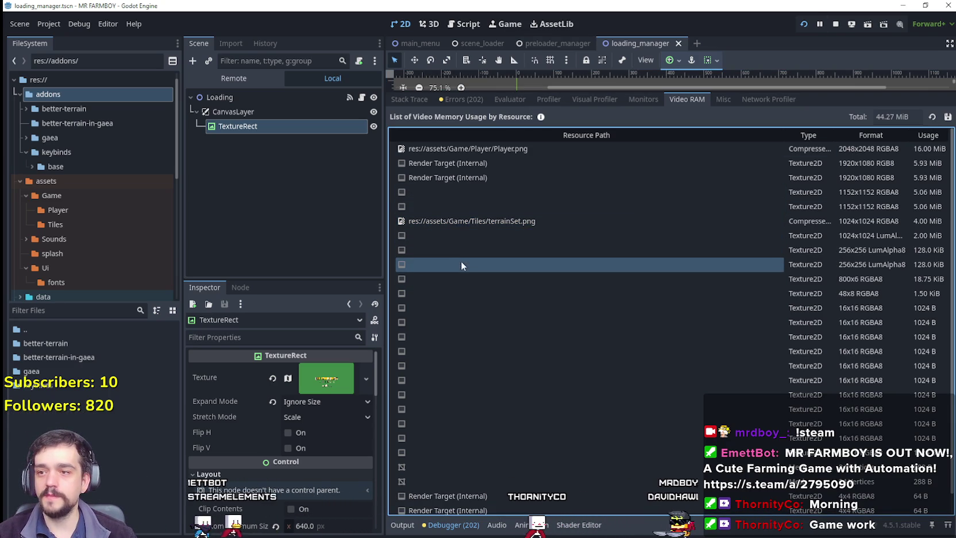
pyautogui.click(471, 163)
pyautogui.click(440, 177)
pyautogui.click(449, 264)
pyautogui.click(486, 415)
pyautogui.scroll(-1, 486, 402)
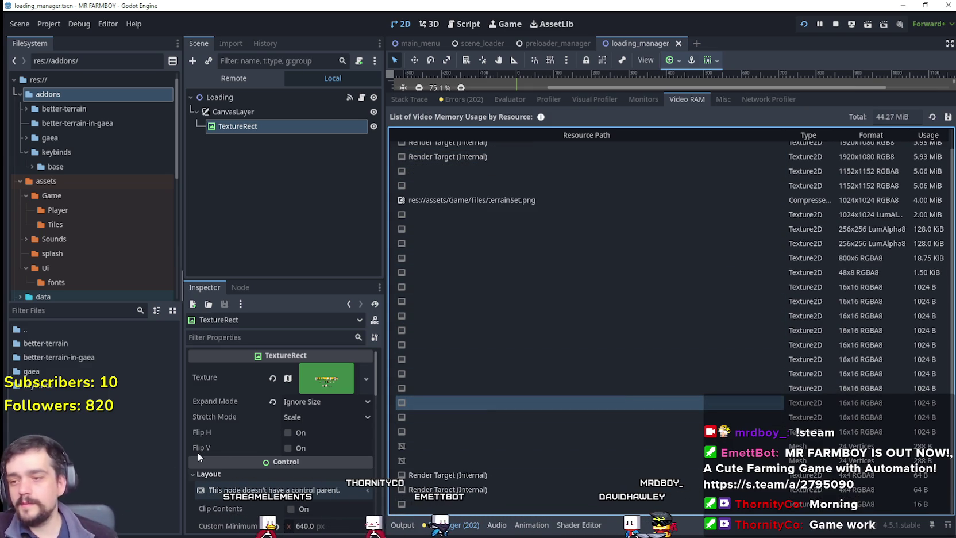
pyautogui.click(495, 454)
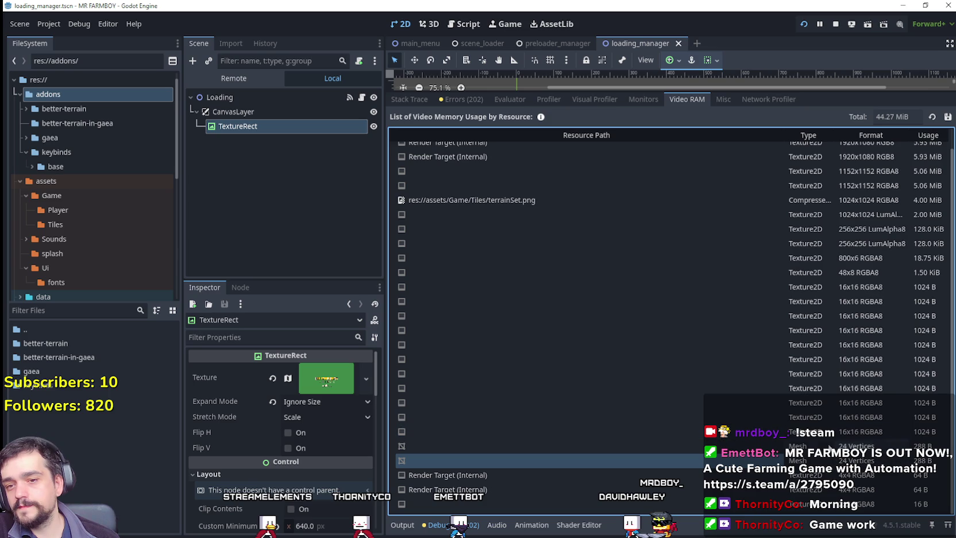
pyautogui.click(719, 449)
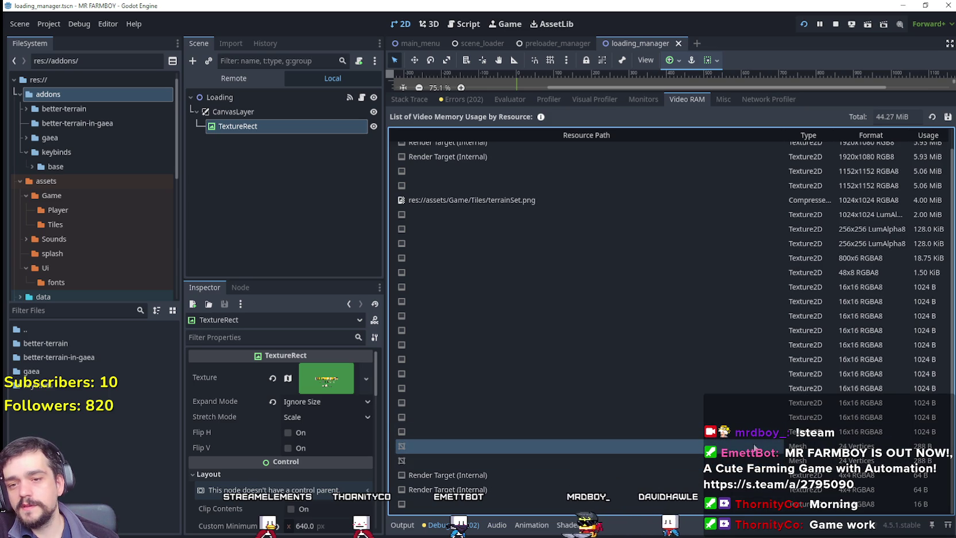
pyautogui.click(712, 461)
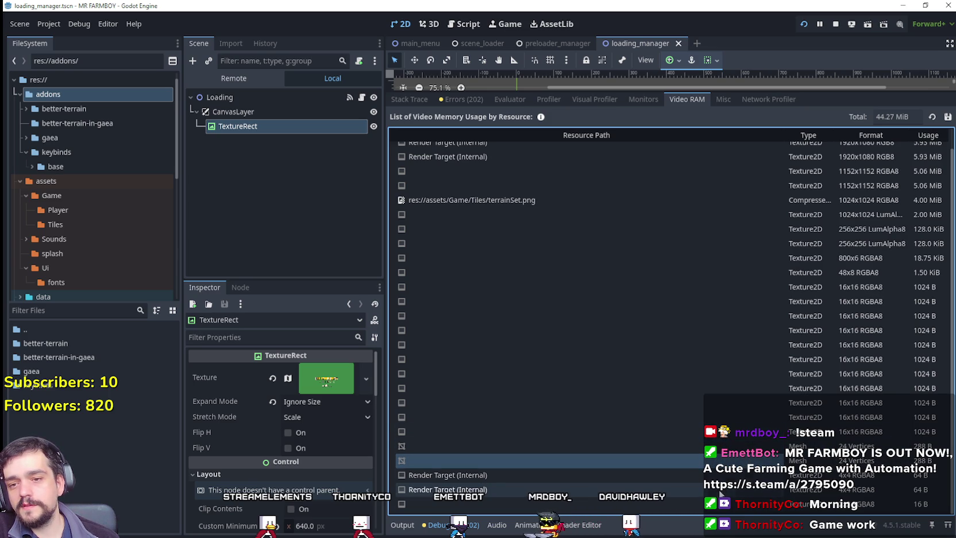
pyautogui.click(676, 508)
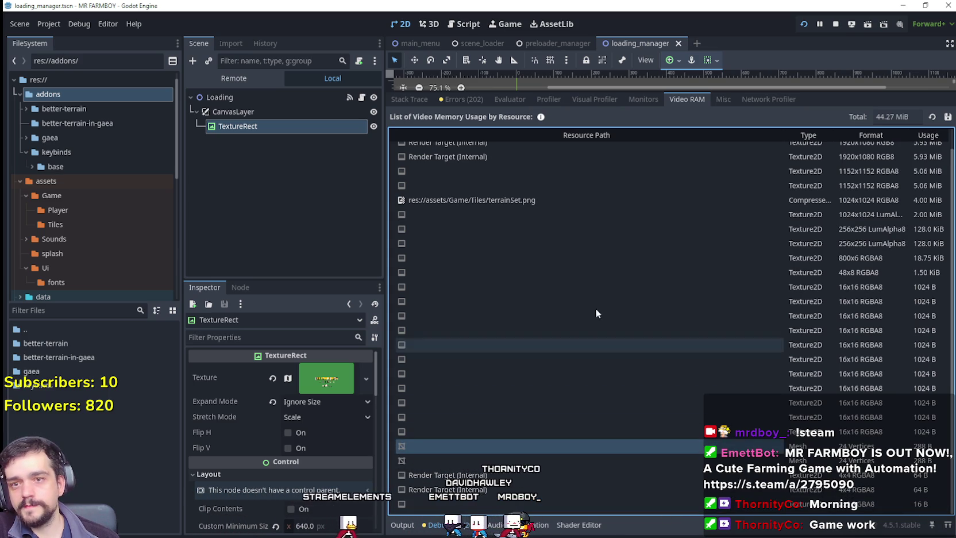
pyautogui.click(601, 285)
pyautogui.click(561, 267)
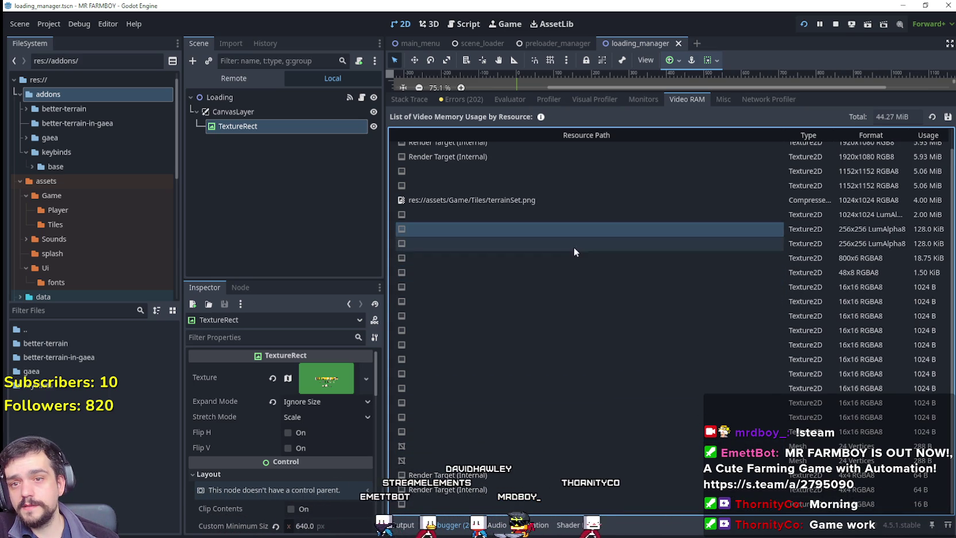
pyautogui.scroll(1, 476, 336)
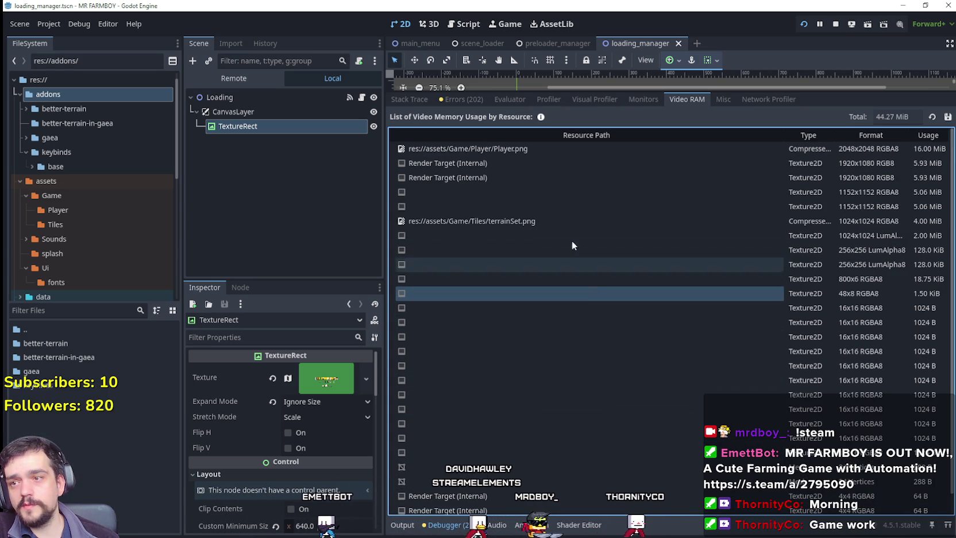
pyautogui.click(498, 206)
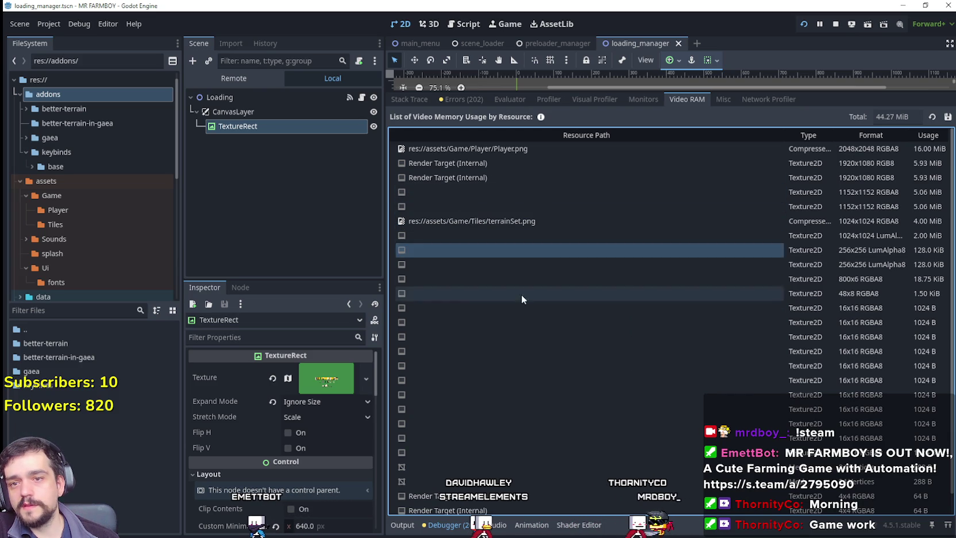
pyautogui.click(546, 423)
pyautogui.click(587, 234)
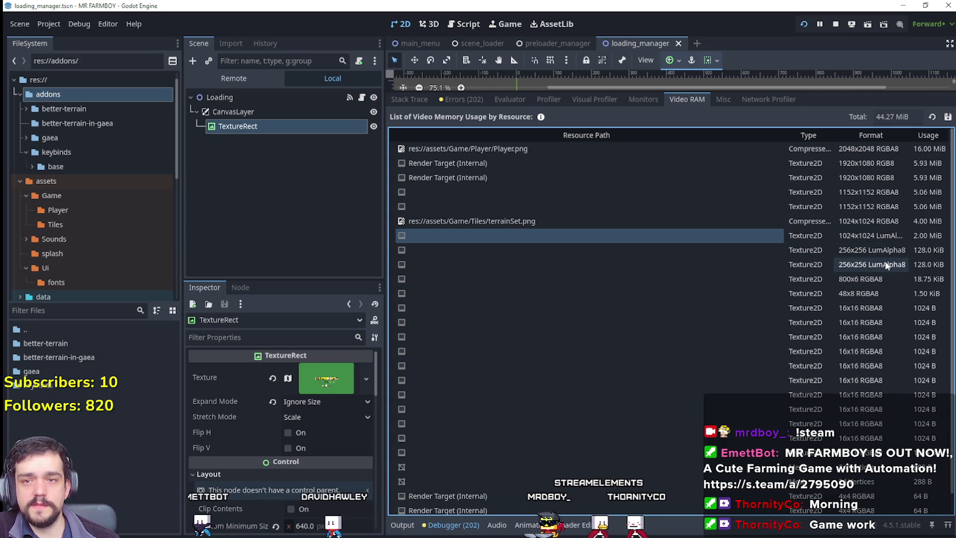
pyautogui.click(666, 380)
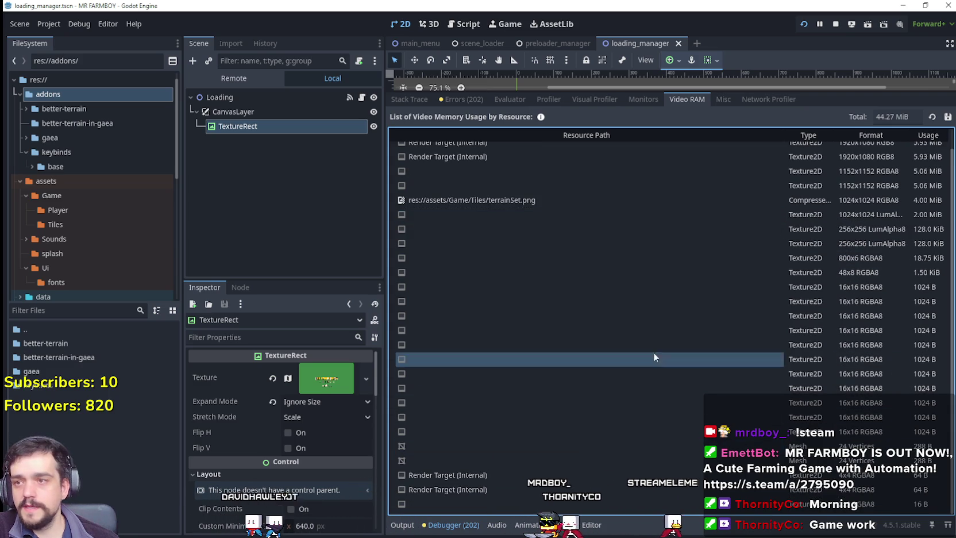
pyautogui.click(621, 147)
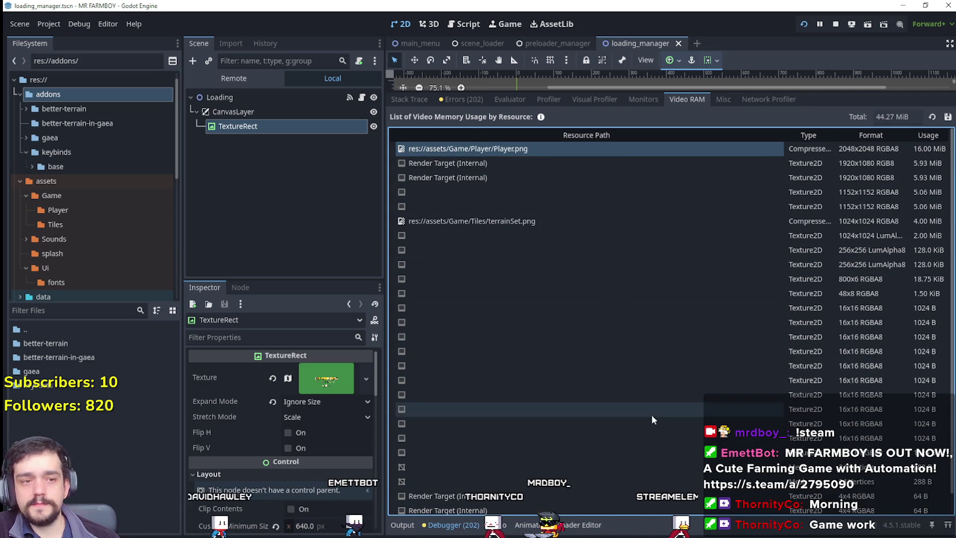
pyautogui.click(468, 219)
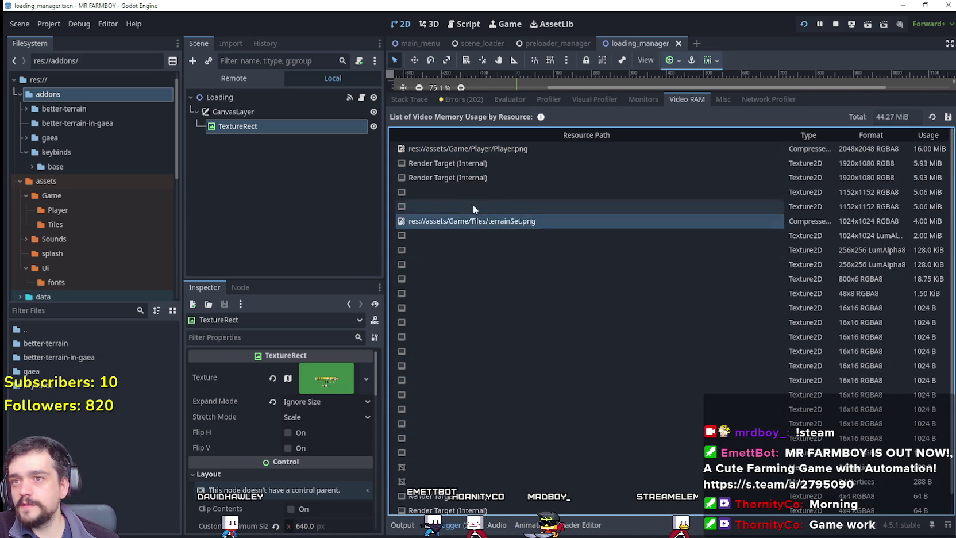
pyautogui.click(483, 148)
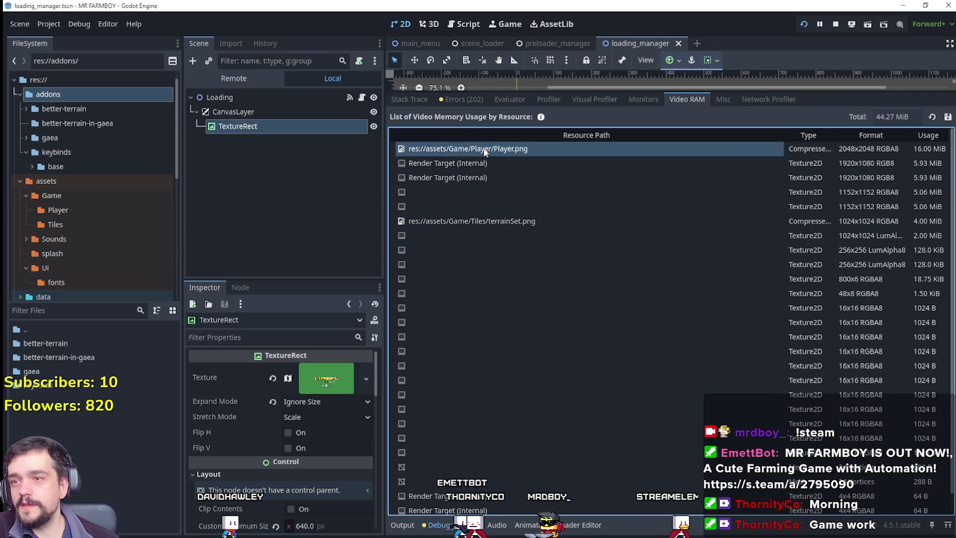
pyautogui.click(491, 220)
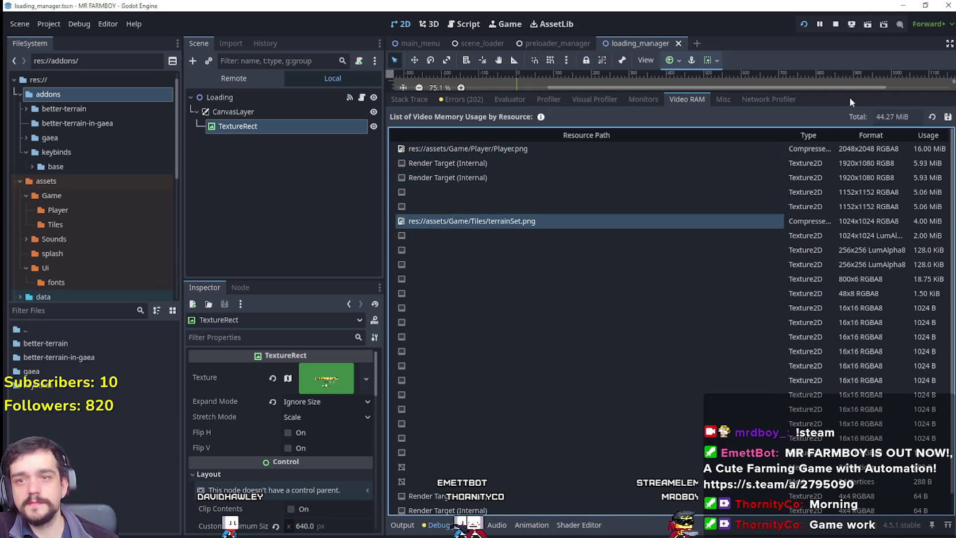
# Step: Enlarge the 2D viewport above the debugger and open File Explorer at Documents
pyautogui.moveTo(826, 92); pyautogui.dragTo(826, 214)
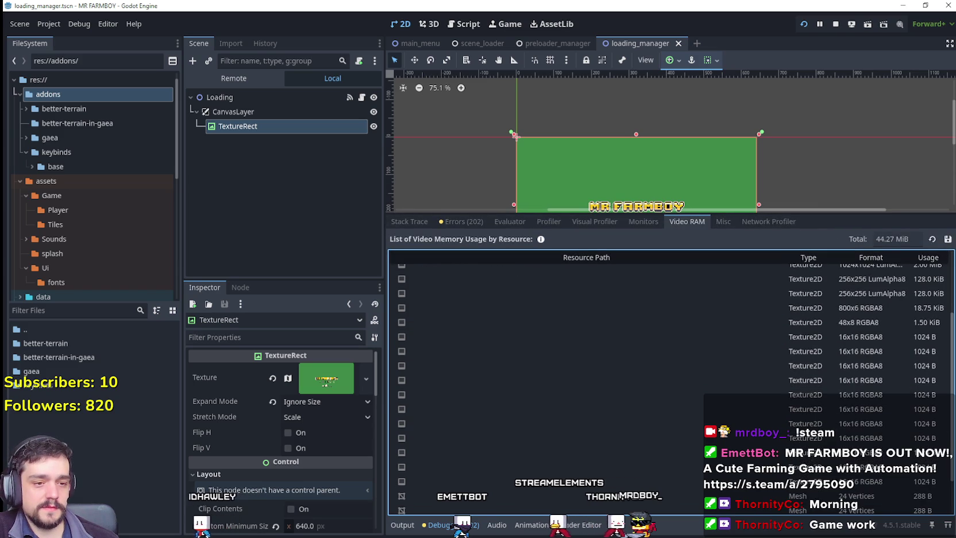
pyautogui.press('super+e')
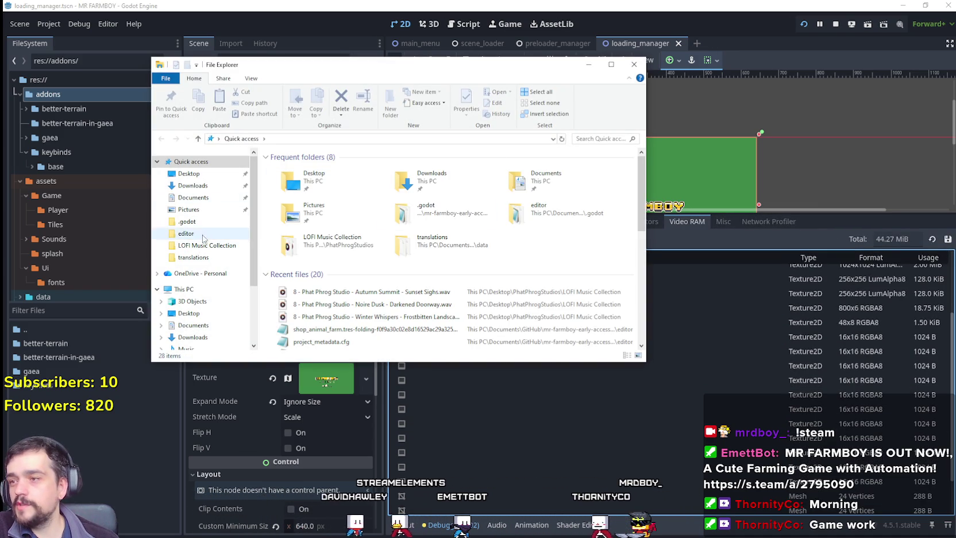
pyautogui.click(202, 199)
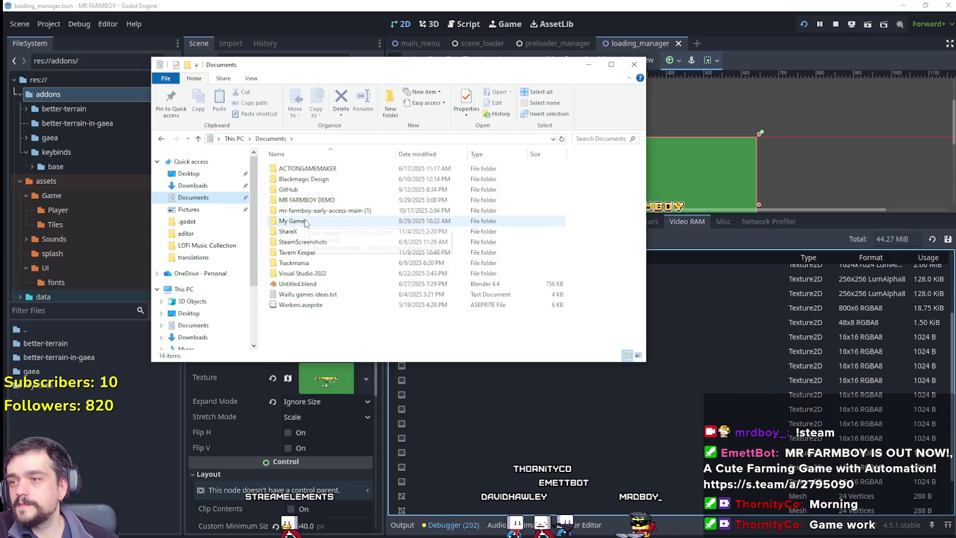
# Step: Navigate to GitHub > GodotExportTemplates > Steam > NewExport and select MrFarmBoy.zip
pyautogui.doubleClick(295, 190)
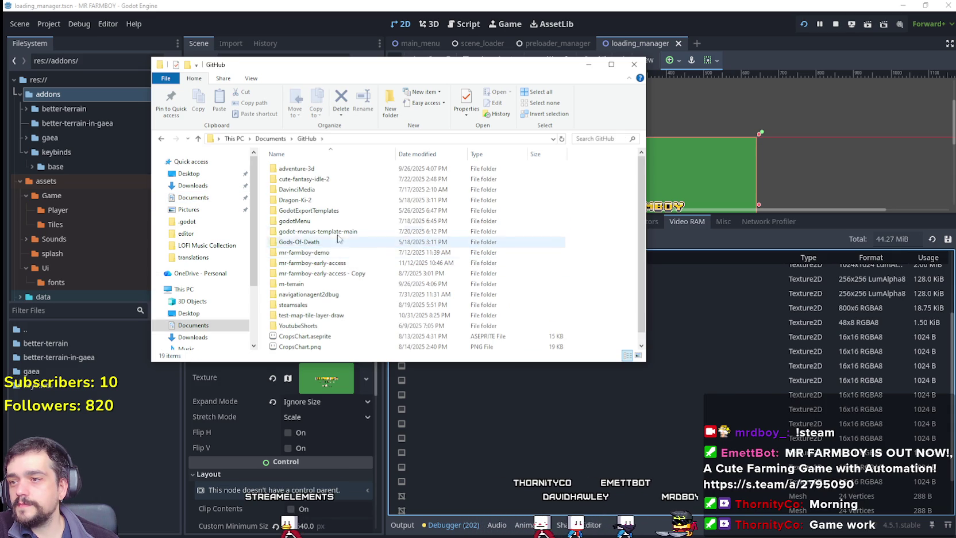
pyautogui.doubleClick(316, 231)
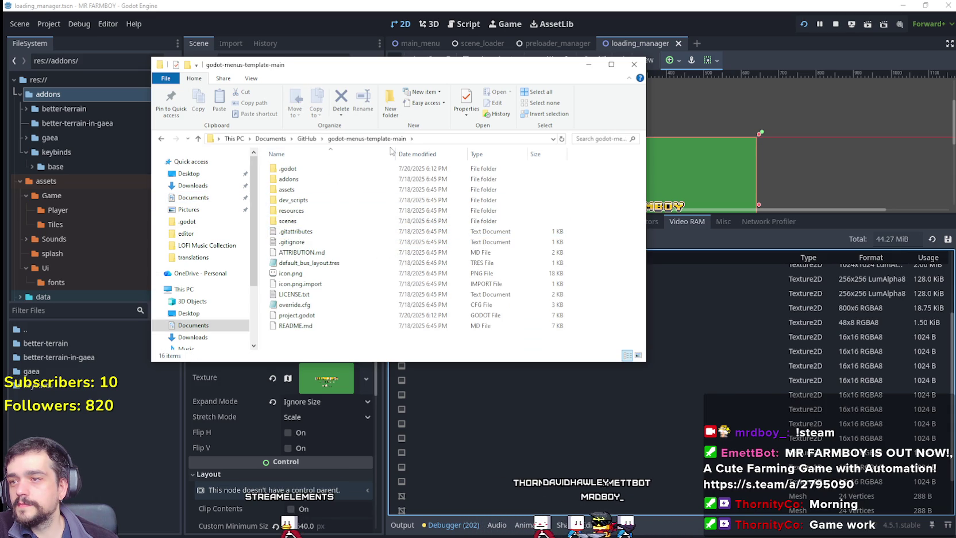
pyautogui.click(268, 138)
pyautogui.click(301, 138)
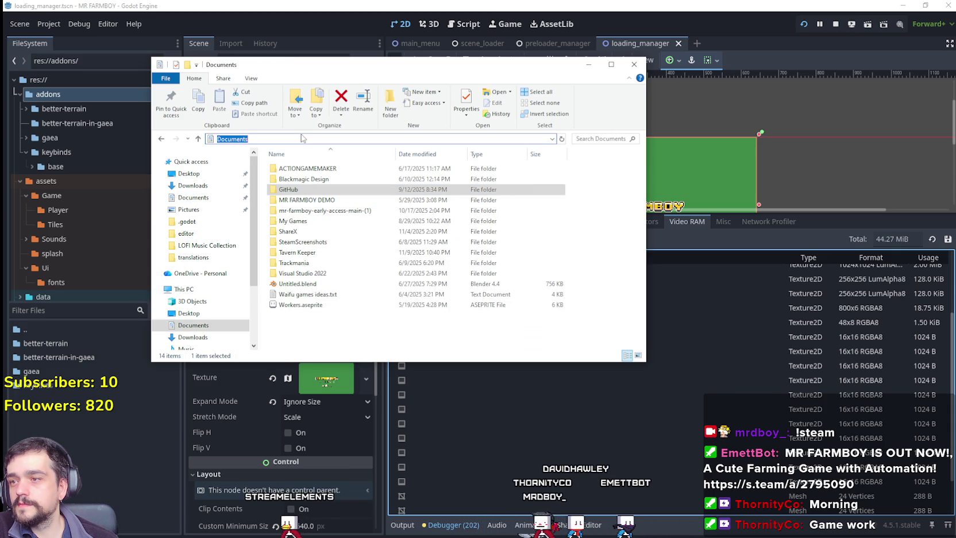
pyautogui.doubleClick(303, 189)
pyautogui.doubleClick(310, 221)
pyautogui.doubleClick(315, 177)
pyautogui.doubleClick(318, 179)
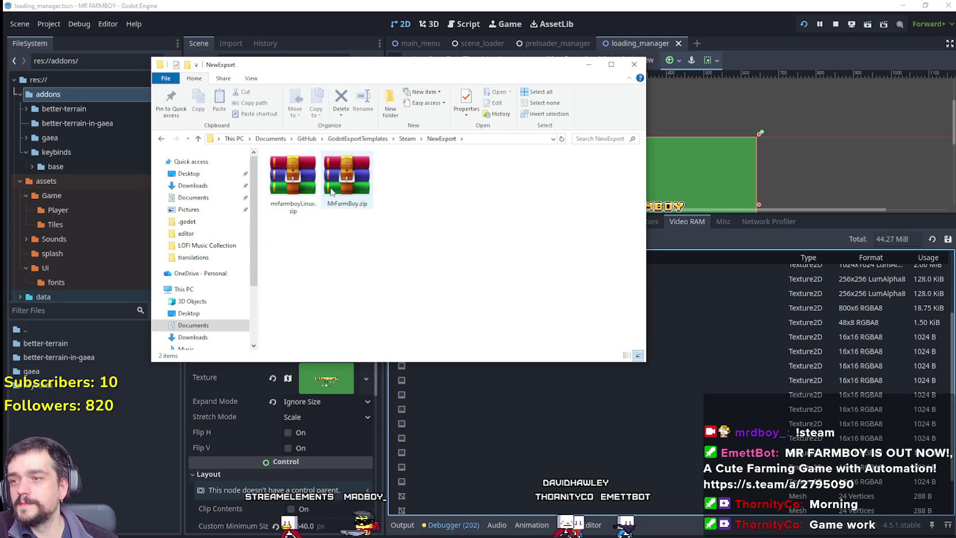
pyautogui.click(345, 186)
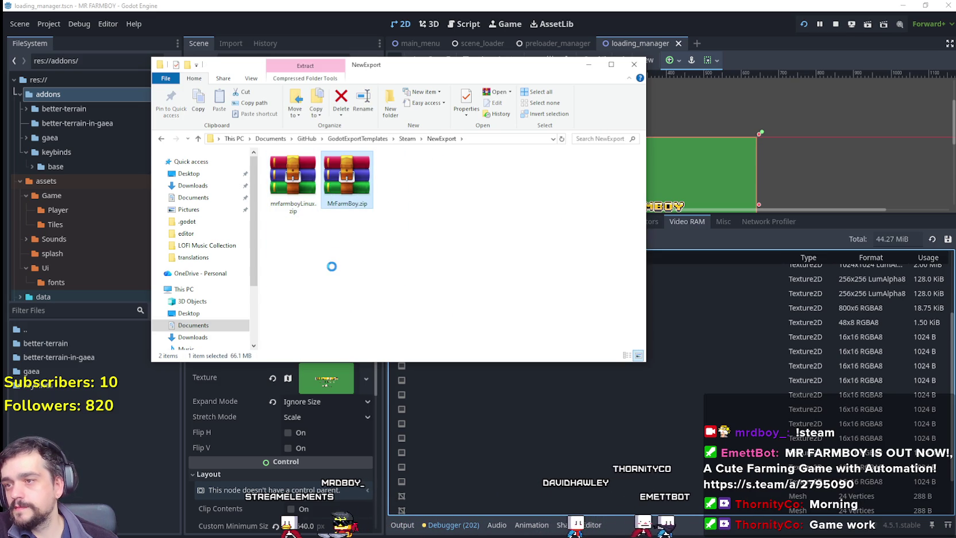
# Step: Check MrFarmBoy.zip's .pck and .exe in WinRAR, then close WinRAR and the Explorer window
pyautogui.rightClick(356, 188)
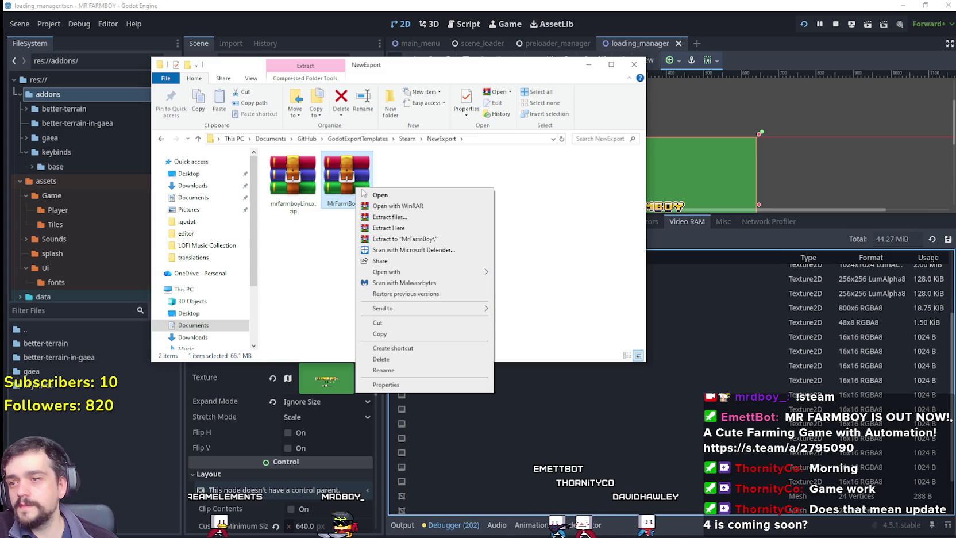
pyautogui.click(403, 197)
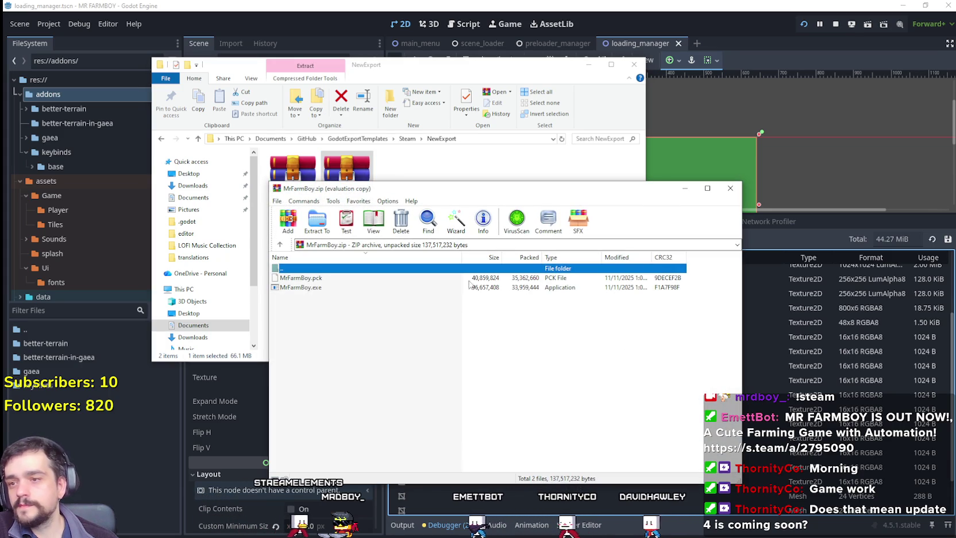
pyautogui.click(559, 330)
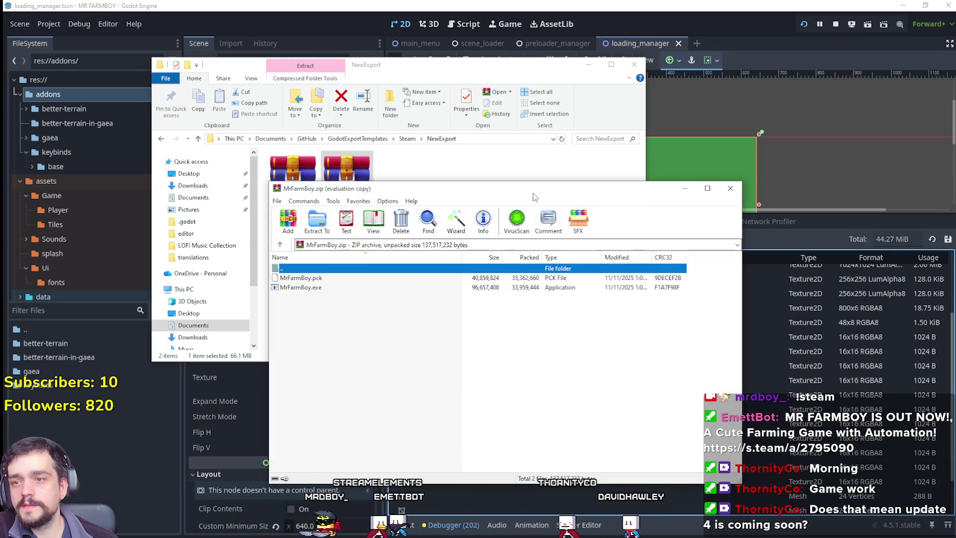
pyautogui.moveTo(535, 184); pyautogui.dragTo(535, 180)
pyautogui.press('Escape')
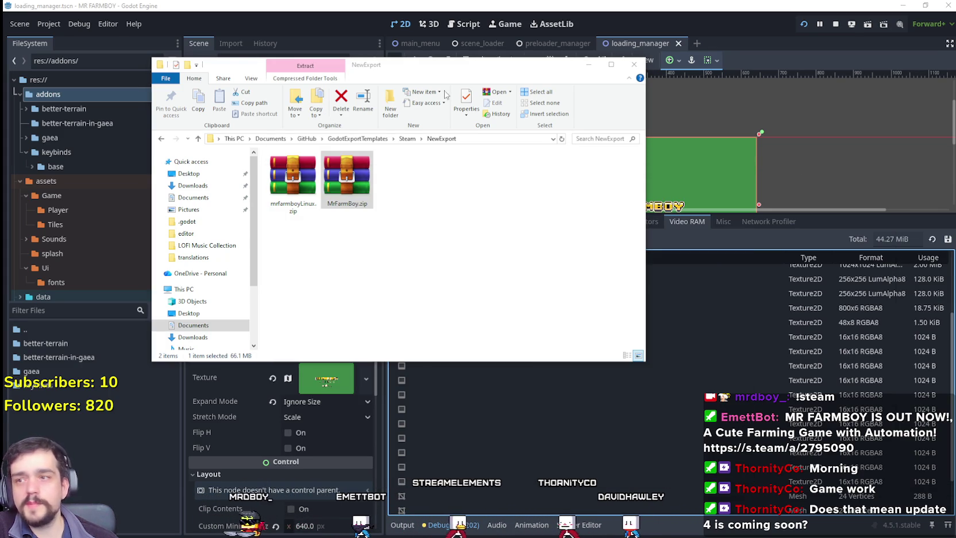
pyautogui.click(543, 5)
pyautogui.click(80, 25)
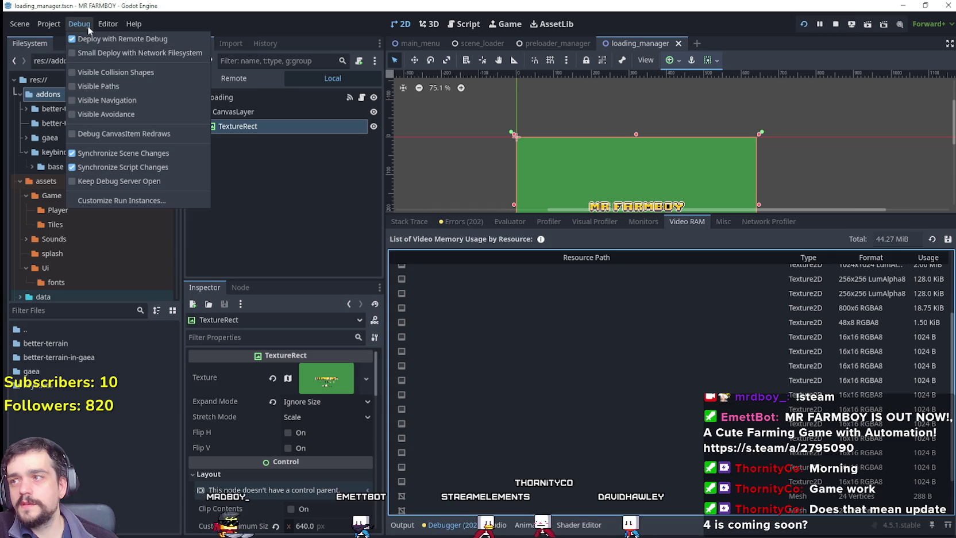
# Step: Export the Windows Desktop preset as MrFarmBoy_2.zip with Export With Debug turned off
pyautogui.moveTo(103, 27)
pyautogui.moveTo(47, 23)
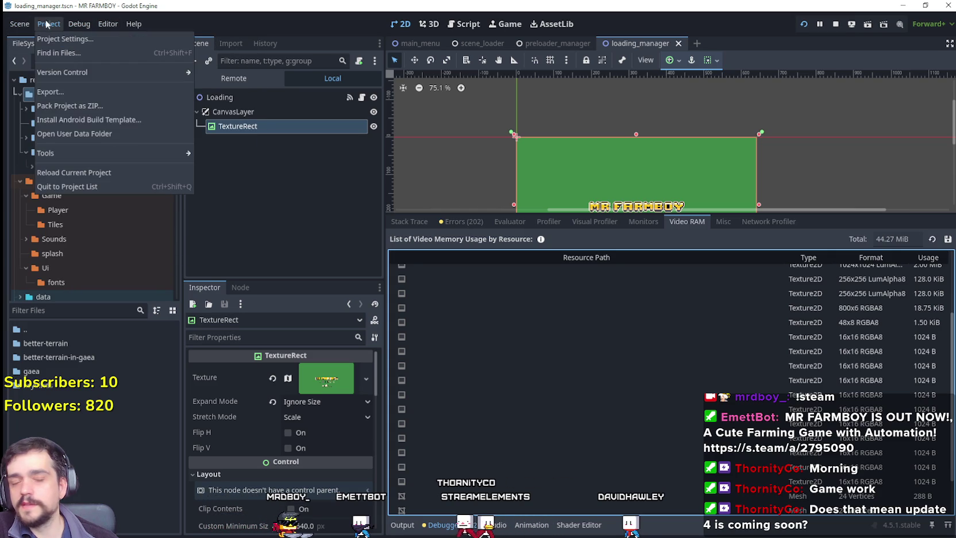
pyautogui.click(86, 92)
pyautogui.click(350, 201)
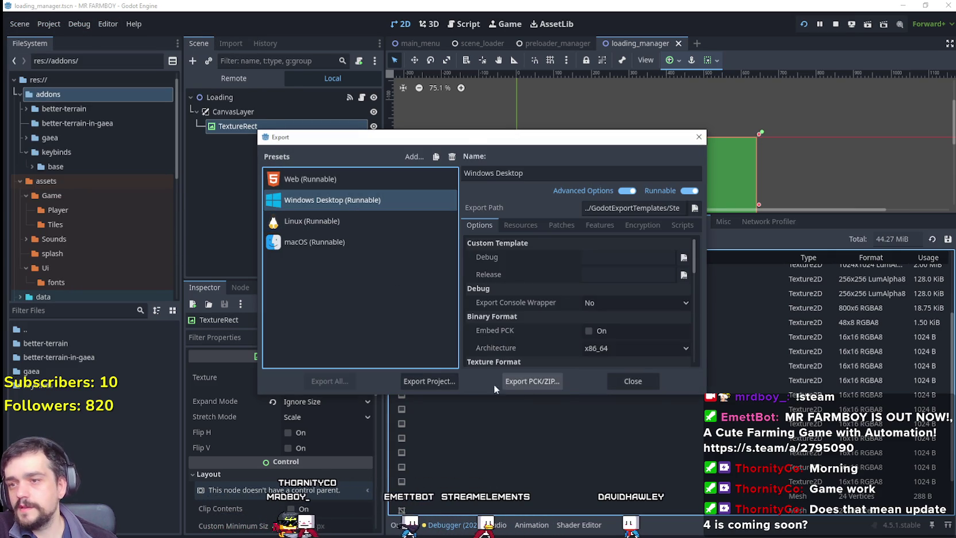
pyautogui.click(431, 381)
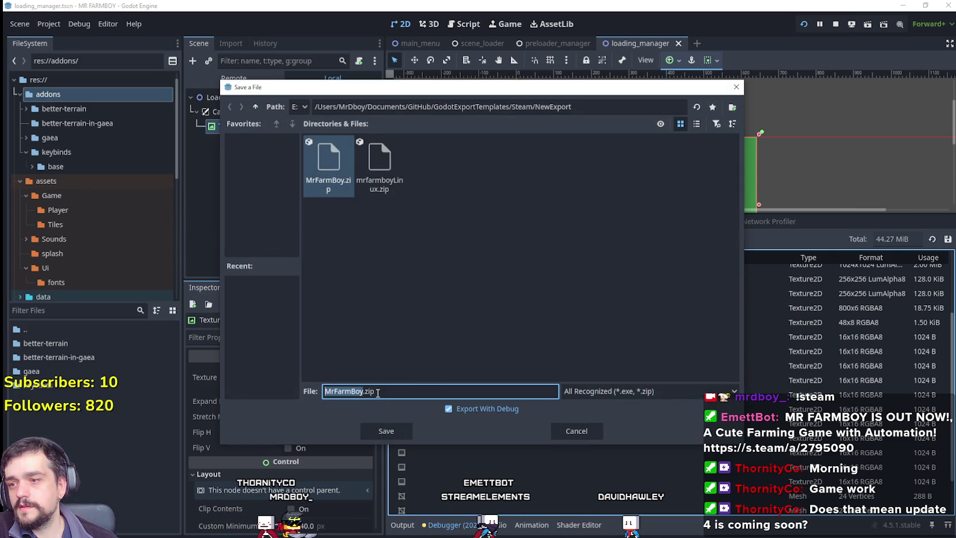
pyautogui.click(361, 392)
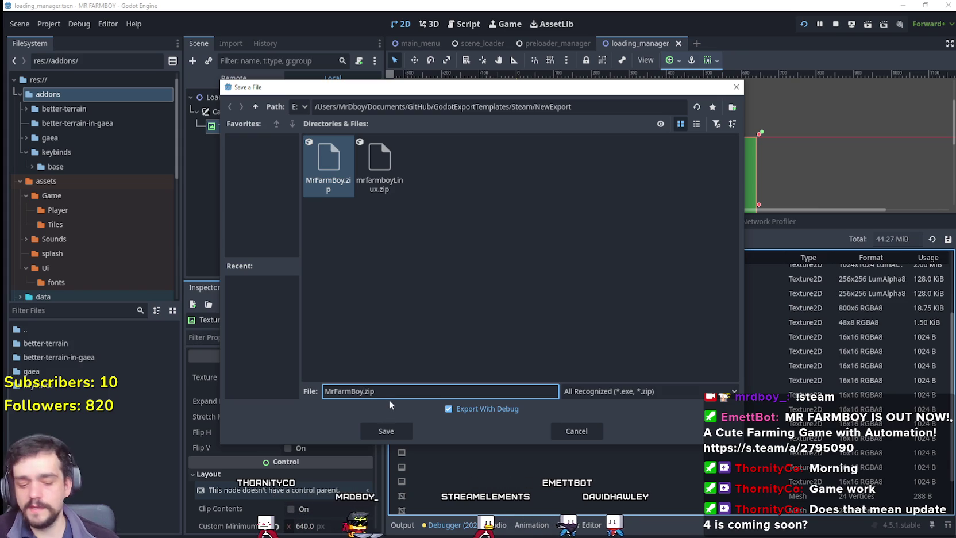
pyautogui.write('_2')
pyautogui.press('Tab')
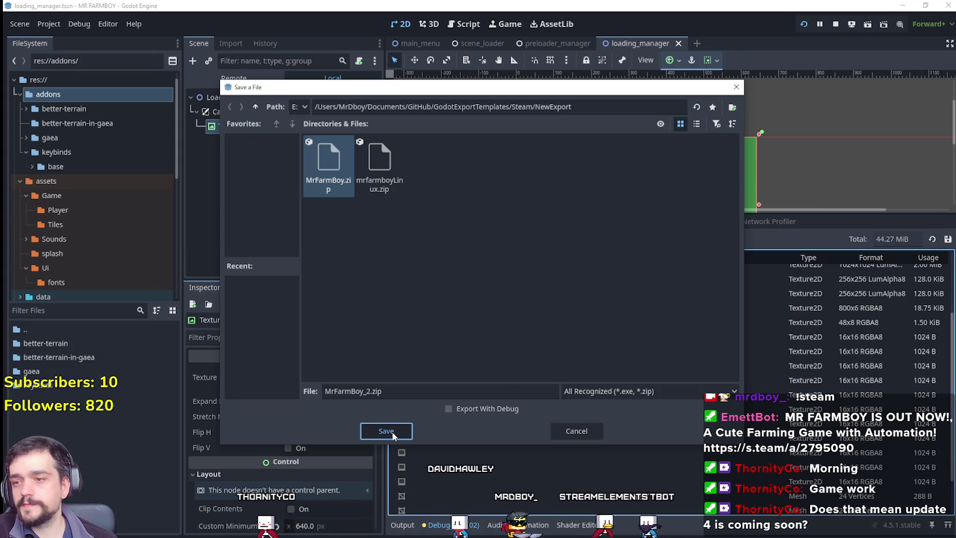
pyautogui.click(391, 431)
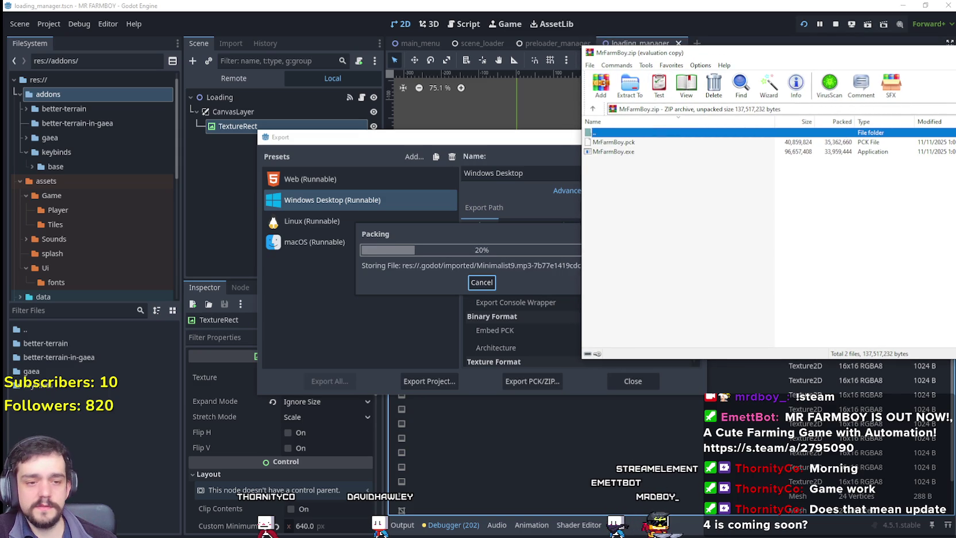
# Step: Refresh the NewExport folder listing and rearrange the Explorer and archive windows
pyautogui.moveTo(442, 73); pyautogui.dragTo(327, 56)
pyautogui.rightClick(415, 251)
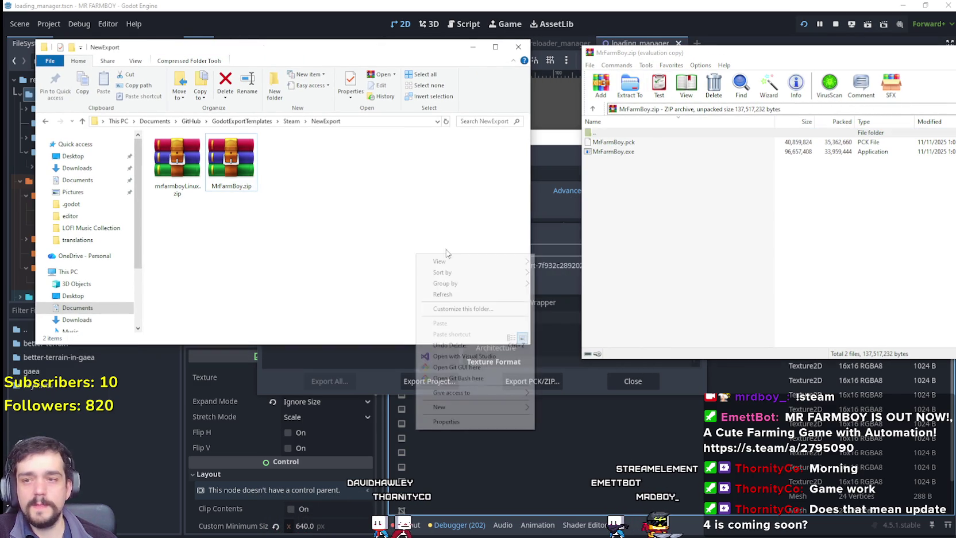
pyautogui.click(460, 298)
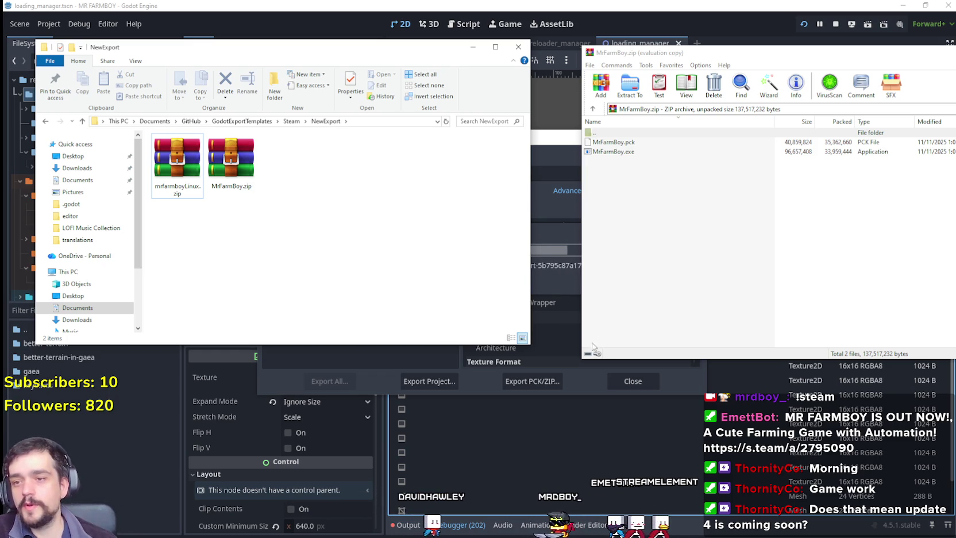
pyautogui.moveTo(582, 361); pyautogui.dragTo(660, 312)
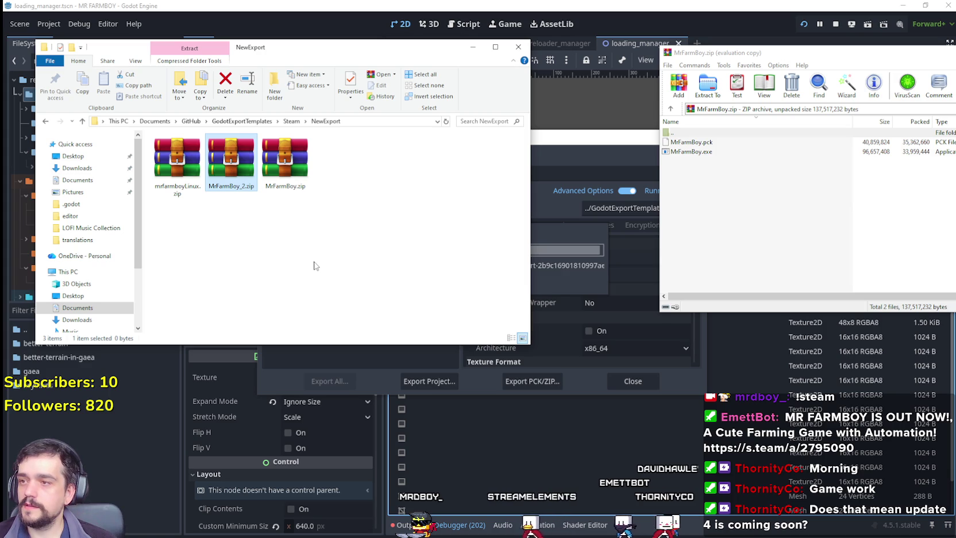
pyautogui.click(775, 190)
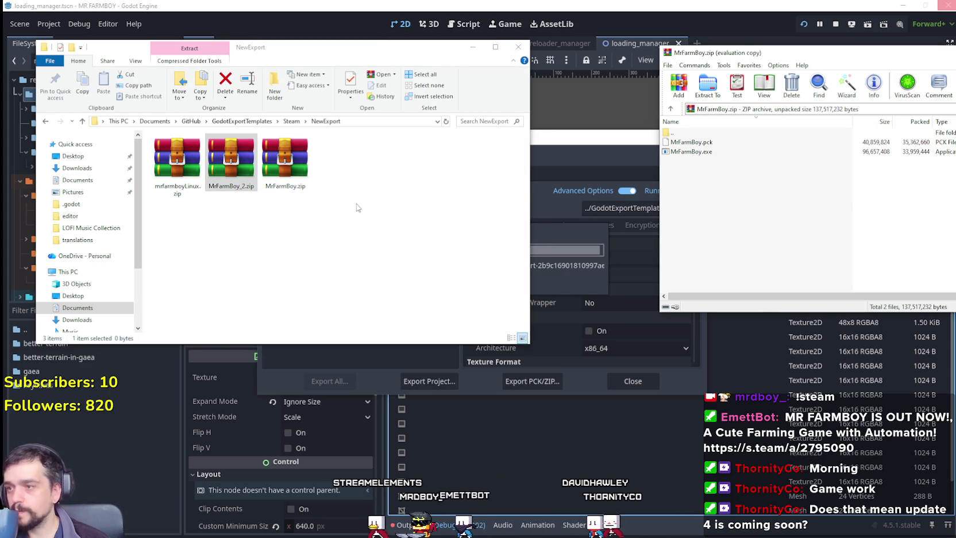
pyautogui.click(379, 223)
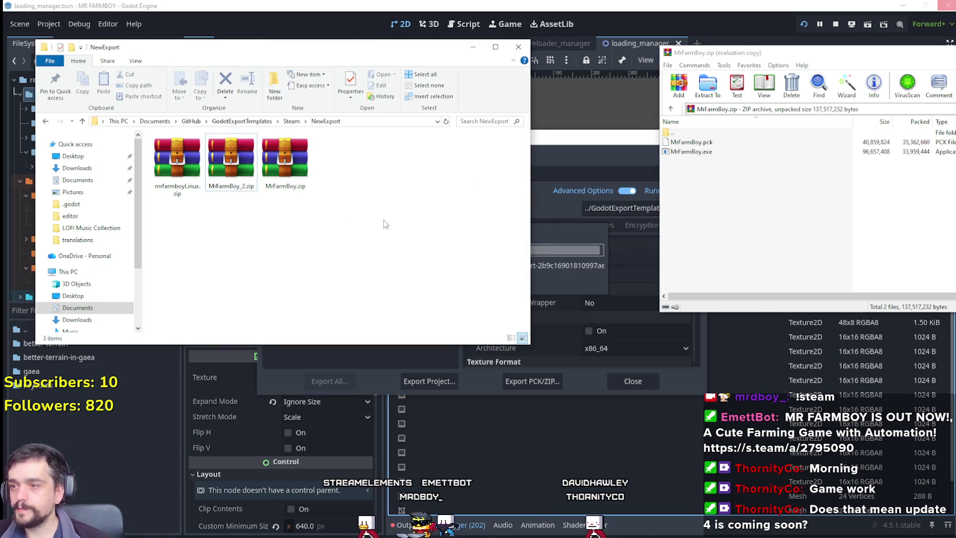
# Step: Compare MrFarmBoy_2.zip and MrFarmBoy.zip sizes, then open MrFarmBoy_2.zip in WinRAR
pyautogui.click(244, 166)
pyautogui.click(285, 164)
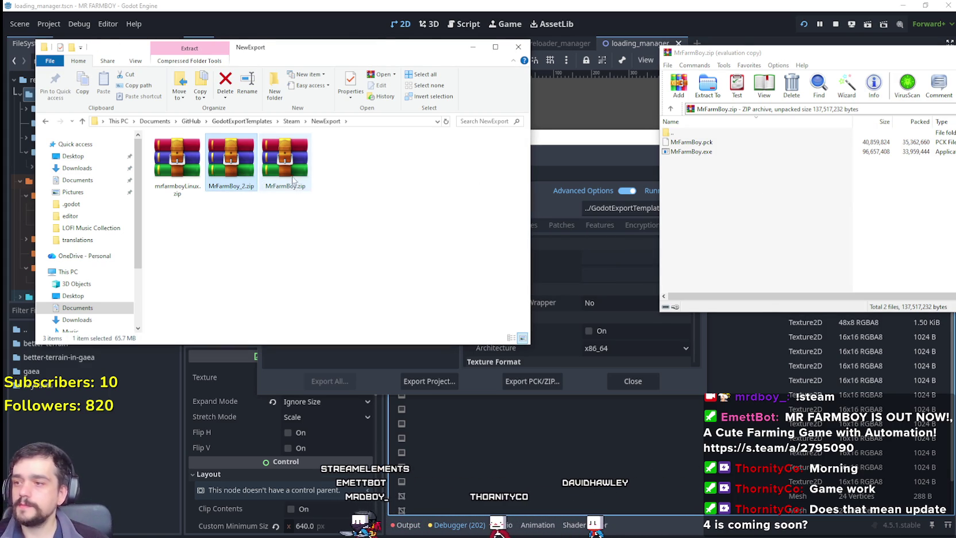
pyautogui.click(236, 173)
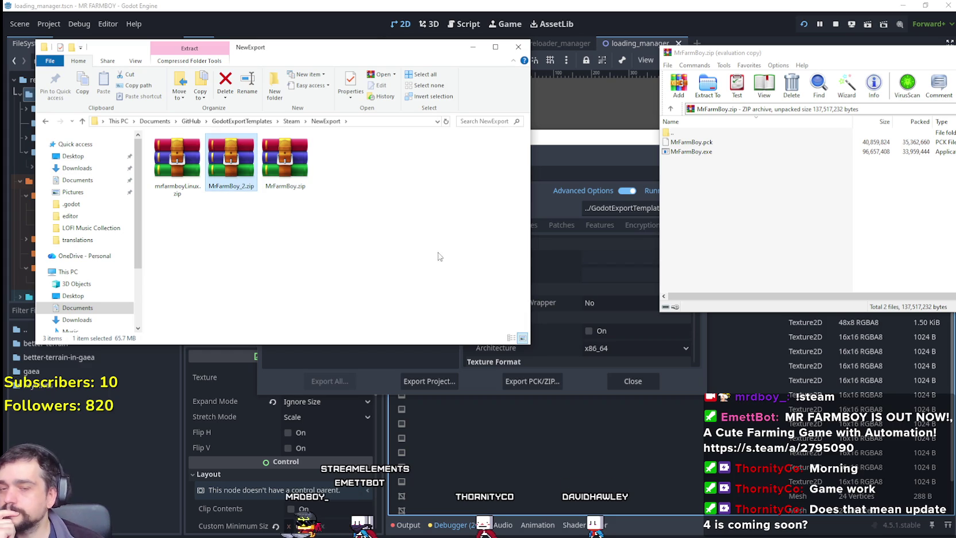
pyautogui.click(284, 164)
pyautogui.click(238, 175)
pyautogui.click(284, 164)
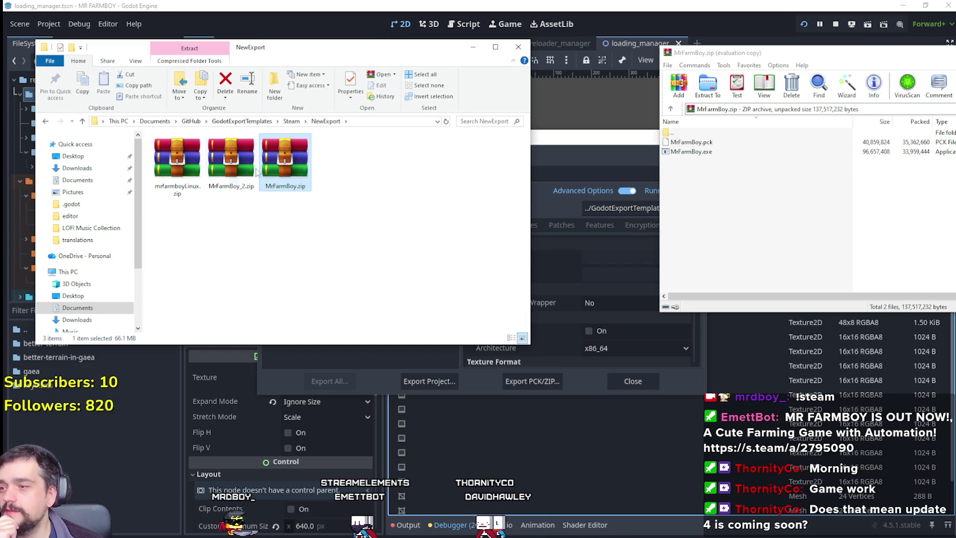
pyautogui.click(236, 171)
pyautogui.click(282, 167)
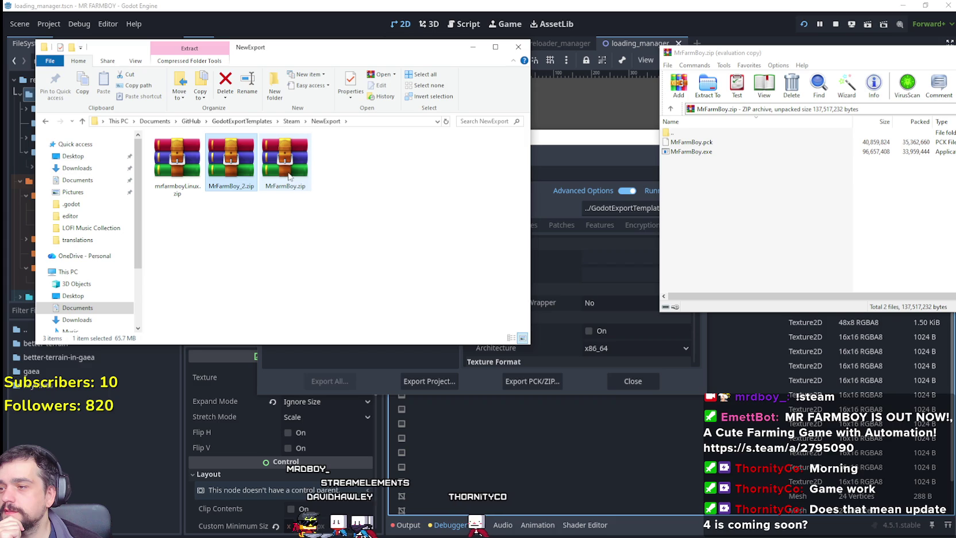
pyautogui.click(289, 177)
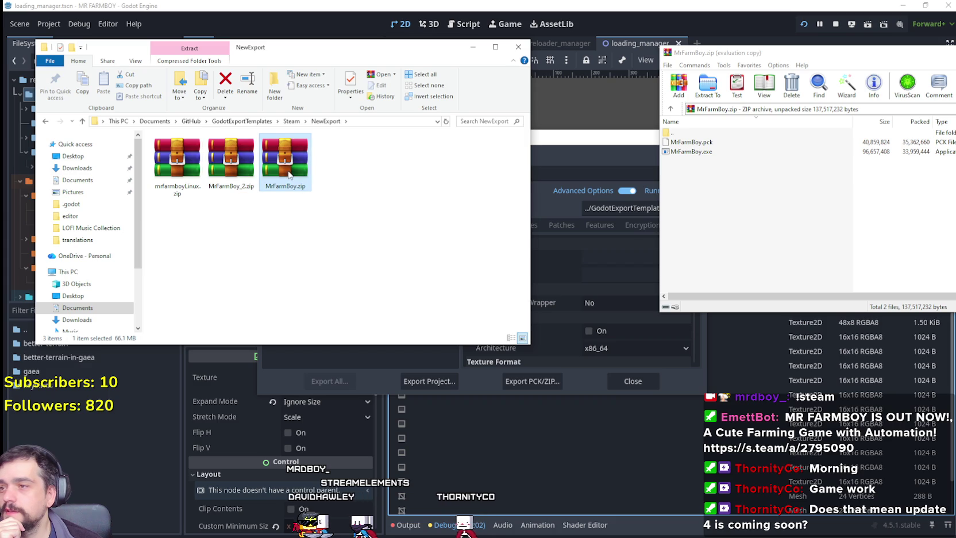
pyautogui.doubleClick(224, 172)
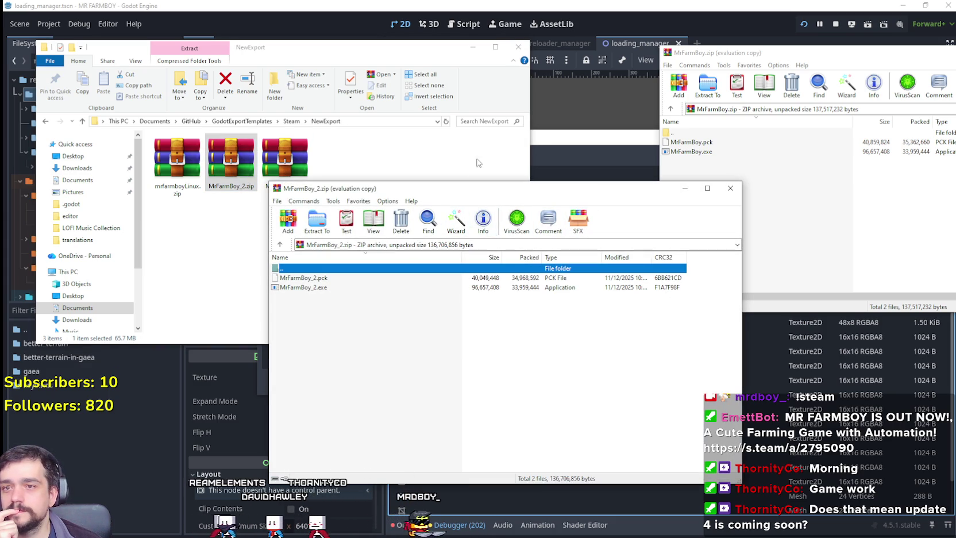
# Step: Place the two WinRAR archives side by side and compare their .exe files
pyautogui.moveTo(557, 192)
pyautogui.mouseDown()
pyautogui.moveTo(484, 48)
pyautogui.moveTo(468, 57)
pyautogui.mouseUp()
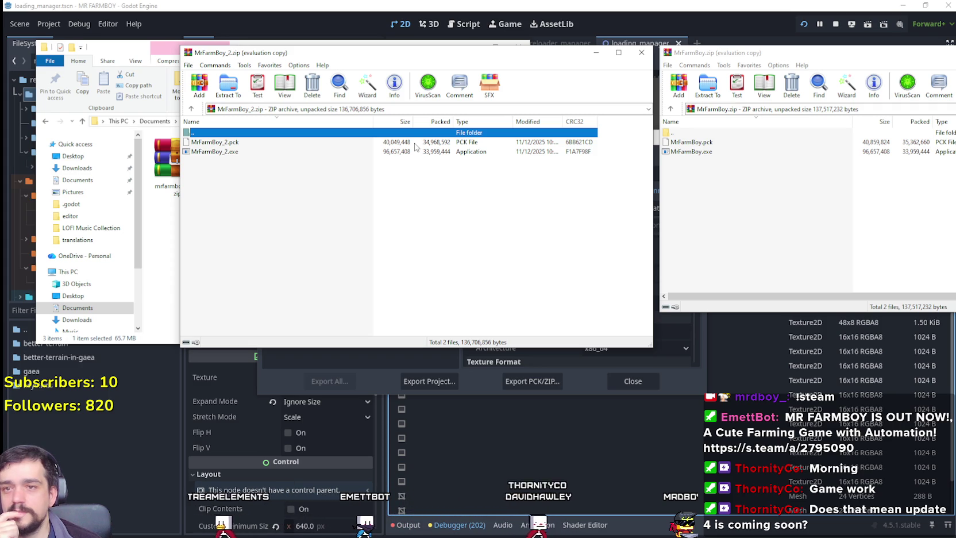
pyautogui.click(404, 152)
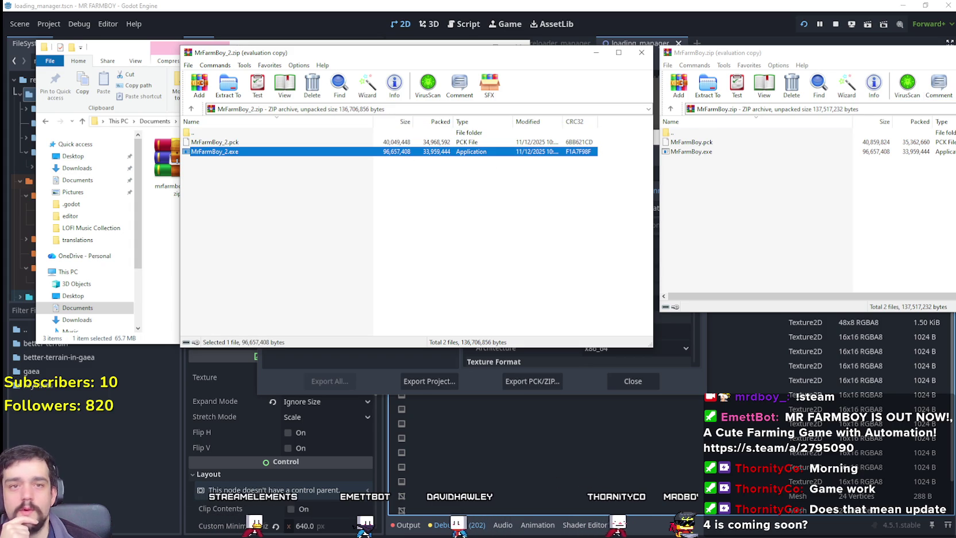
pyautogui.moveTo(754, 56)
pyautogui.mouseDown()
pyautogui.moveTo(666, 54)
pyautogui.moveTo(715, 55)
pyautogui.mouseUp()
pyautogui.moveTo(769, 308); pyautogui.dragTo(769, 194)
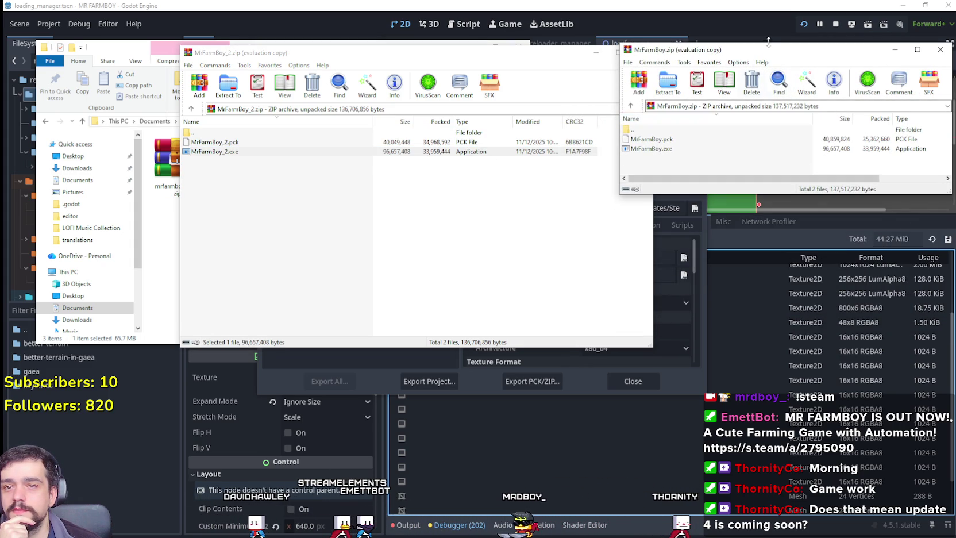
pyautogui.moveTo(762, 53); pyautogui.dragTo(742, 53)
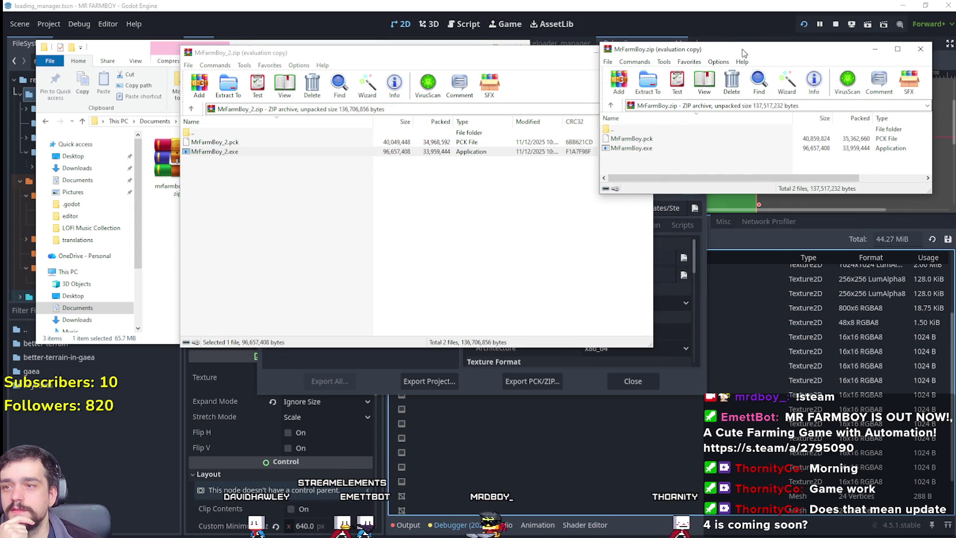
pyautogui.click(811, 150)
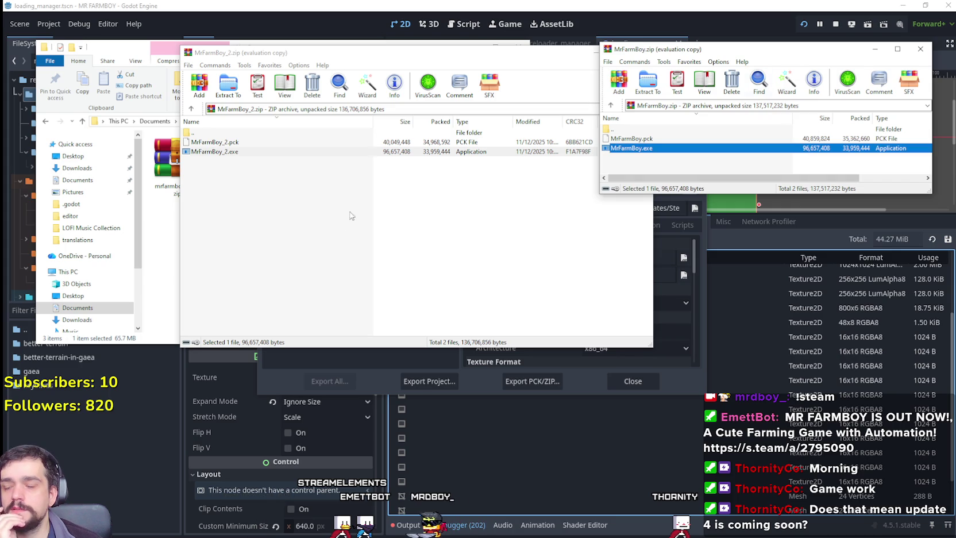
pyautogui.click(269, 164)
pyautogui.click(402, 151)
# Step: Compare MrFarmBoy.pck's size, then close the MrFarmBoy.zip archive
pyautogui.hotkey('alt', 'Tab')
pyautogui.press('F2')
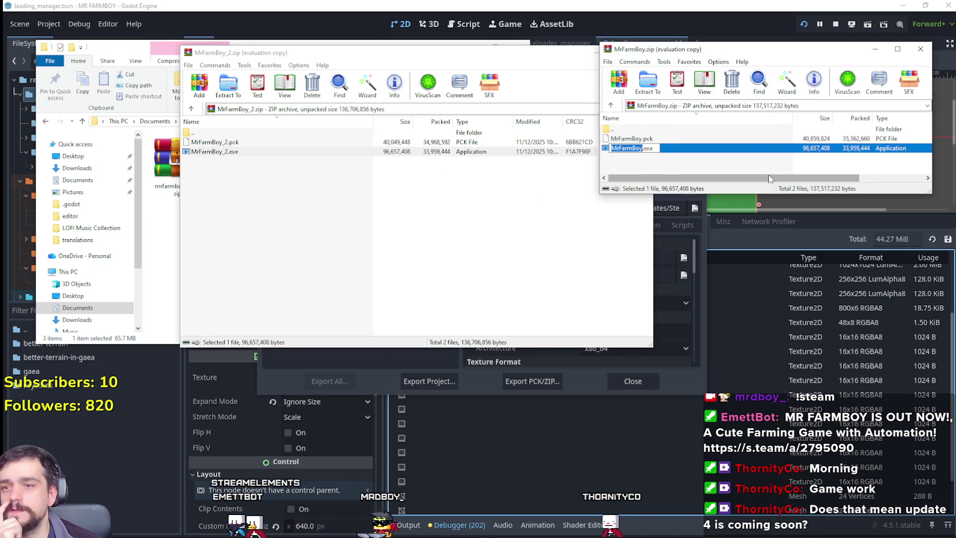
pyautogui.click(739, 157)
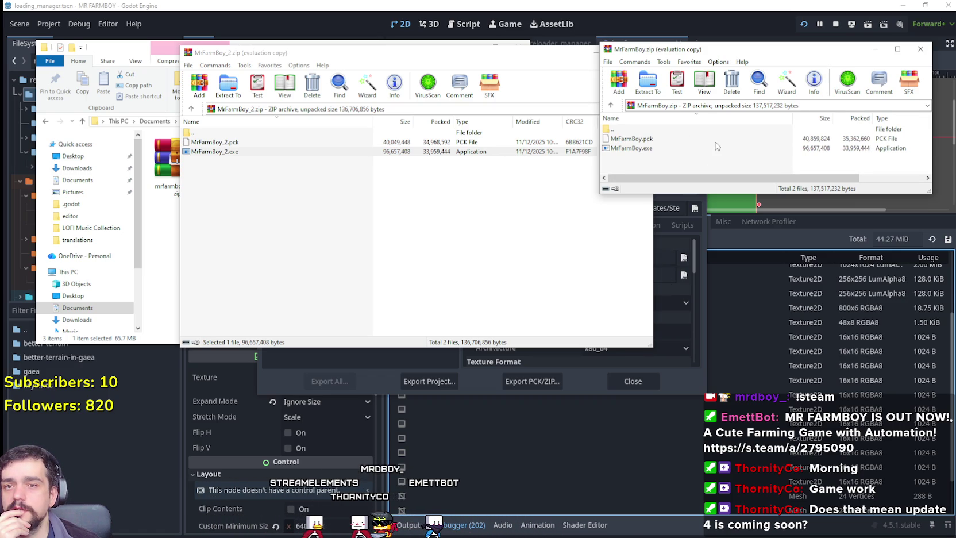
pyautogui.click(713, 139)
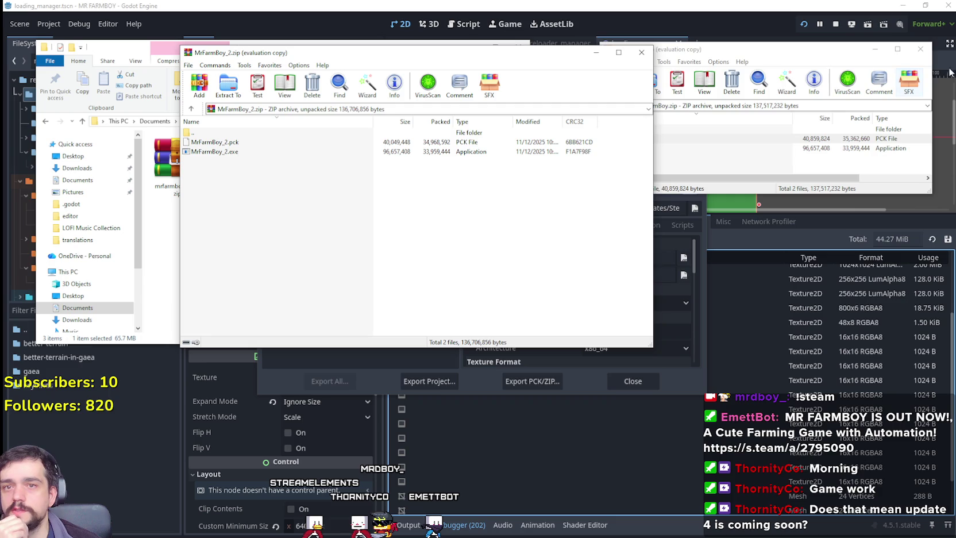
pyautogui.click(921, 49)
# Step: Close the MrFarmBoy_2.zip archive, the NewExport folder window and the Export dialog, then return to the editor from the running game
pyautogui.click(642, 52)
pyautogui.click(713, 162)
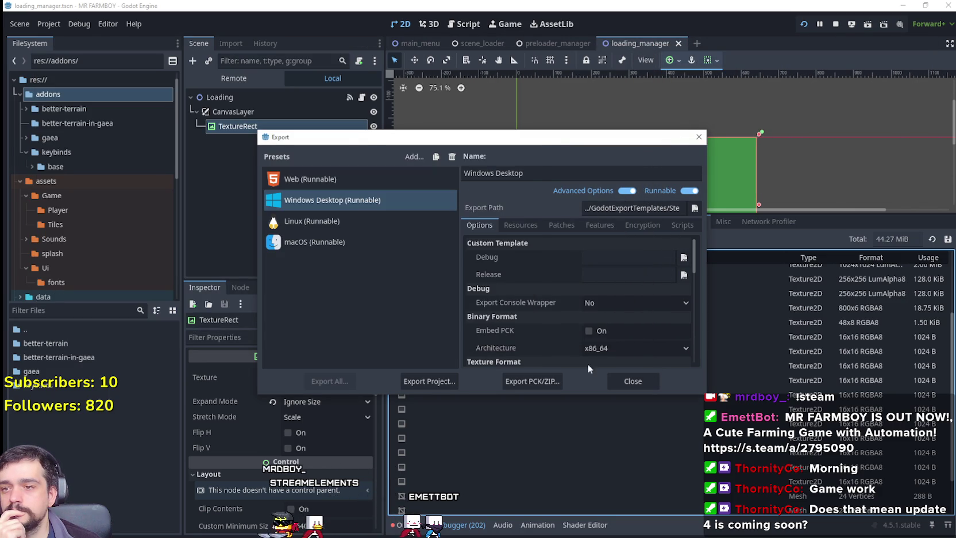
pyautogui.moveTo(697, 258); pyautogui.dragTo(685, 406)
pyautogui.click(698, 137)
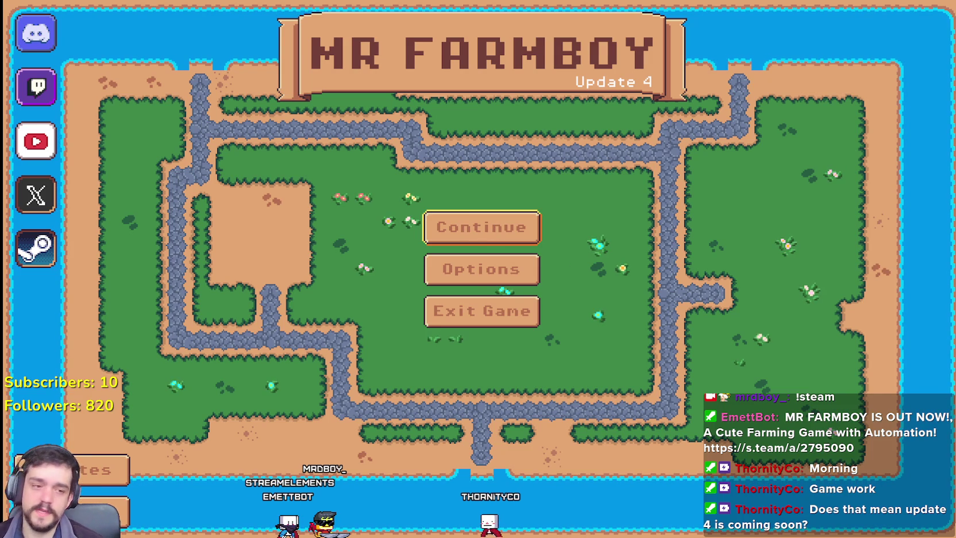
pyautogui.hotkey('alt', 'Tab')
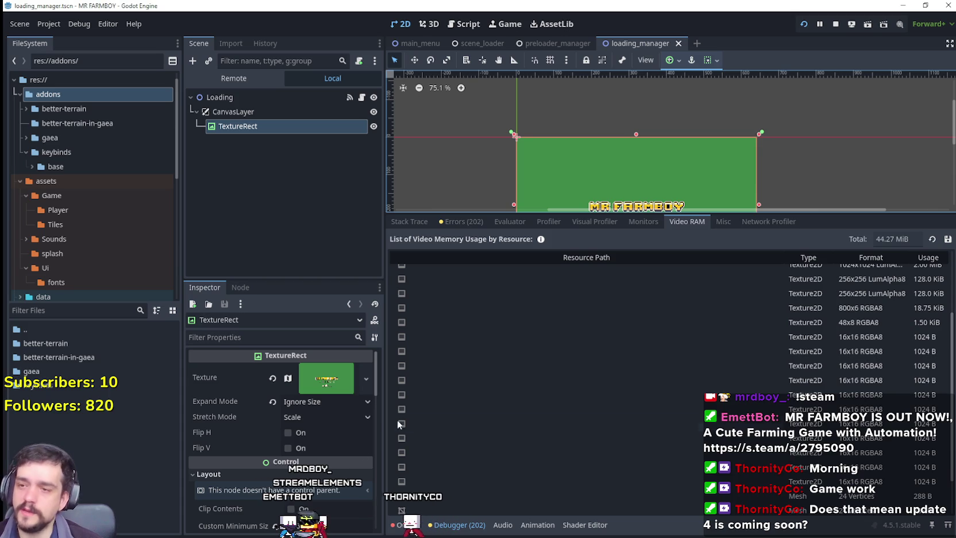
pyautogui.click(411, 525)
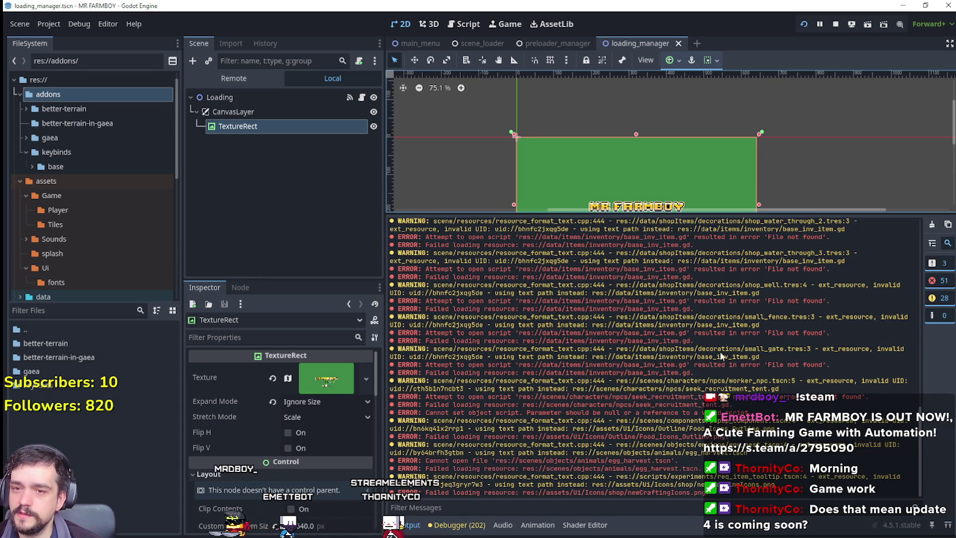
pyautogui.scroll(15, 566, 292)
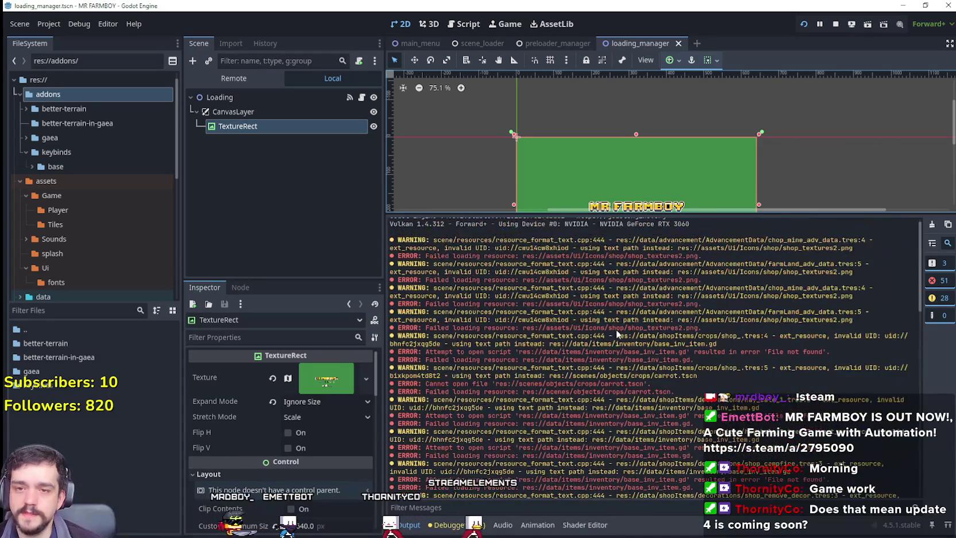
pyautogui.scroll(1, 616, 319)
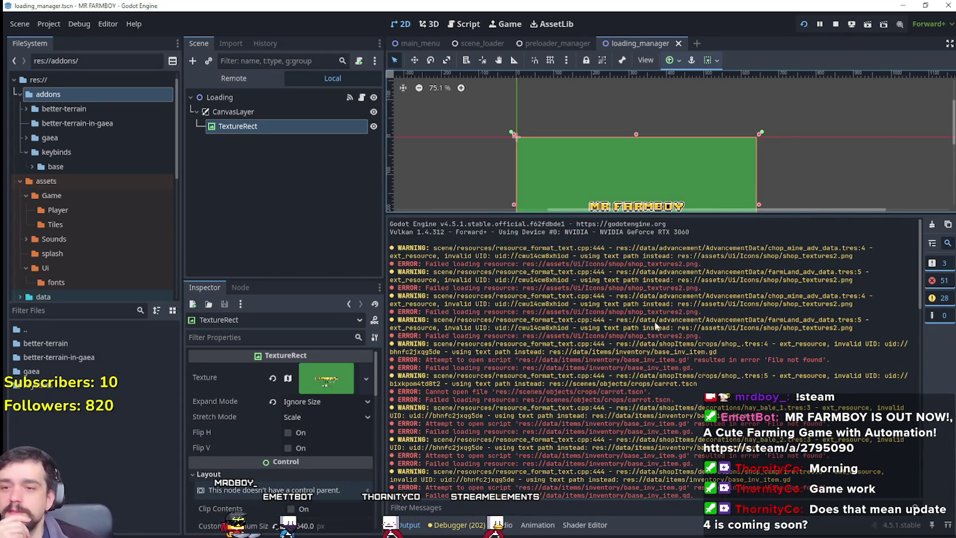
pyautogui.moveTo(921, 292); pyautogui.dragTo(913, 397)
pyautogui.scroll(10, 898, 223)
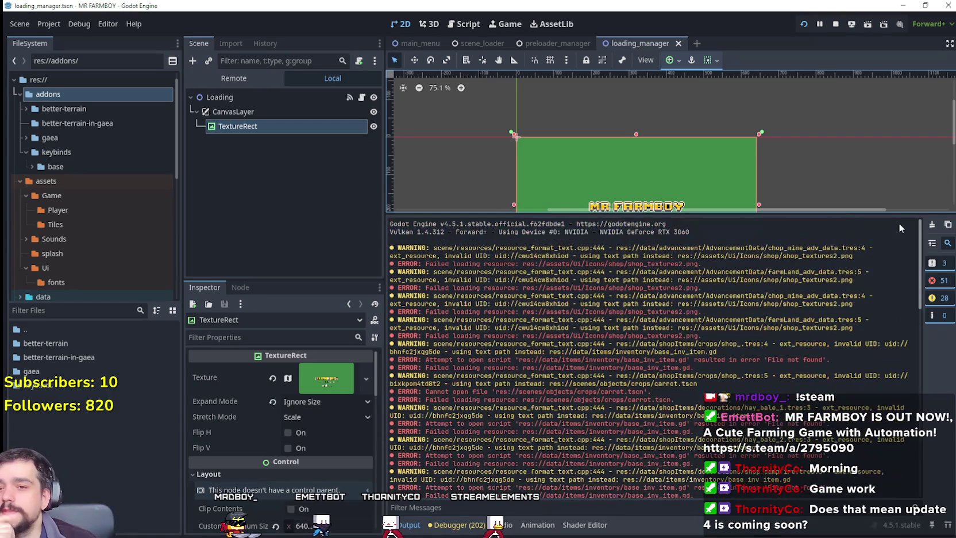
pyautogui.scroll(-10, 777, 316)
pyautogui.scroll(-6, 777, 316)
pyautogui.scroll(-5, 778, 326)
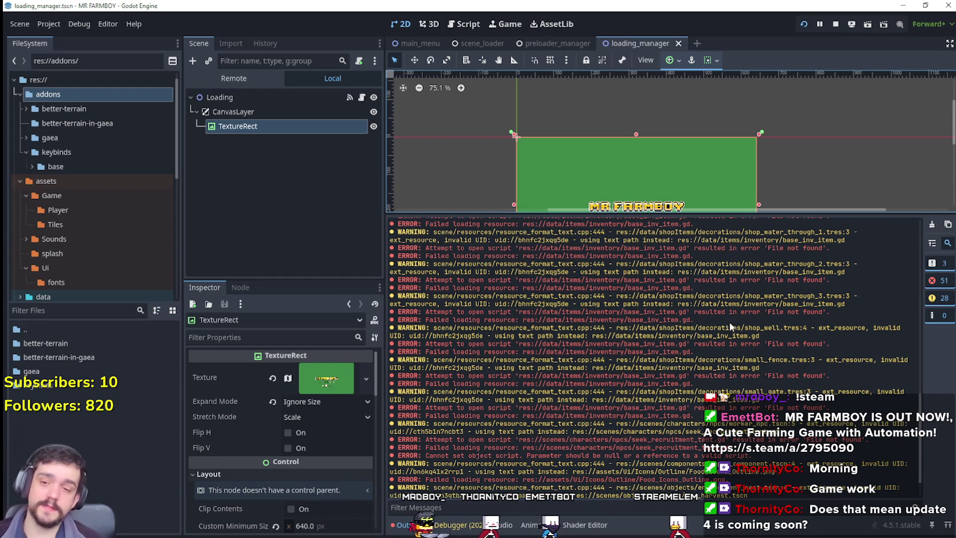
pyautogui.scroll(-2, 736, 390)
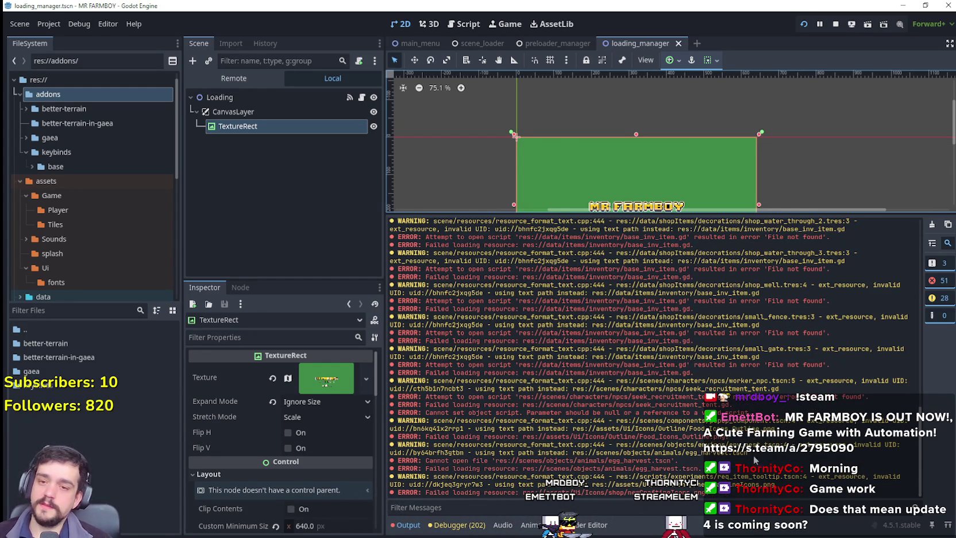
pyautogui.scroll(10, 748, 466)
pyautogui.scroll(10, 749, 439)
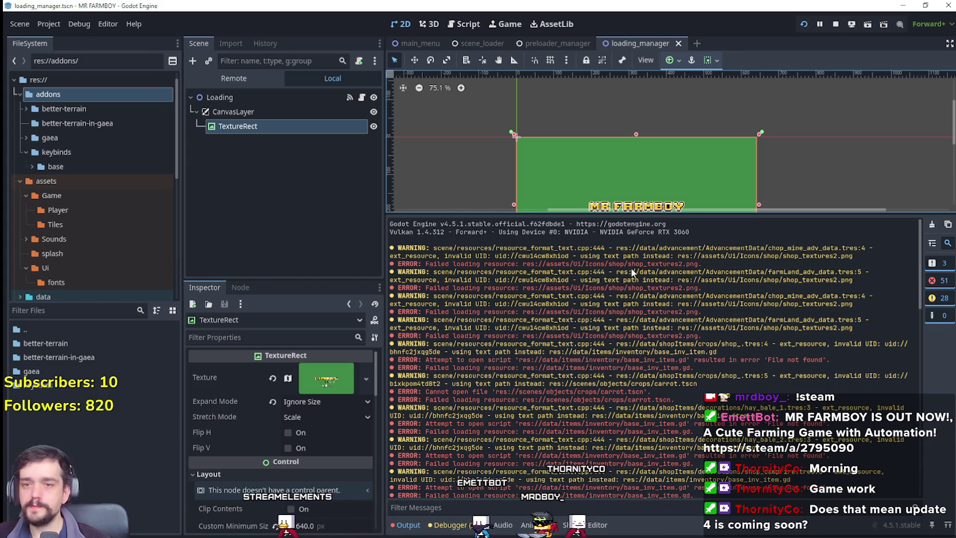
# Step: Filter files for 'chop' and open chop_mine_adv_data.tres despite its missing dependency
pyautogui.click(142, 308)
pyautogui.write('chop')
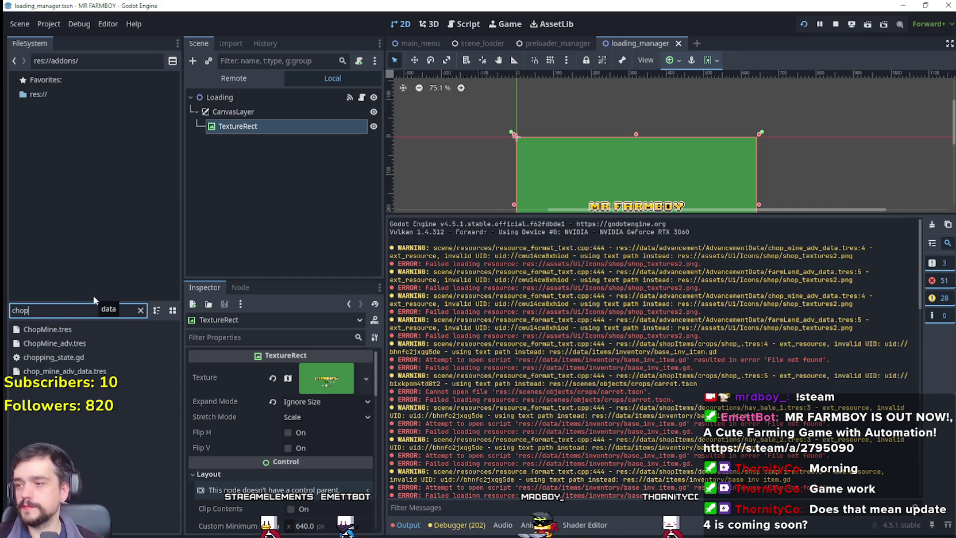
pyautogui.doubleClick(109, 371)
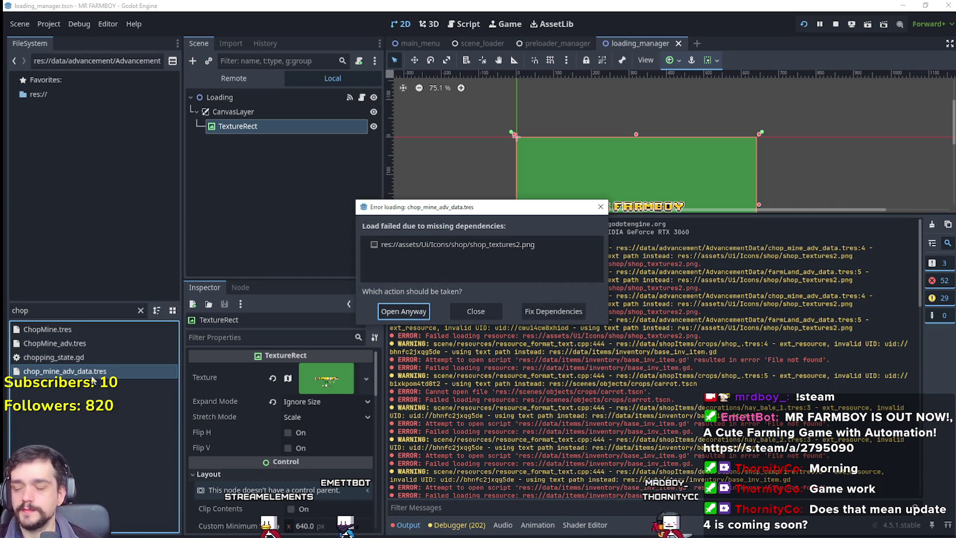
pyautogui.click(419, 315)
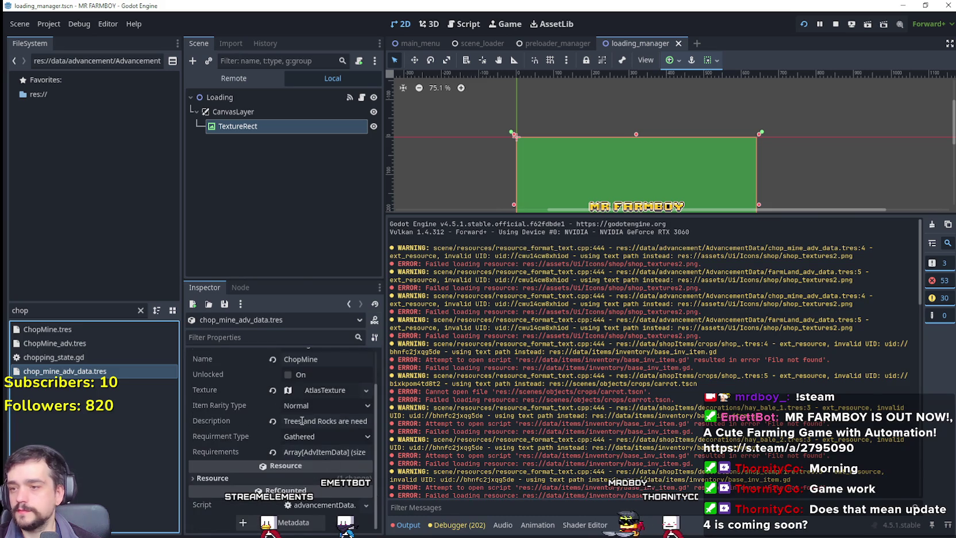
# Step: Replace the broken ChopMine texture with a new AtlasTexture
pyautogui.click(324, 390)
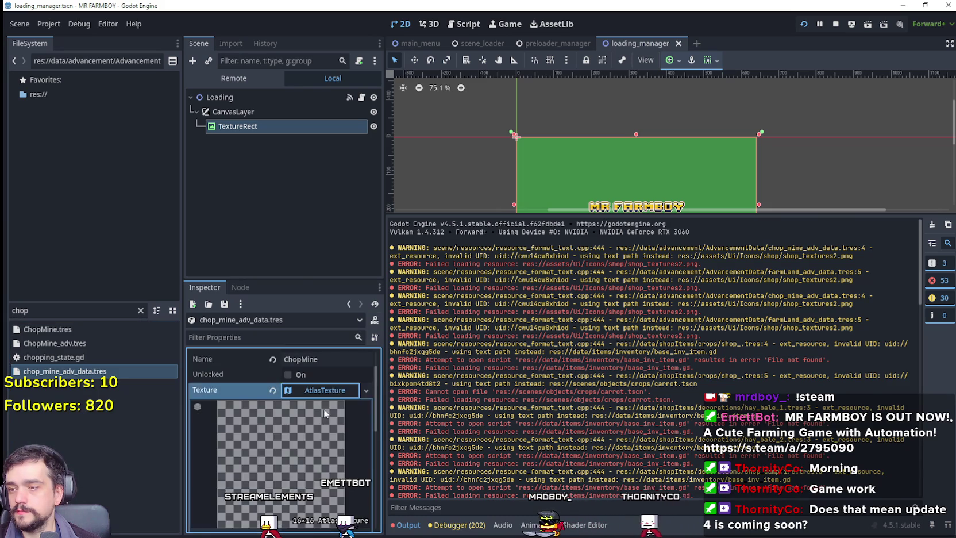
pyautogui.click(268, 390)
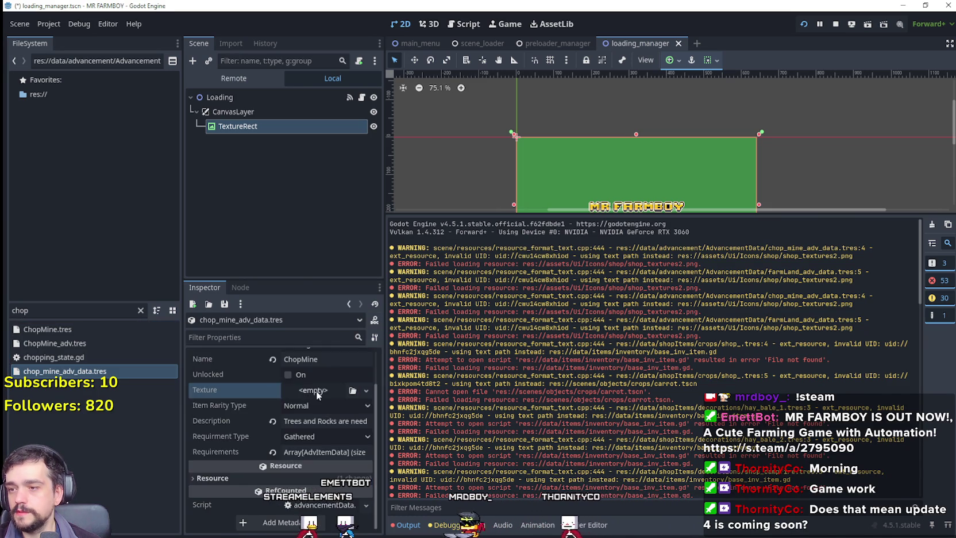
pyautogui.click(322, 391)
pyautogui.click(345, 421)
pyautogui.scroll(-3, 313, 436)
# Step: Use Player.png as the atlas and crop a tool-and-log sprite in the Region Editor
pyautogui.click(313, 445)
pyautogui.click(296, 511)
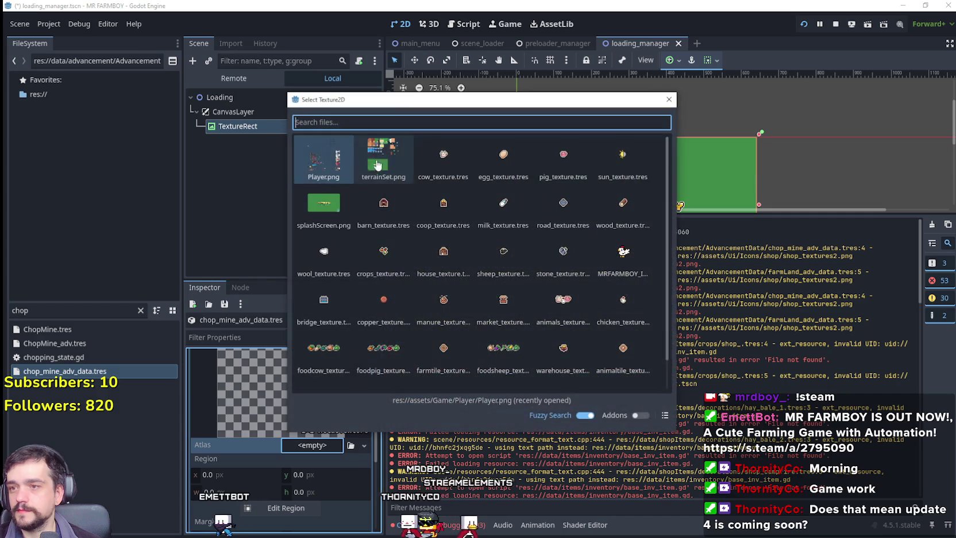
pyautogui.click(331, 180)
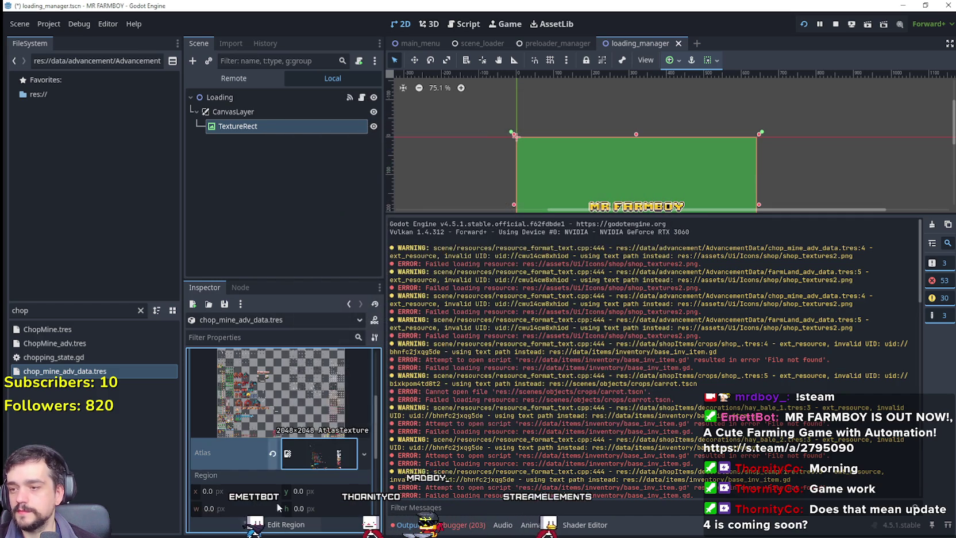
pyautogui.scroll(-3, 295, 473)
pyautogui.click(280, 415)
pyautogui.scroll(-5, 424, 285)
pyautogui.scroll(5, 454, 192)
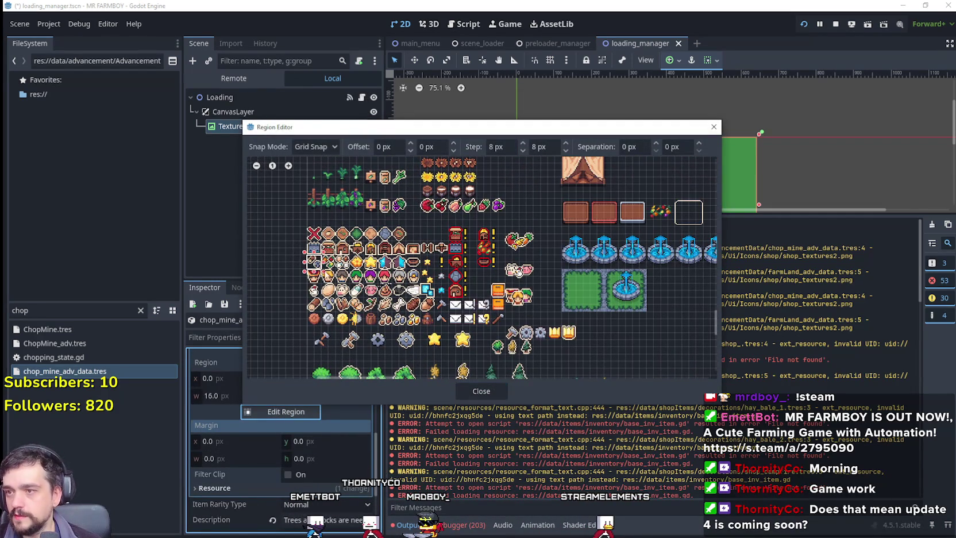
pyautogui.click(486, 393)
pyautogui.scroll(3, 322, 425)
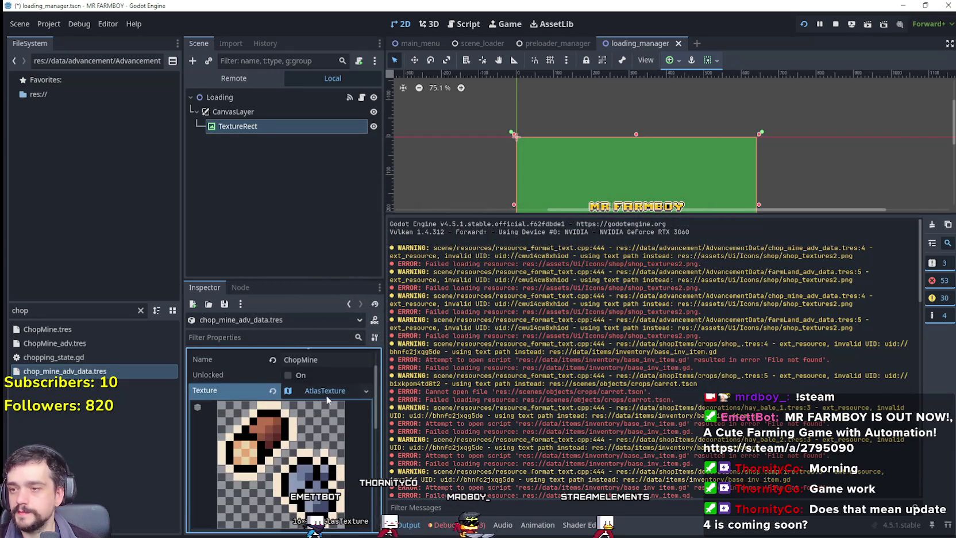
pyautogui.scroll(2, 316, 431)
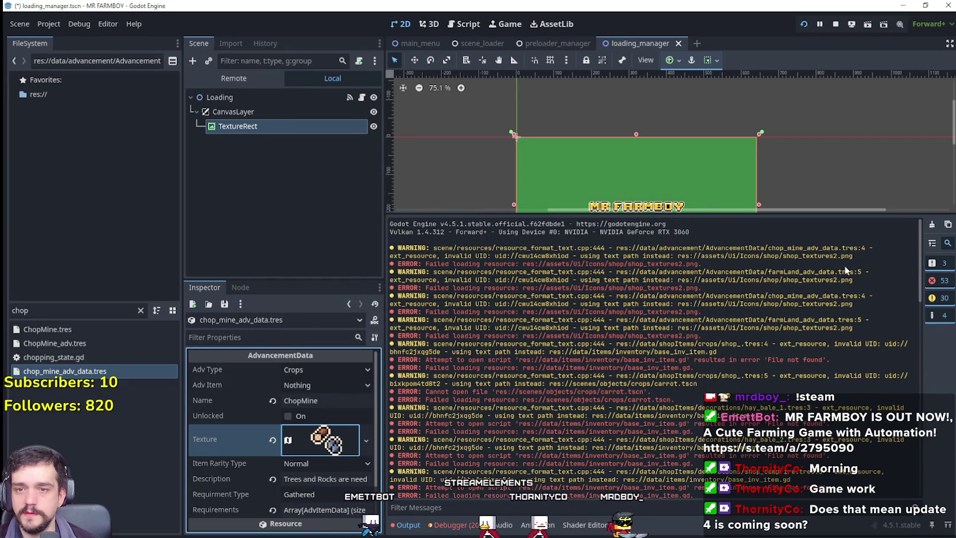
pyautogui.doubleClick(53, 315)
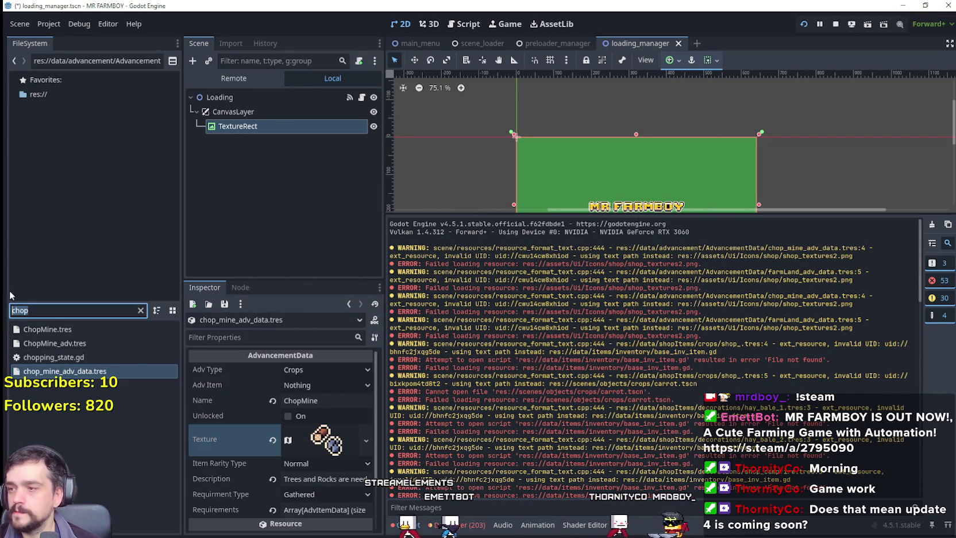
# Step: Filter for 'farmL' and open farmLand_adv_data.tres despite its missing dependency
pyautogui.write('farmL')
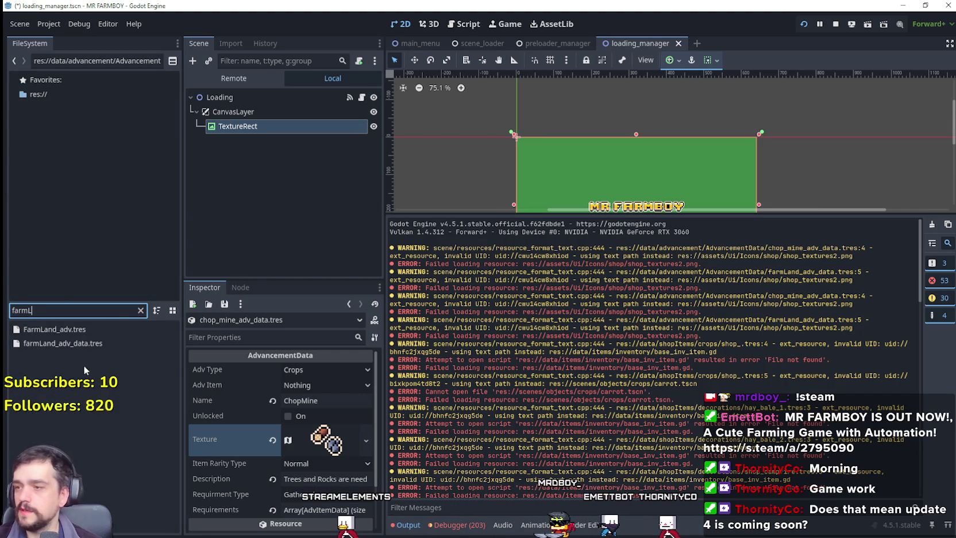
pyautogui.doubleClick(86, 343)
pyautogui.click(403, 311)
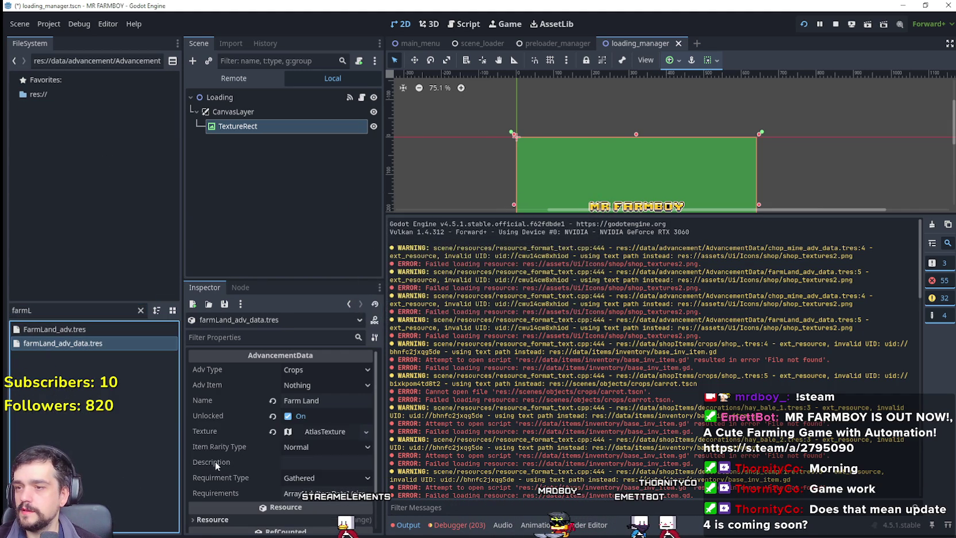
# Step: Inspect farmLand_adv_data.tres's empty AtlasTexture and its zero Requirements list
pyautogui.click(305, 431)
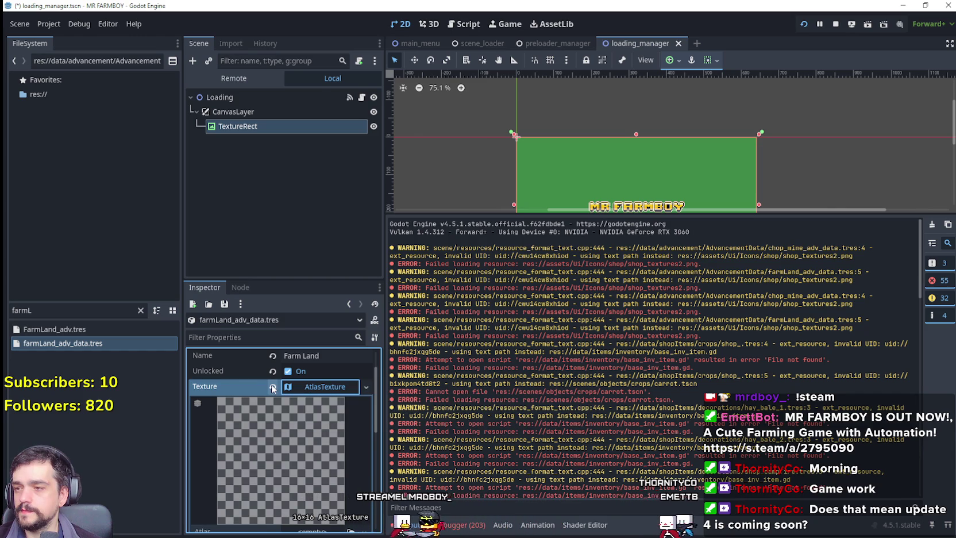
pyautogui.scroll(1, 338, 431)
pyautogui.scroll(-5, 327, 476)
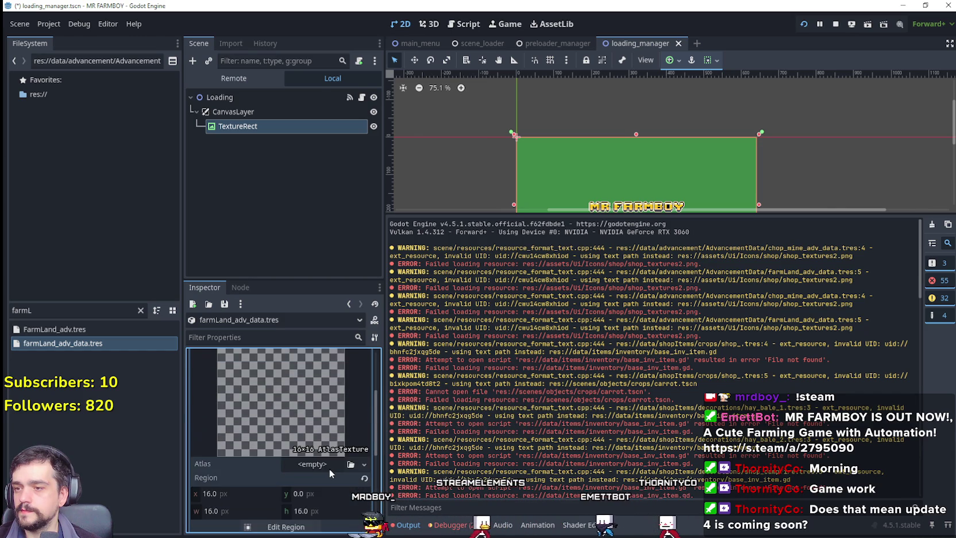
pyautogui.scroll(-2, 329, 466)
pyautogui.click(329, 463)
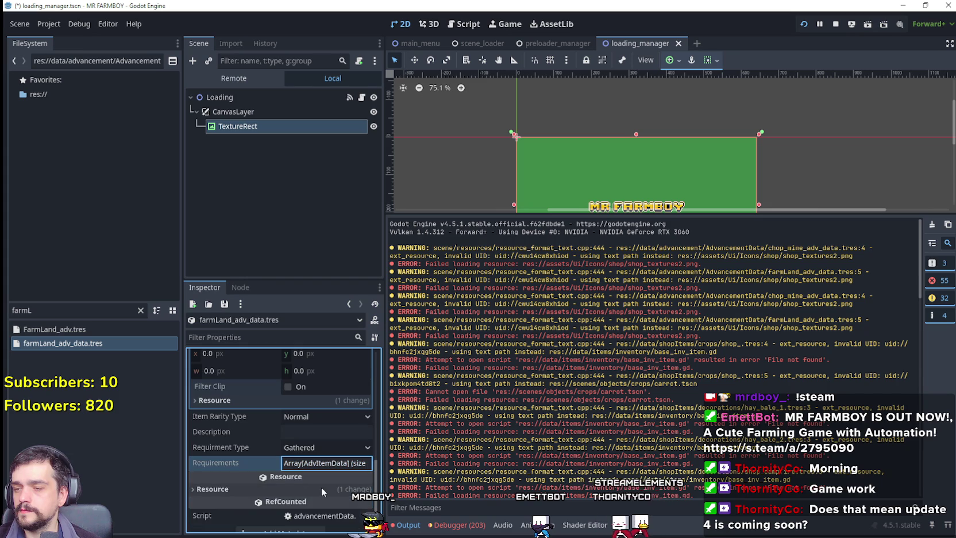
pyautogui.click(331, 463)
pyautogui.scroll(8, 330, 485)
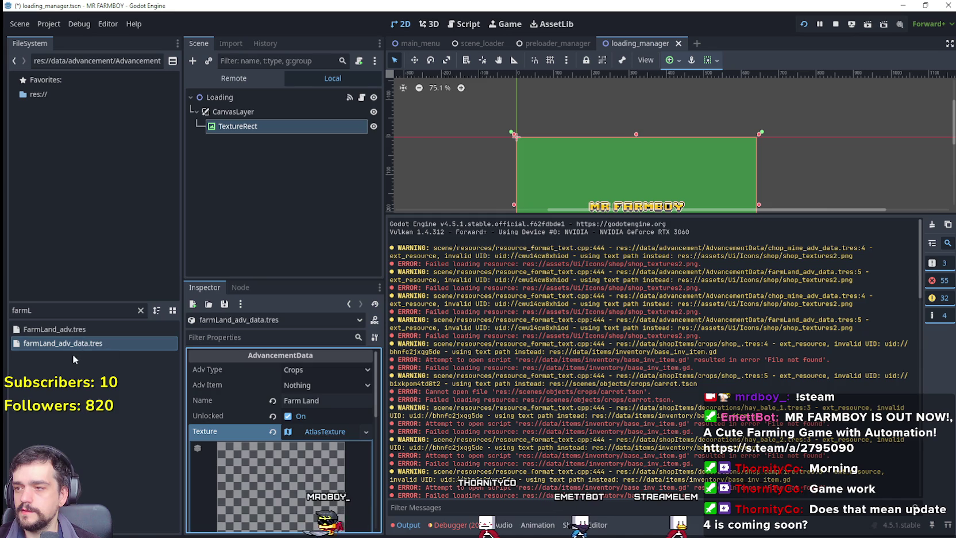
# Step: Inspect FarmLand_adv.tres and the texture of its linked advancement data
pyautogui.click(77, 328)
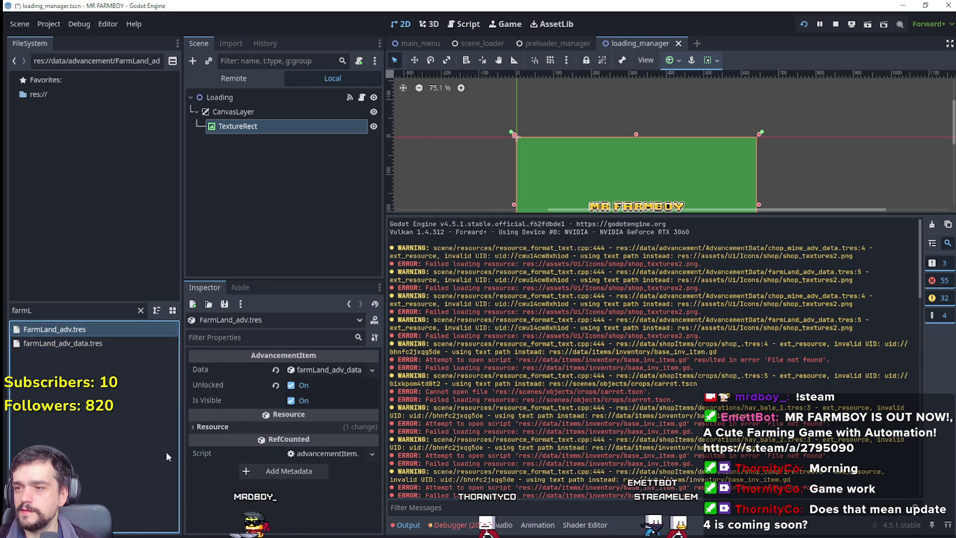
pyautogui.click(315, 369)
pyautogui.click(306, 444)
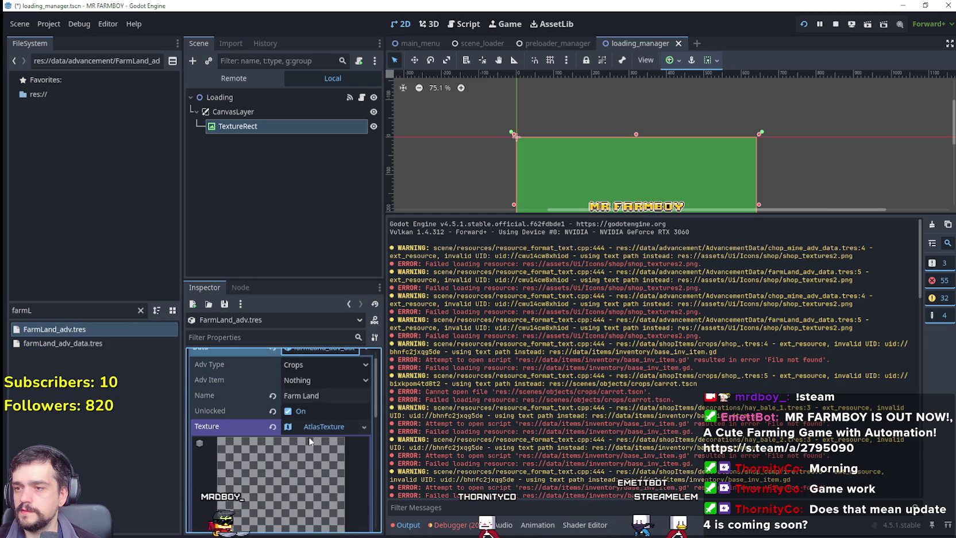
pyautogui.click(319, 425)
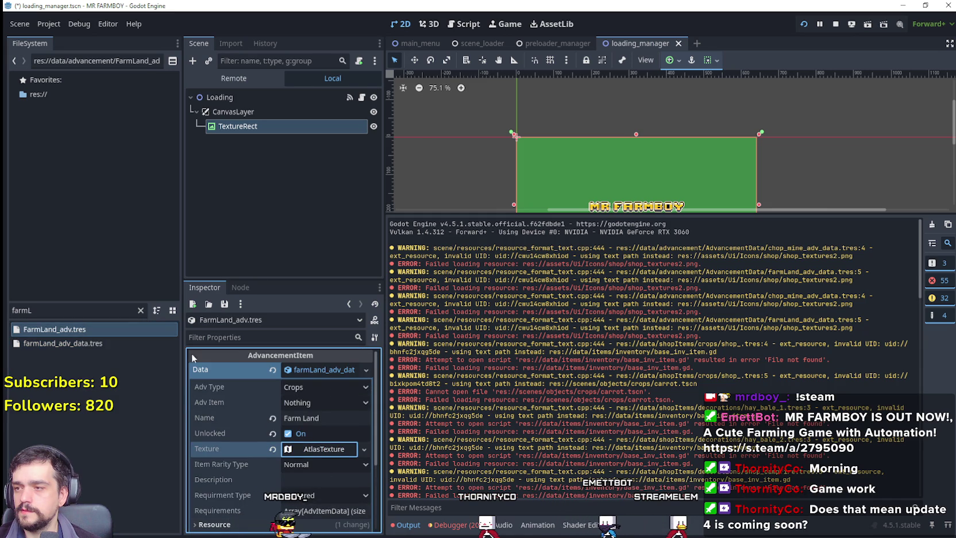
# Step: Recheck farmLand_adv_data.tres's Requirements and bring up its file actions menu
pyautogui.click(84, 343)
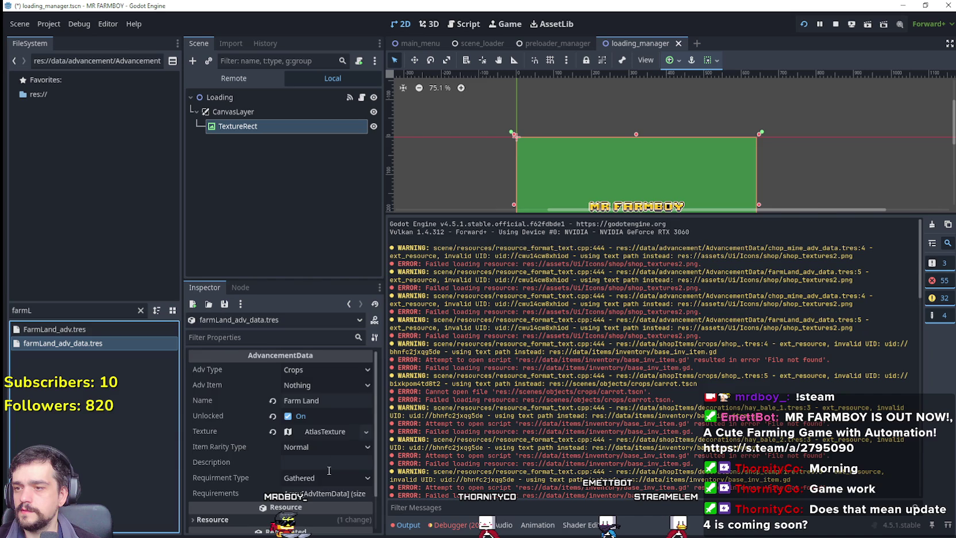
pyautogui.scroll(-1, 328, 470)
pyautogui.click(327, 451)
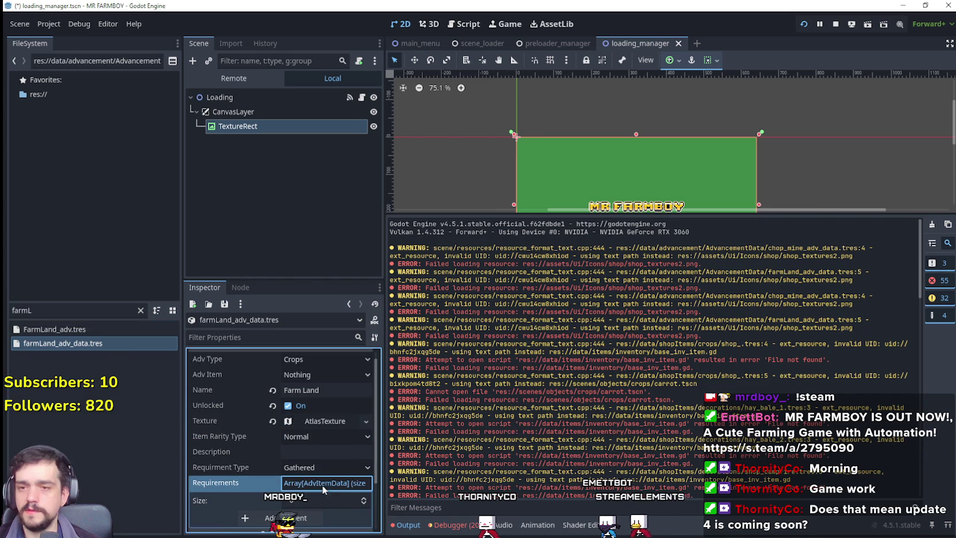
pyautogui.scroll(-2, 338, 475)
pyautogui.scroll(2, 329, 472)
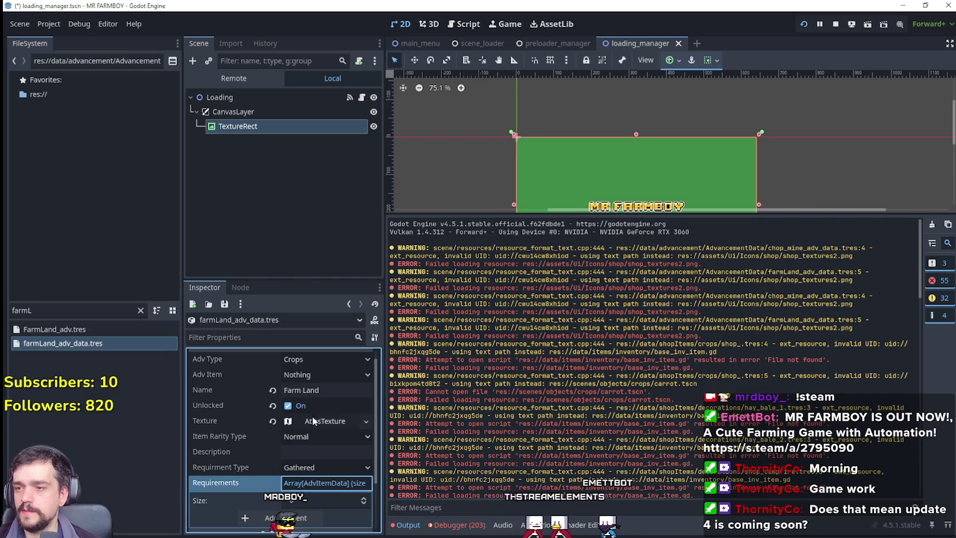
pyautogui.rightClick(104, 345)
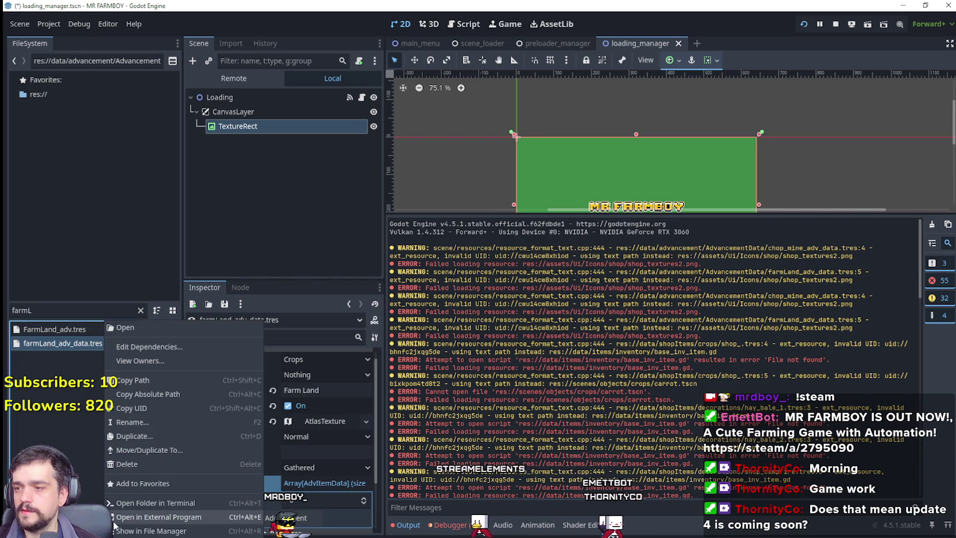
pyautogui.click(141, 467)
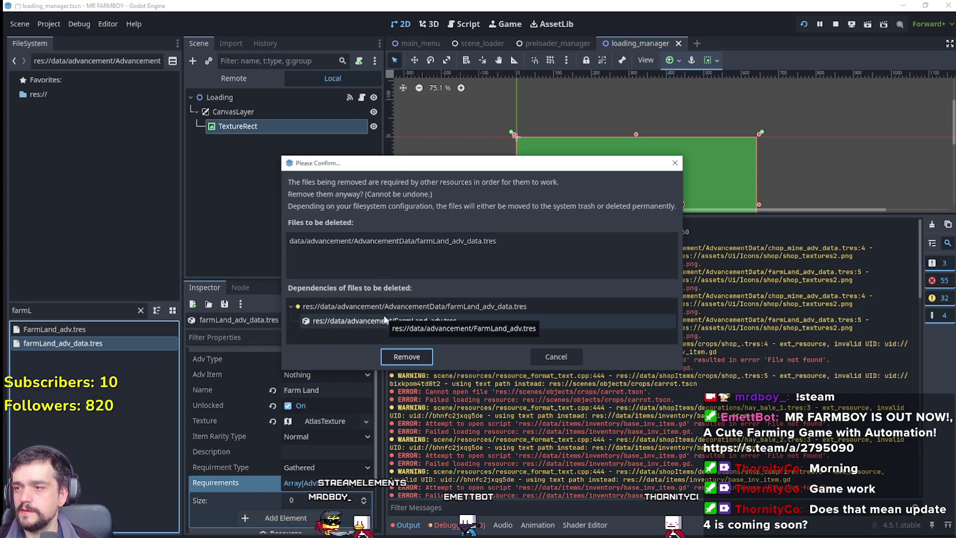
pyautogui.click(556, 356)
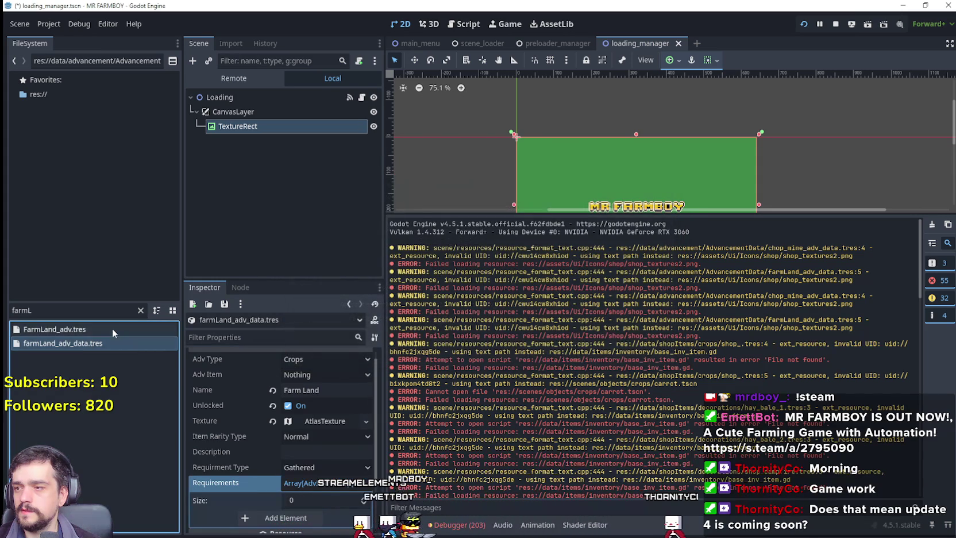
pyautogui.scroll(-3, 319, 499)
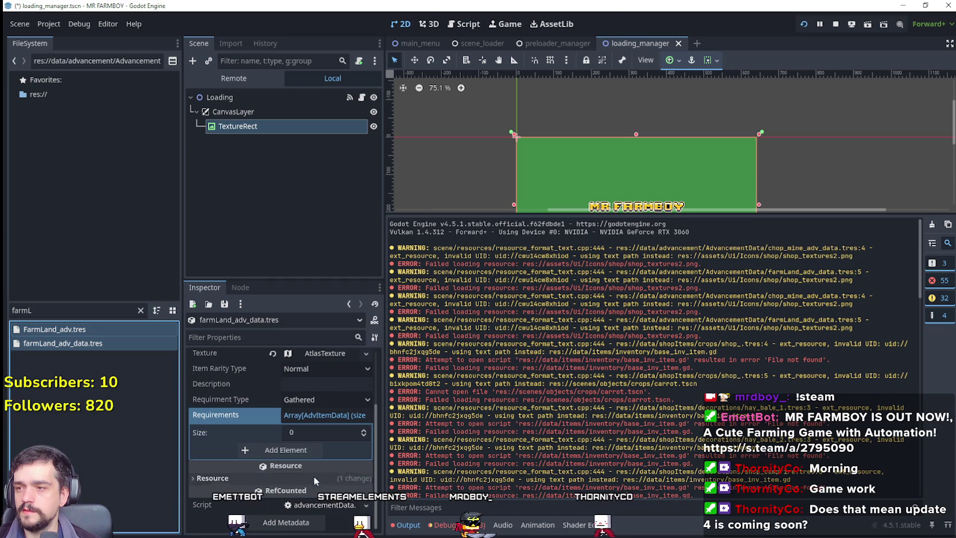
pyautogui.scroll(3, 316, 480)
pyautogui.rightClick(116, 339)
pyautogui.click(161, 366)
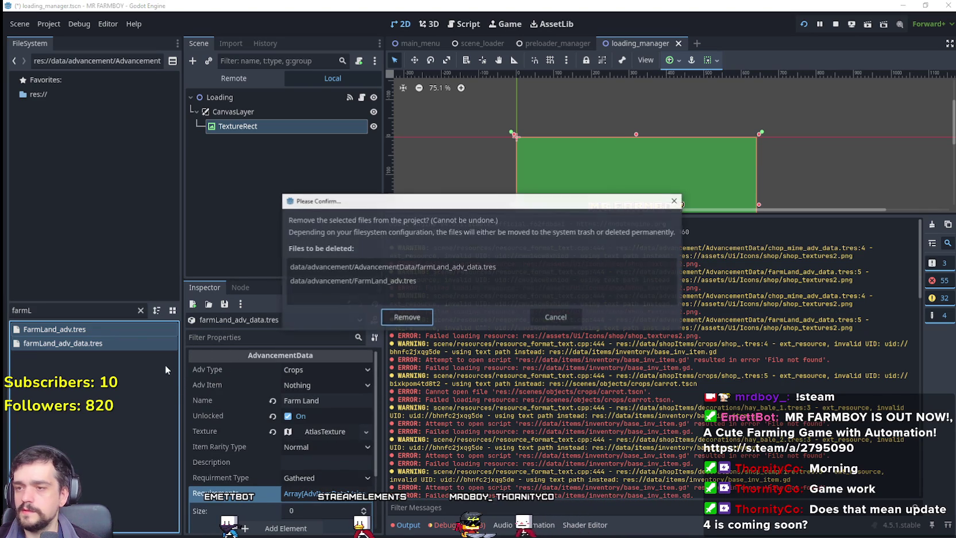
pyautogui.click(406, 316)
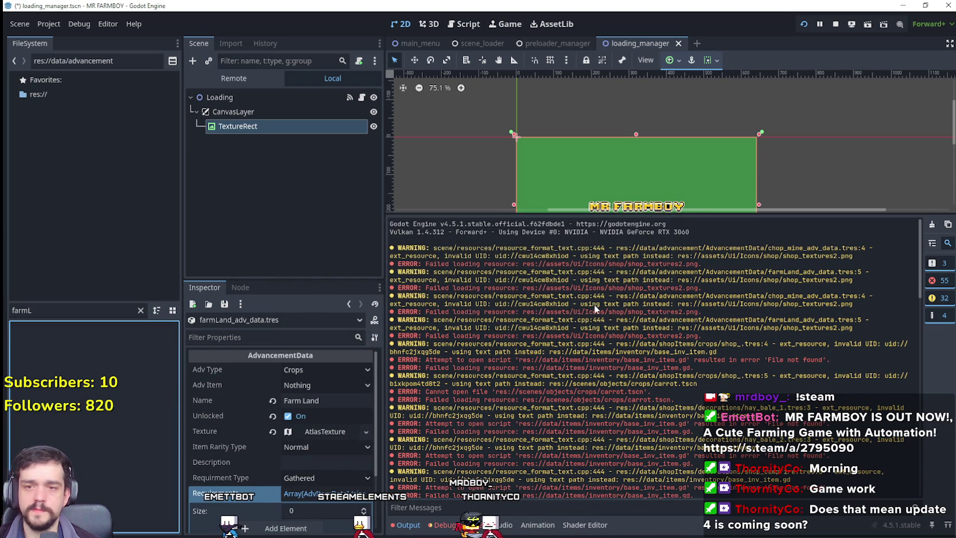
pyautogui.scroll(-2, 642, 282)
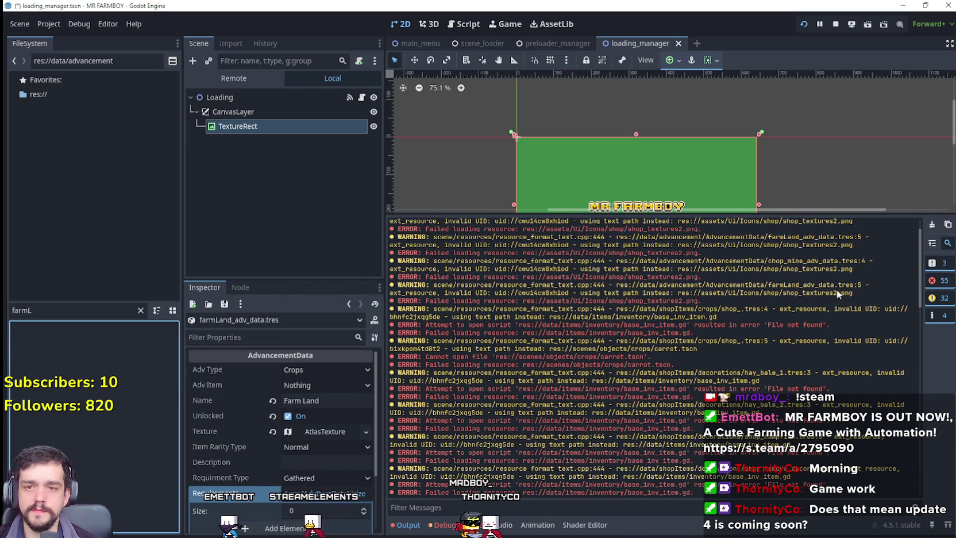
pyautogui.scroll(-2, 809, 311)
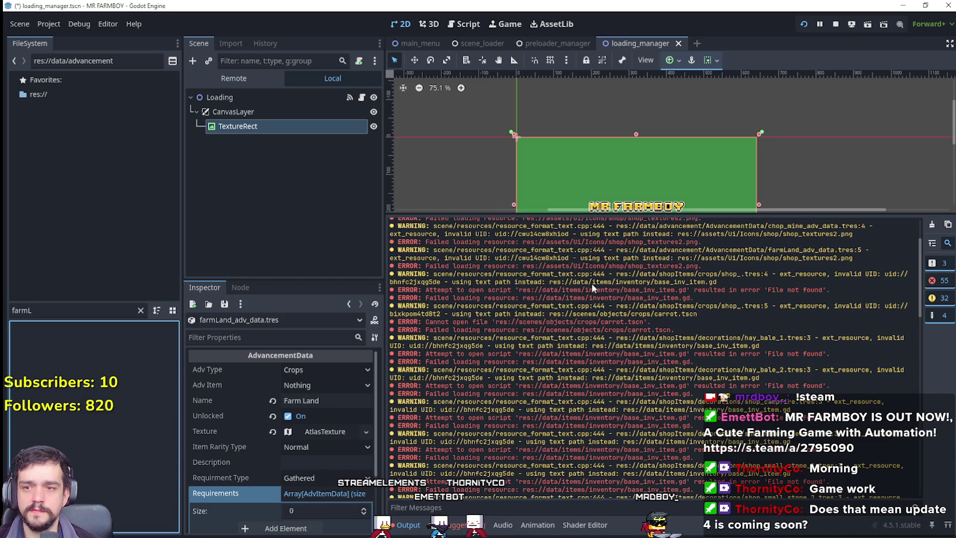
pyautogui.doubleClick(70, 310)
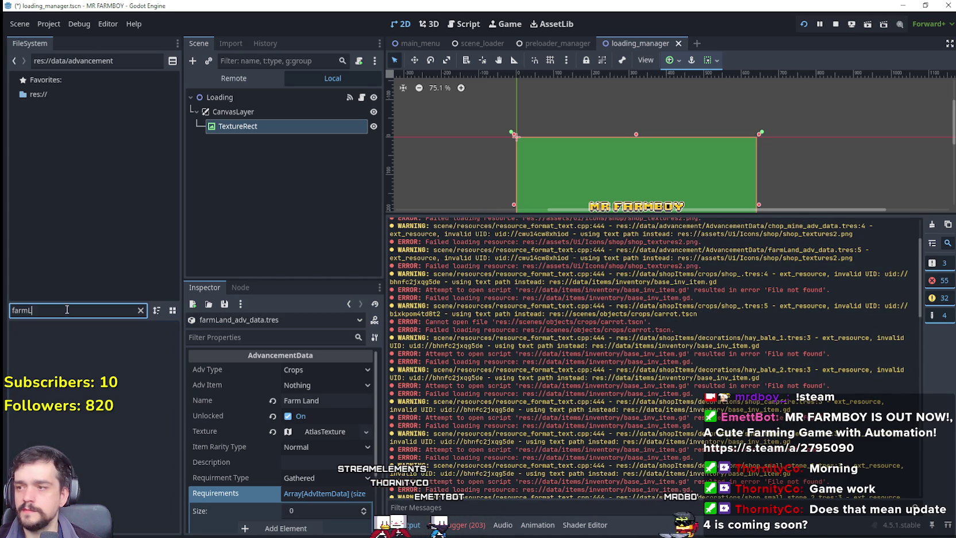
# Step: Filter for 'shop_' and open shop_.tres anyway to inspect its Scene value
pyautogui.write('shop_')
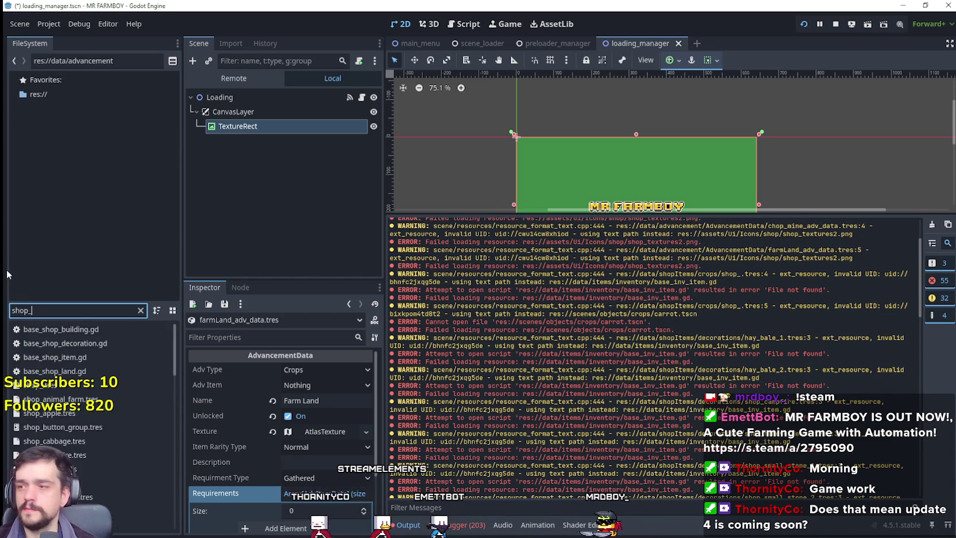
pyautogui.doubleClick(99, 390)
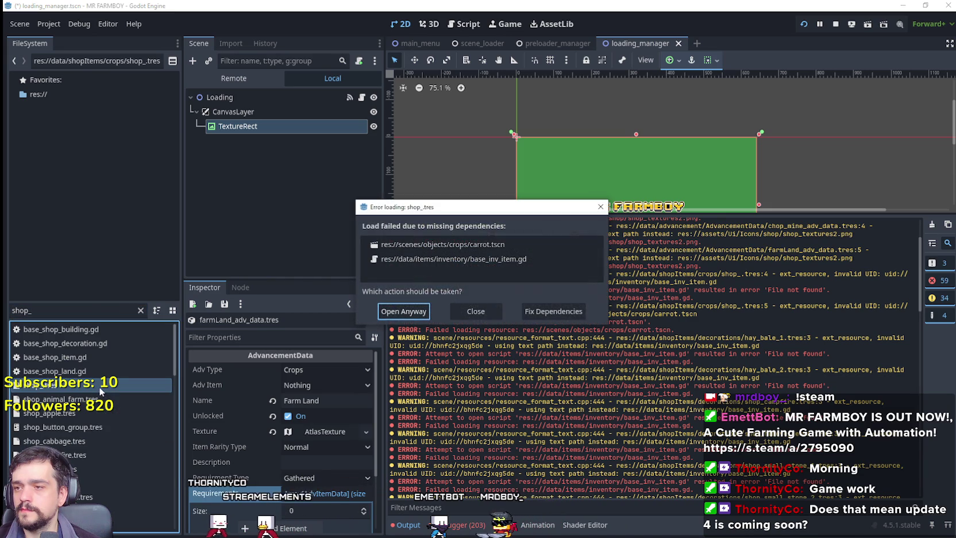
pyautogui.click(404, 311)
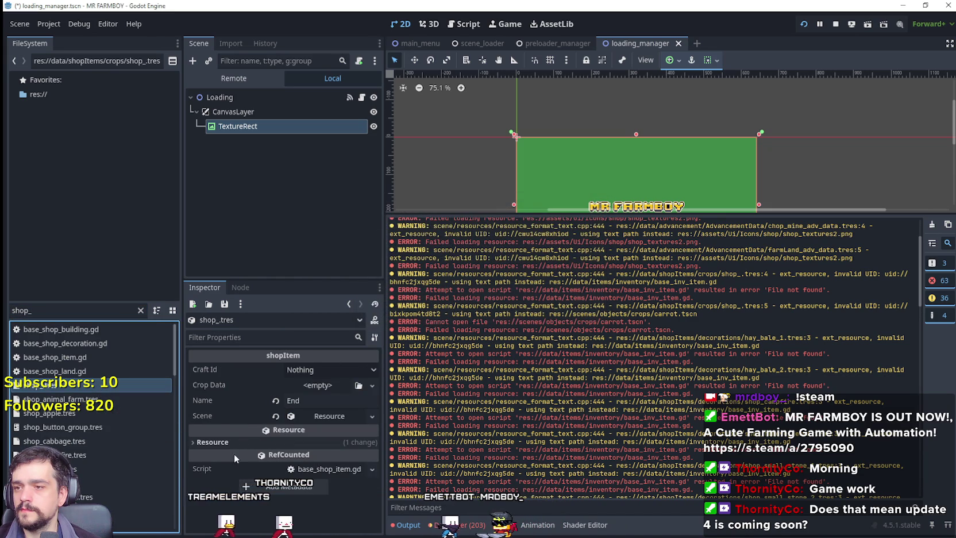
pyautogui.click(313, 416)
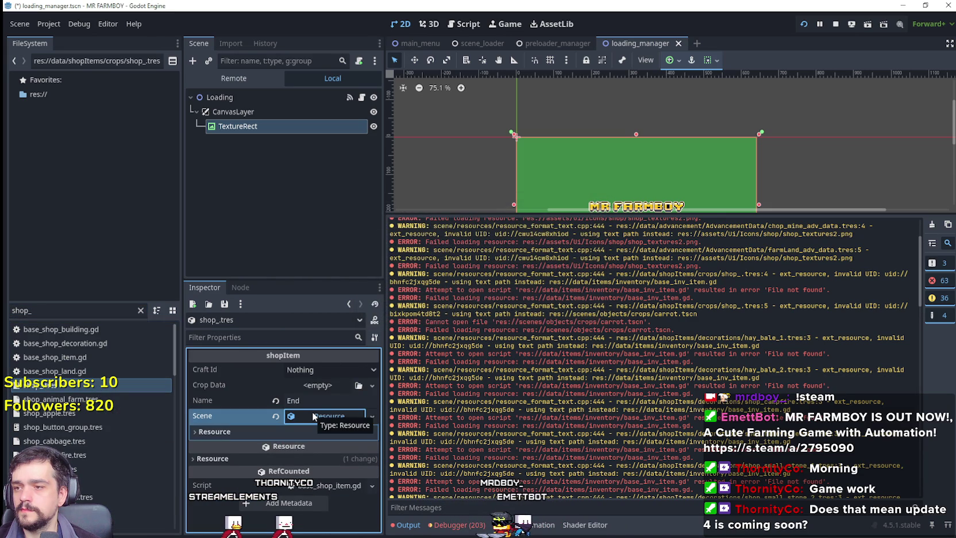
pyautogui.click(313, 416)
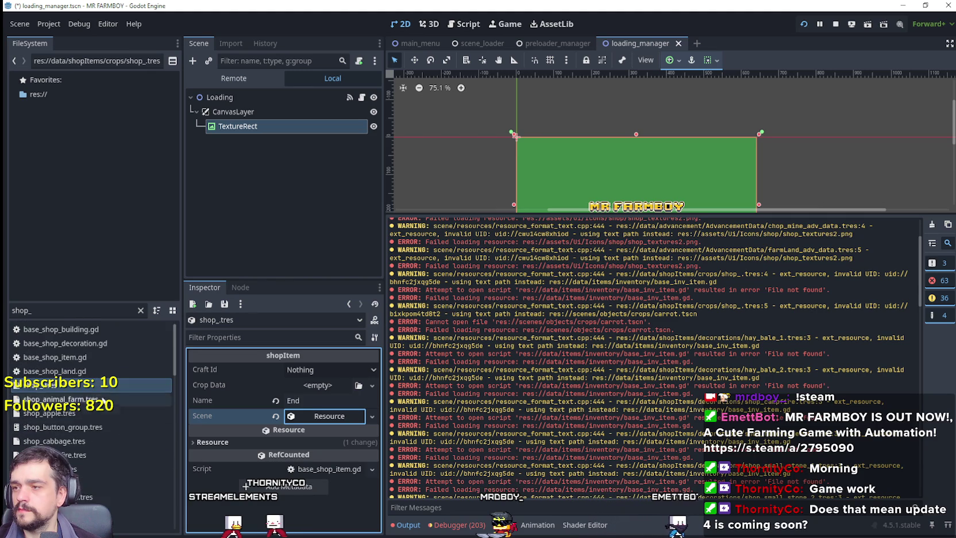
# Step: Delete shop_.tres from the project
pyautogui.rightClick(91, 388)
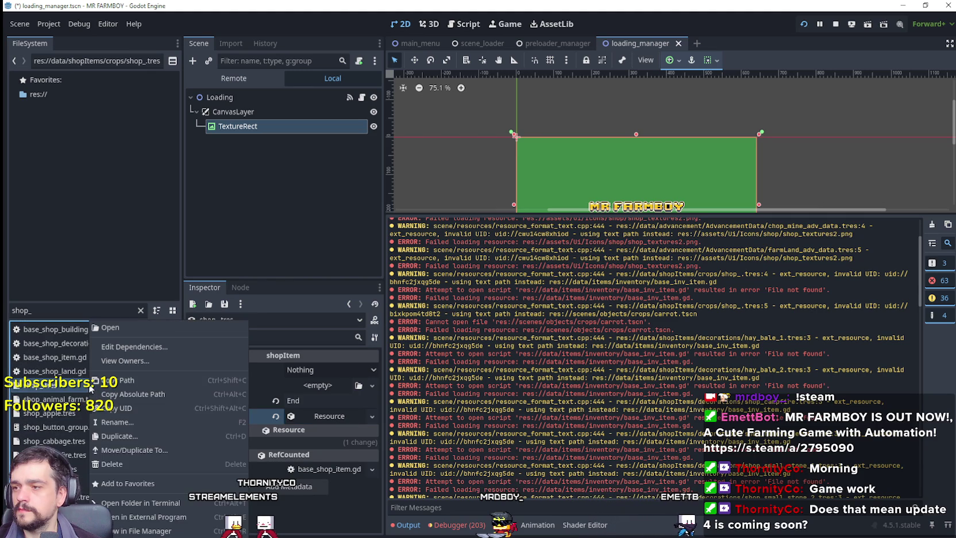
pyautogui.click(121, 464)
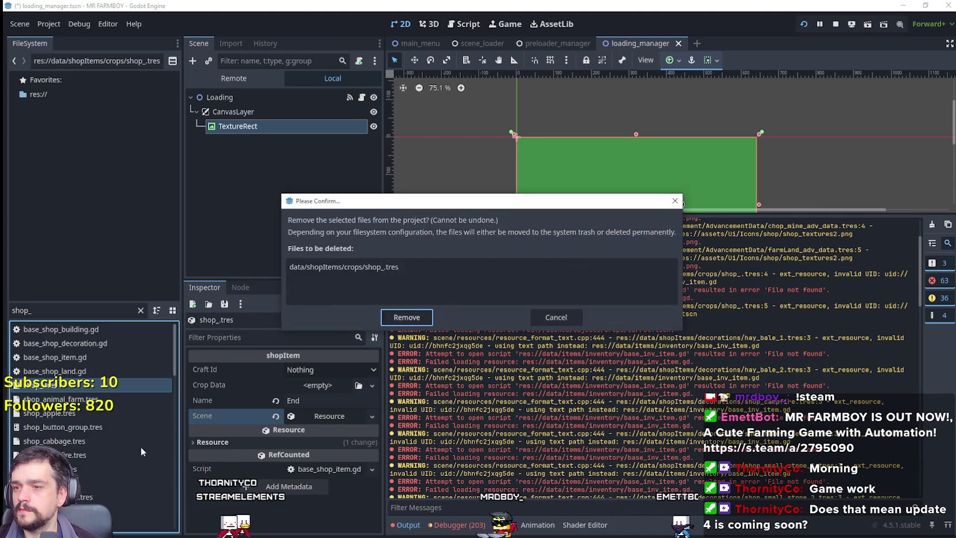
pyautogui.click(406, 317)
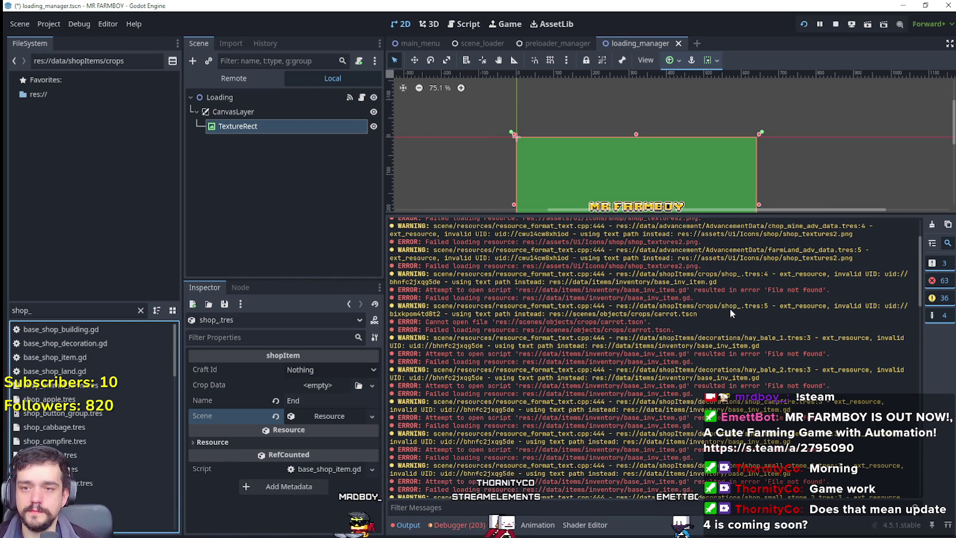
# Step: Clear the 'shop_' filter and open the data/shopItems/decorations folder
pyautogui.scroll(-1, 747, 324)
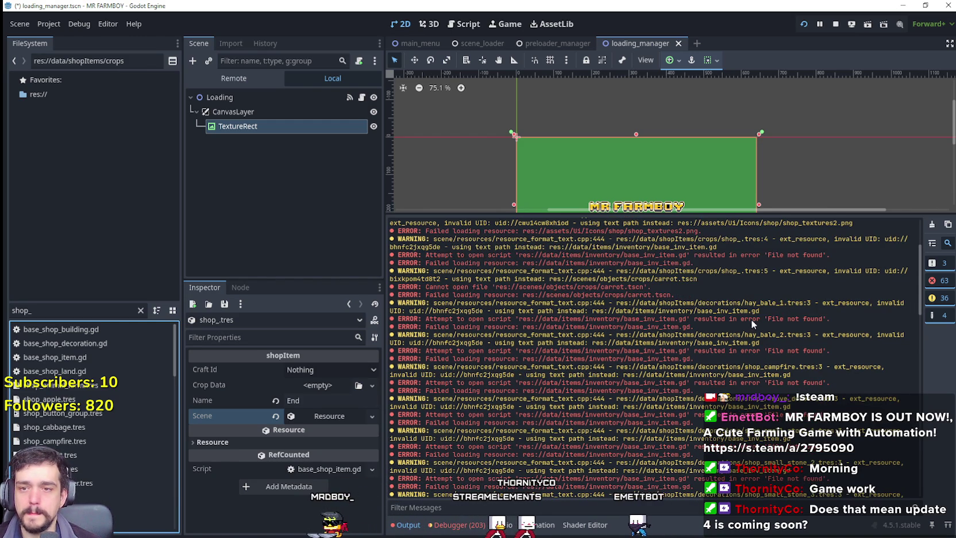
pyautogui.scroll(-3, 782, 322)
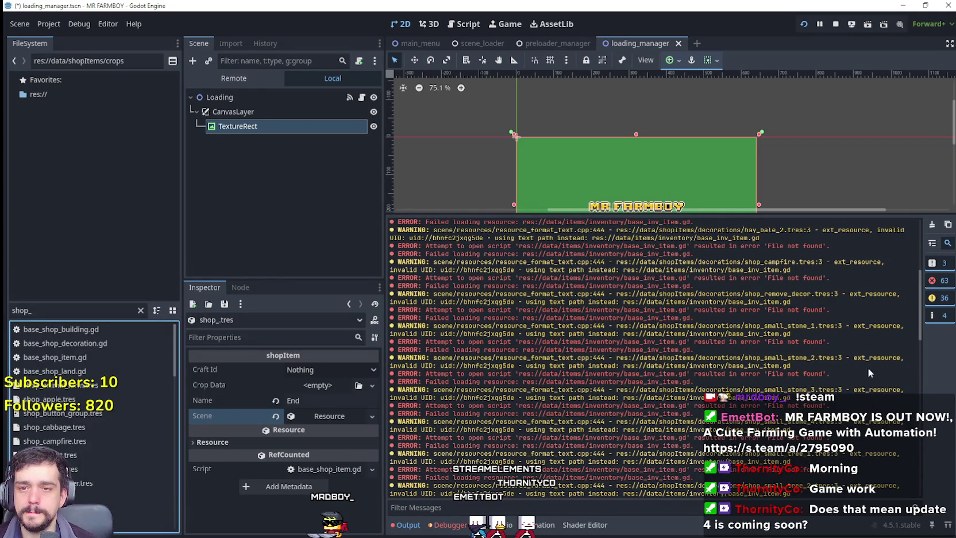
pyautogui.scroll(1, 859, 351)
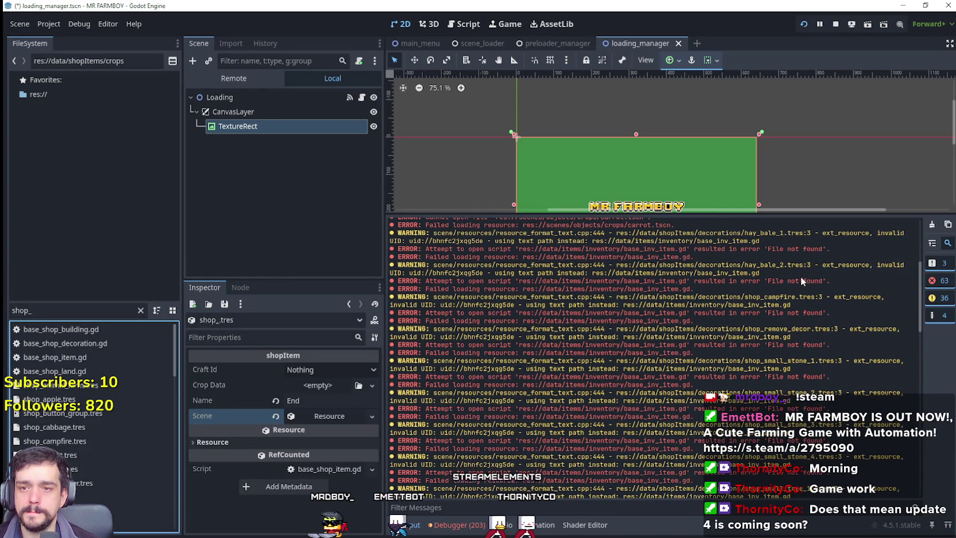
pyautogui.scroll(-1, 667, 332)
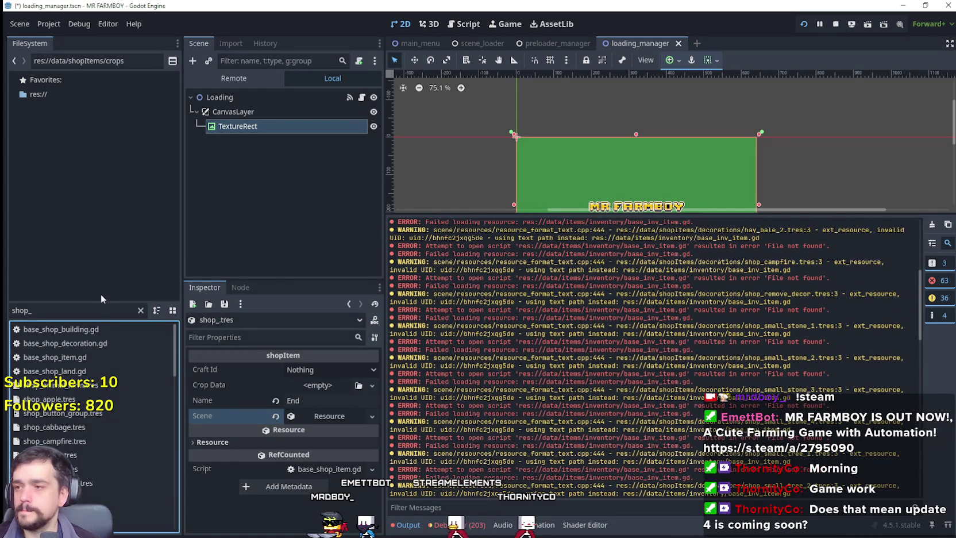
pyautogui.click(140, 309)
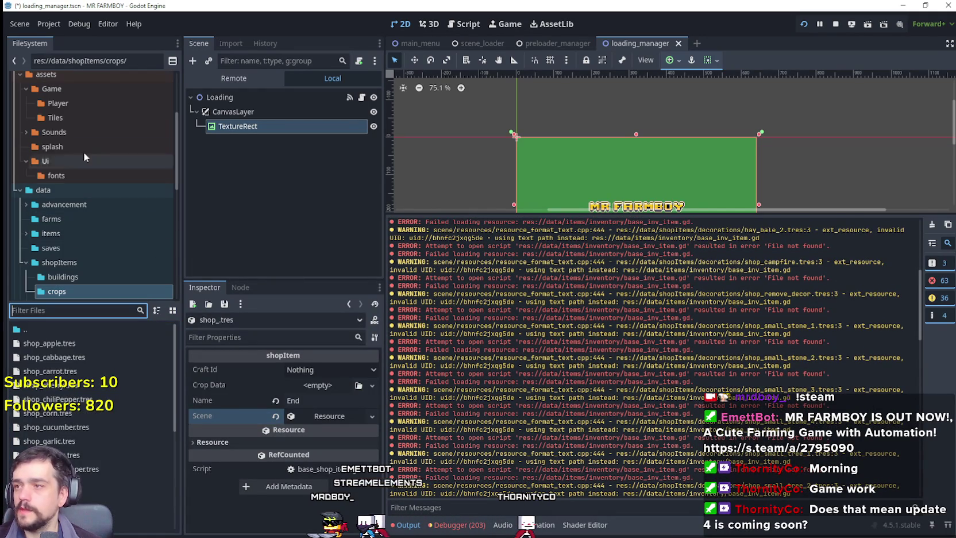
pyautogui.scroll(-2, 110, 242)
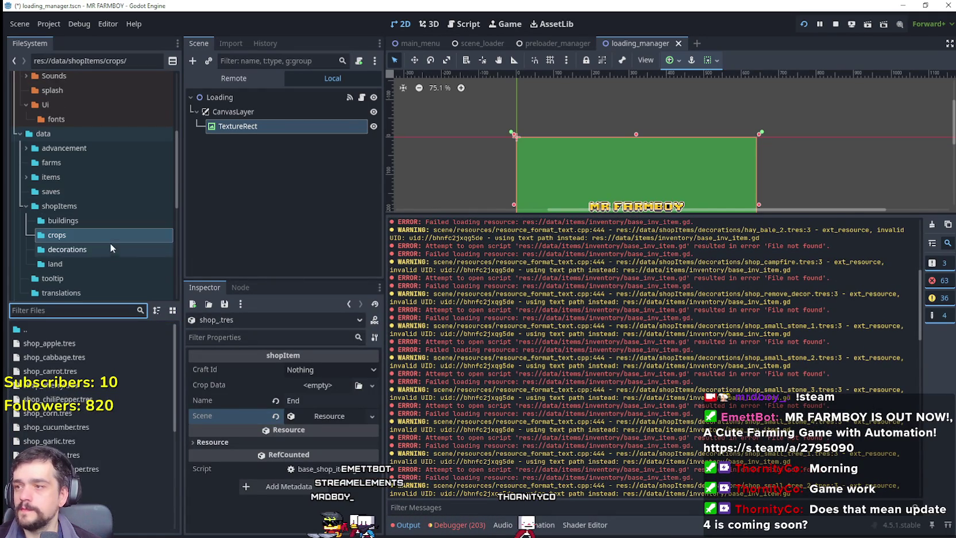
pyautogui.click(78, 249)
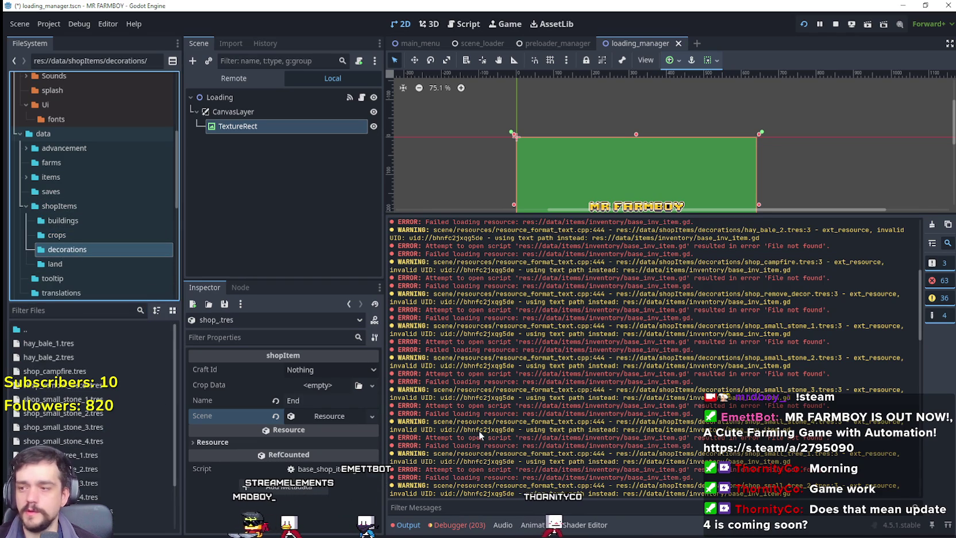
# Step: Select every decoration shop item file and remove them all from the project
pyautogui.scroll(-2, 92, 402)
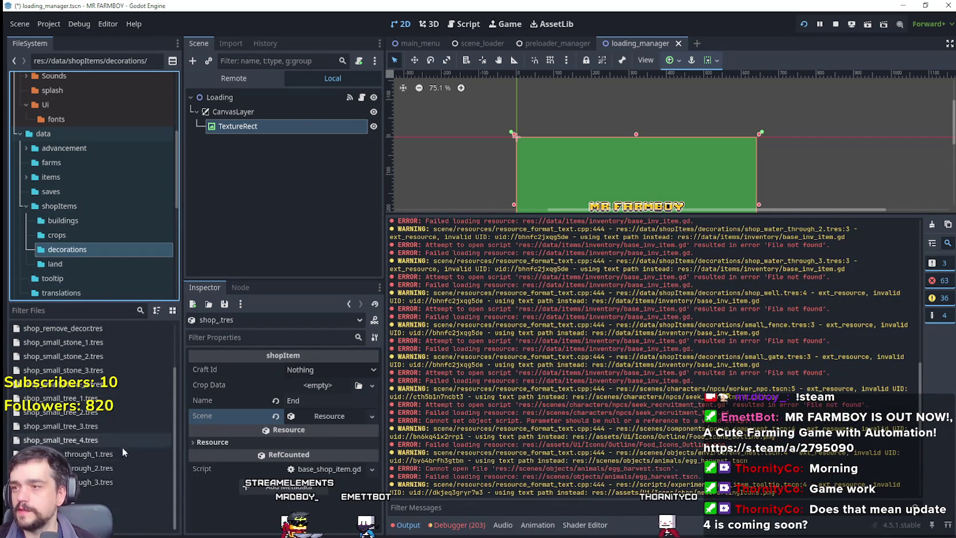
pyautogui.click(118, 492)
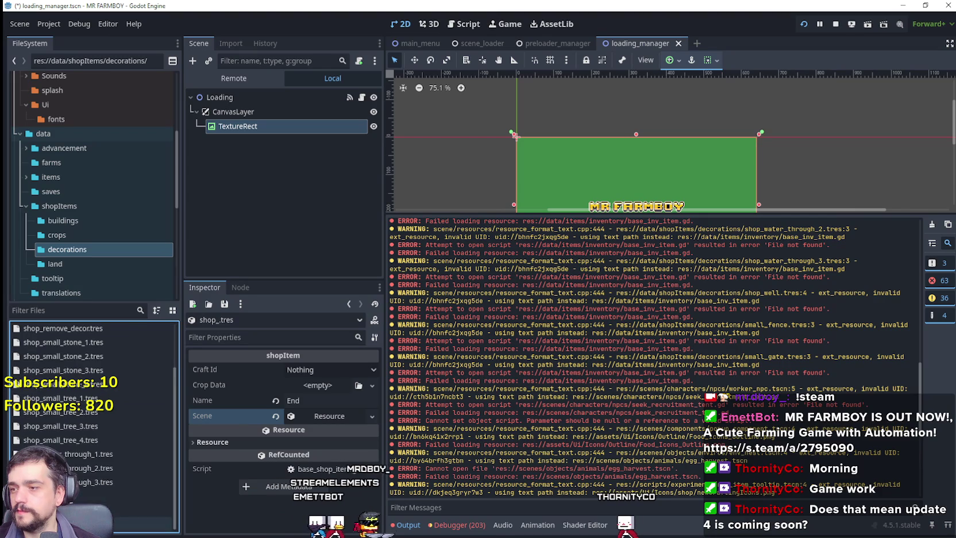
pyautogui.hotkey('ctrl', 'a')
pyautogui.press('Delete')
pyautogui.scroll(-3, 632, 285)
pyautogui.moveTo(676, 275); pyautogui.dragTo(675, 291)
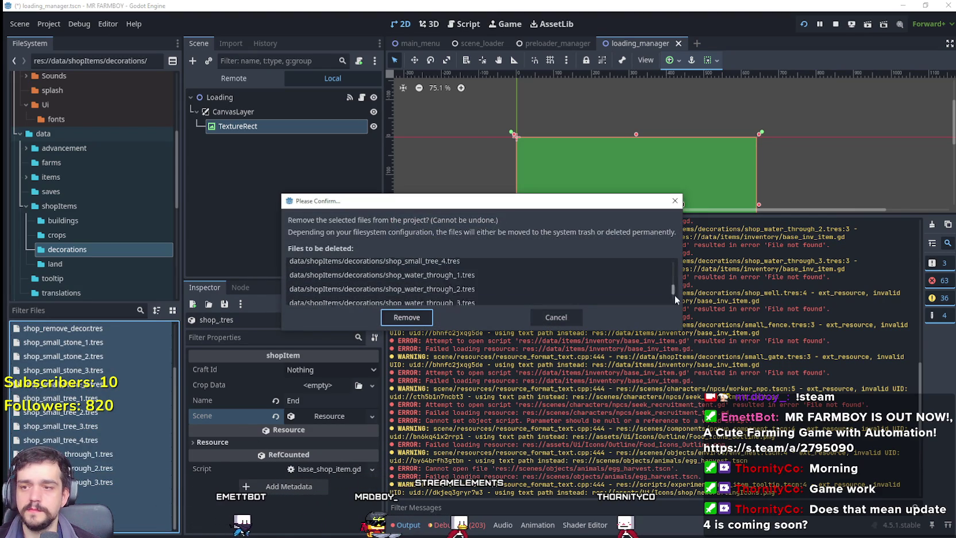
pyautogui.click(426, 319)
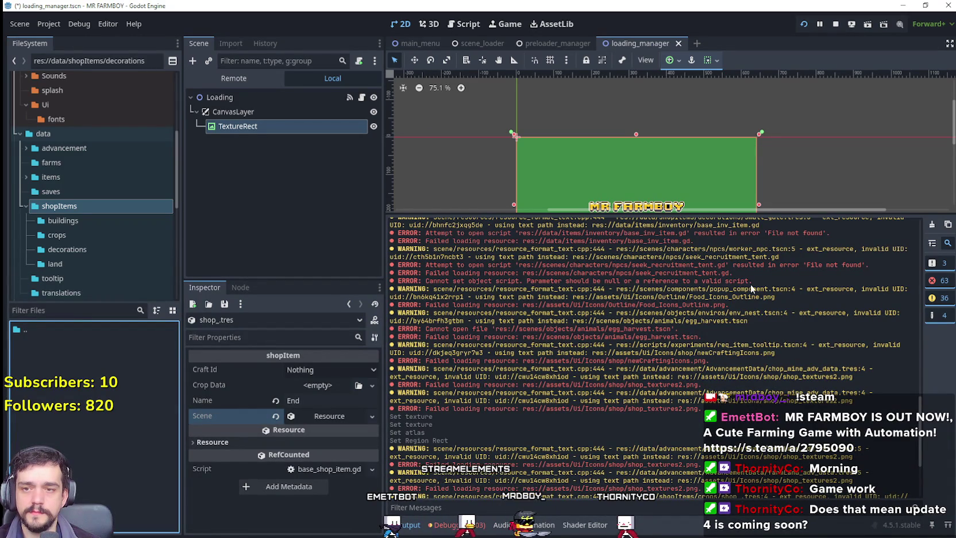
# Step: Filter for 'worker_np' and open worker_npc.gd in the script editor to read through it
pyautogui.click(58, 310)
pyautogui.write('worker')
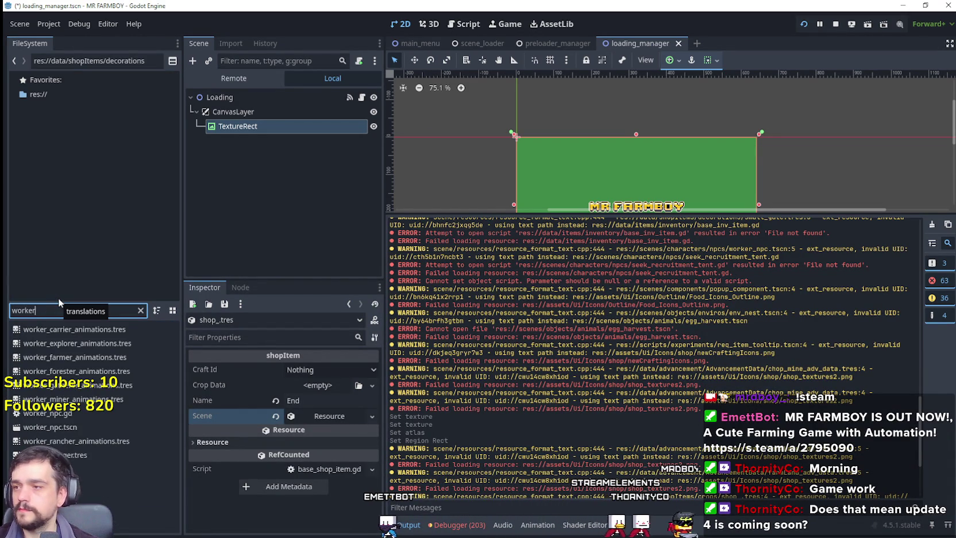
pyautogui.write('_np')
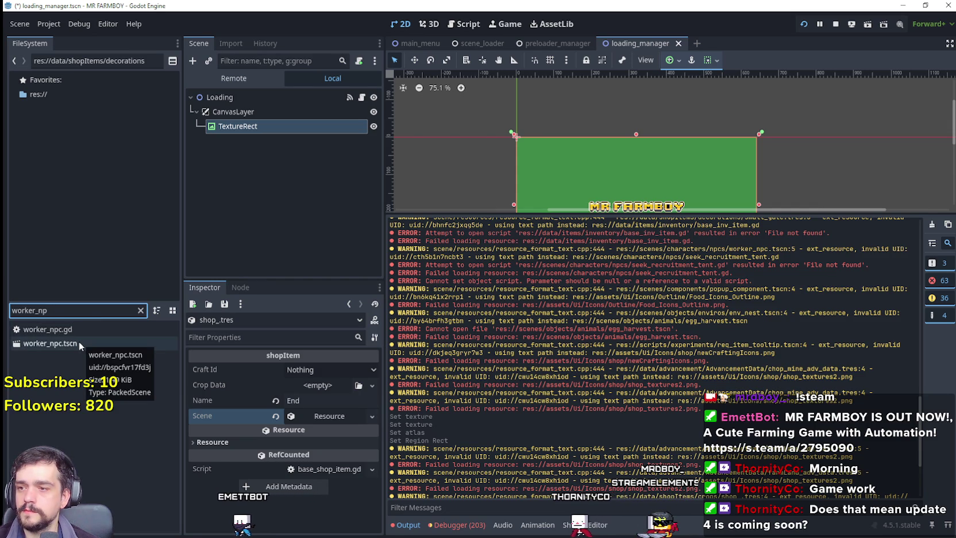
pyautogui.click(78, 341)
pyautogui.keyDown('shift'); pyautogui.click(77, 327); pyautogui.keyUp('shift')
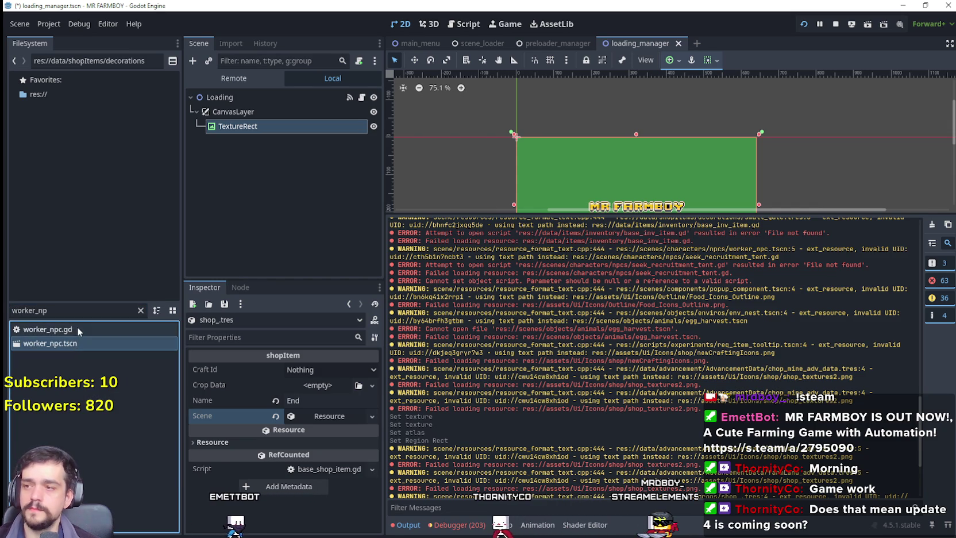
pyautogui.doubleClick(77, 328)
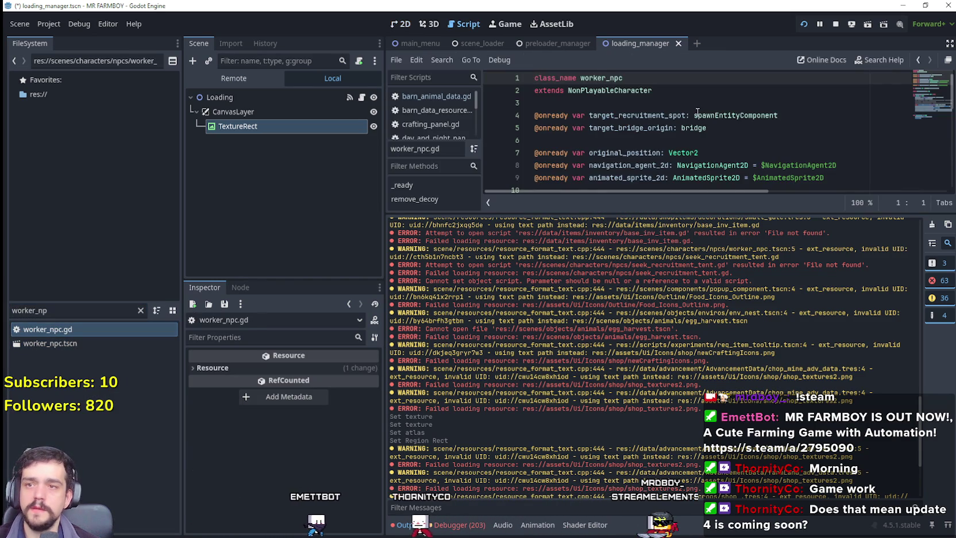
pyautogui.scroll(-5, 697, 112)
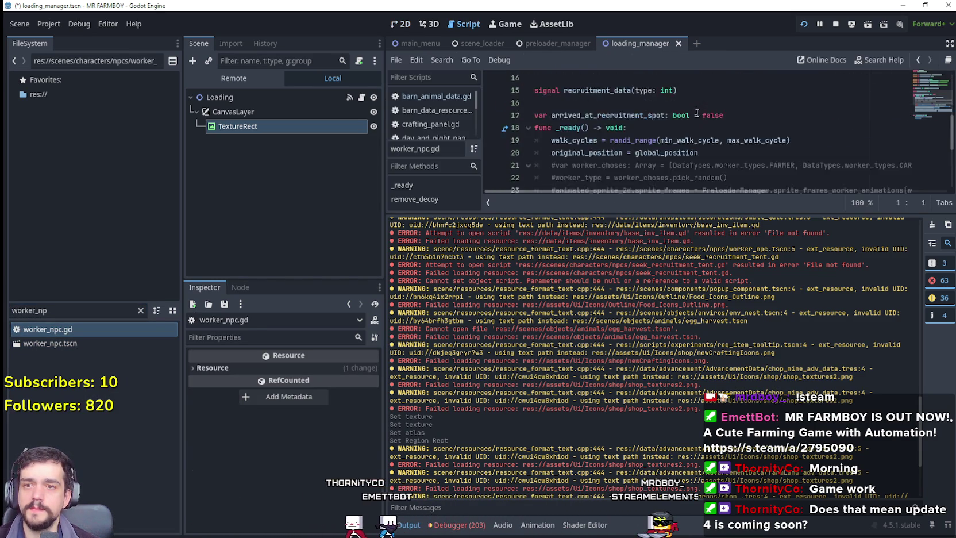
pyautogui.scroll(1, 697, 112)
# Step: Delete worker_npc.gd from the project
pyautogui.rightClick(62, 326)
pyautogui.click(85, 350)
pyautogui.click(405, 316)
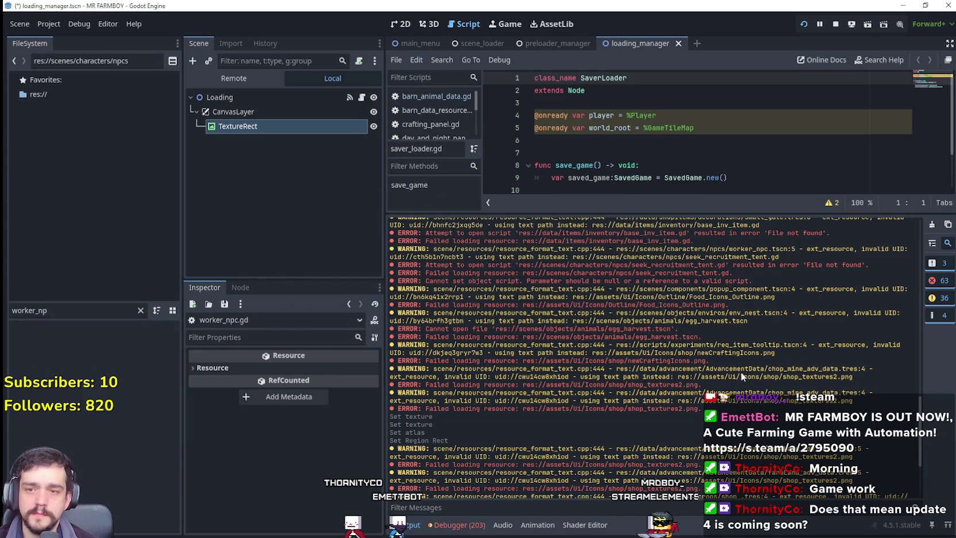
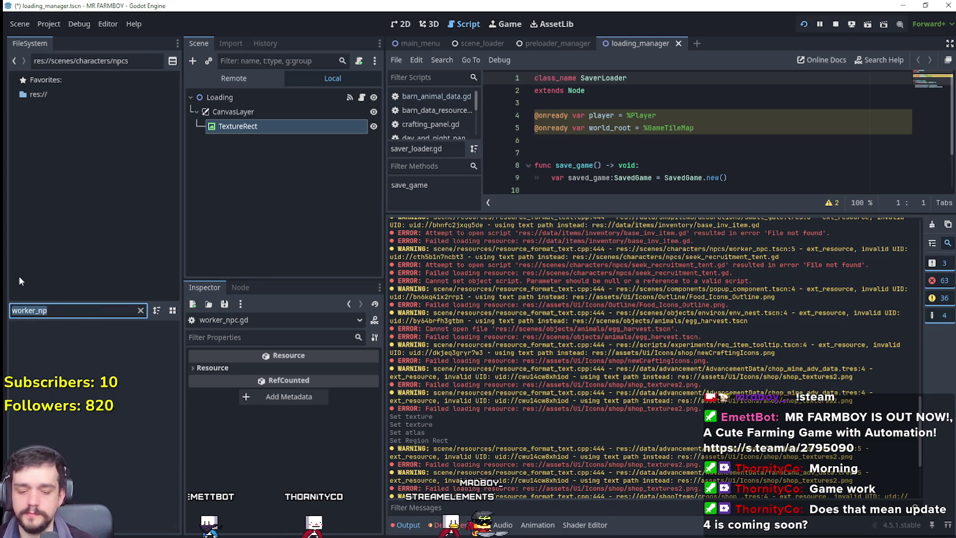
# Step: Open popup_component.tscn despite its missing dependencies and select its TextureRect node
pyautogui.hotkey('ctrl', 'a')
pyautogui.write('popup_com')
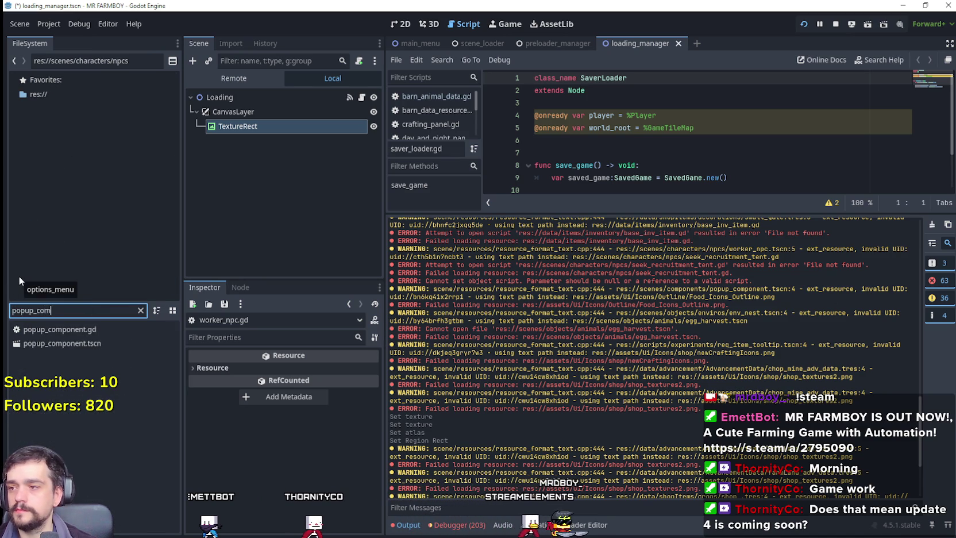
pyautogui.doubleClick(58, 342)
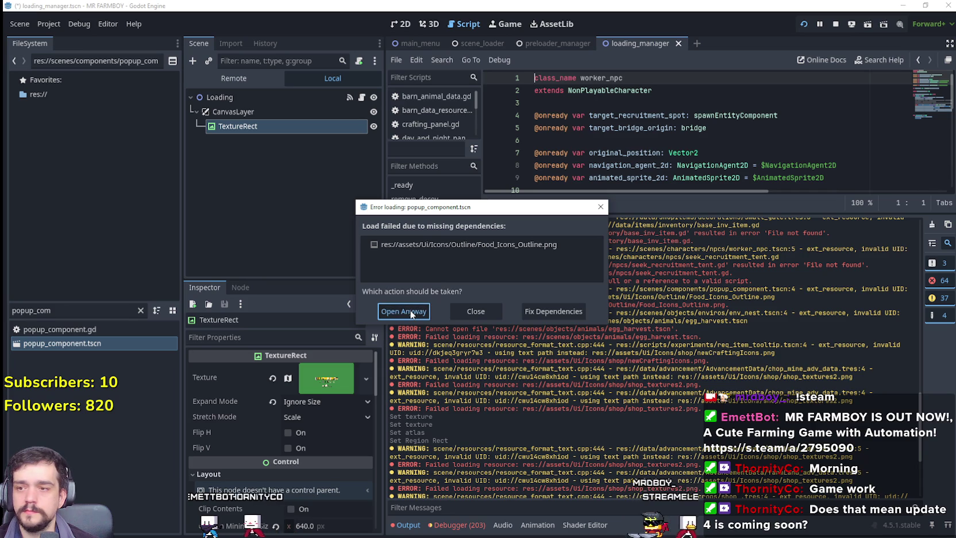
pyautogui.click(406, 309)
pyautogui.click(271, 125)
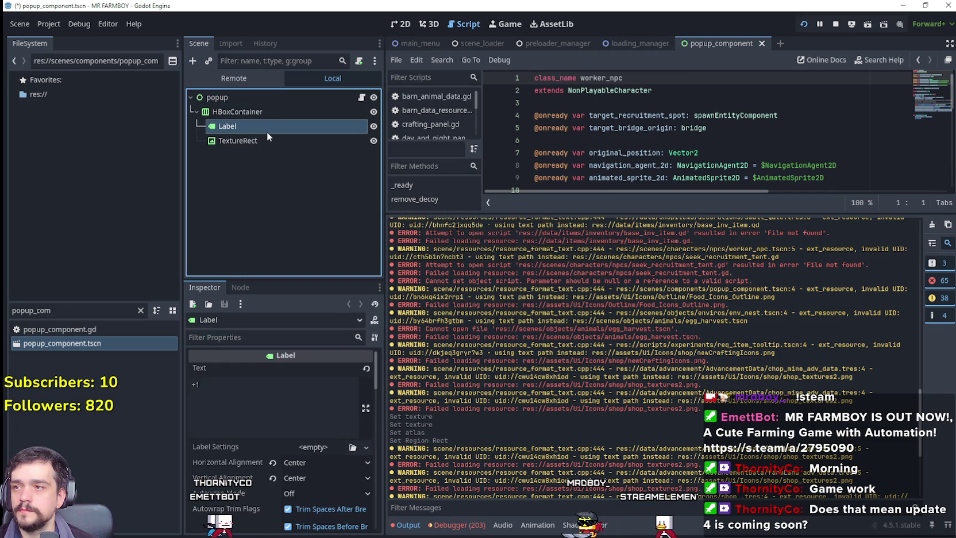
pyautogui.click(261, 142)
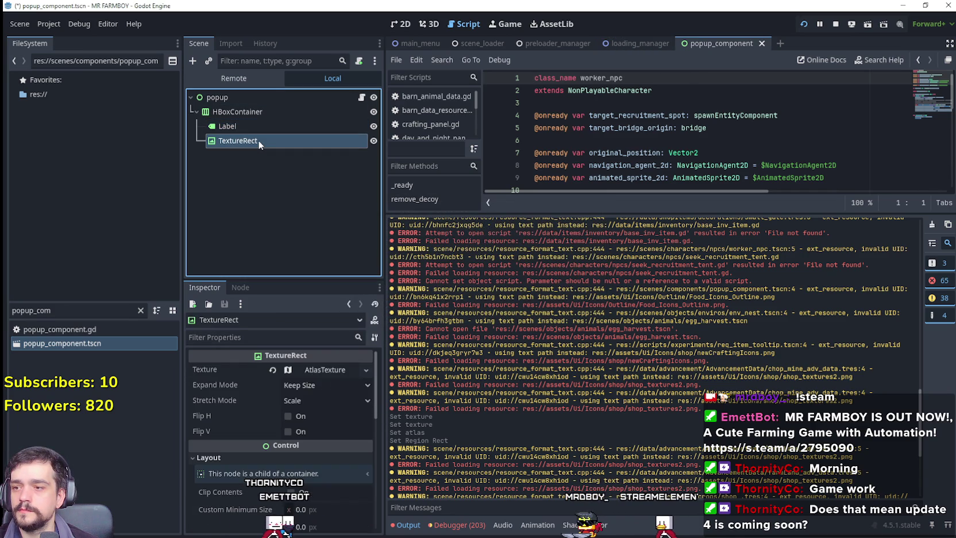
# Step: Give the TextureRect a new AtlasTexture with the 2048x2048 spritesheet quick-loaded as its atlas
pyautogui.click(324, 369)
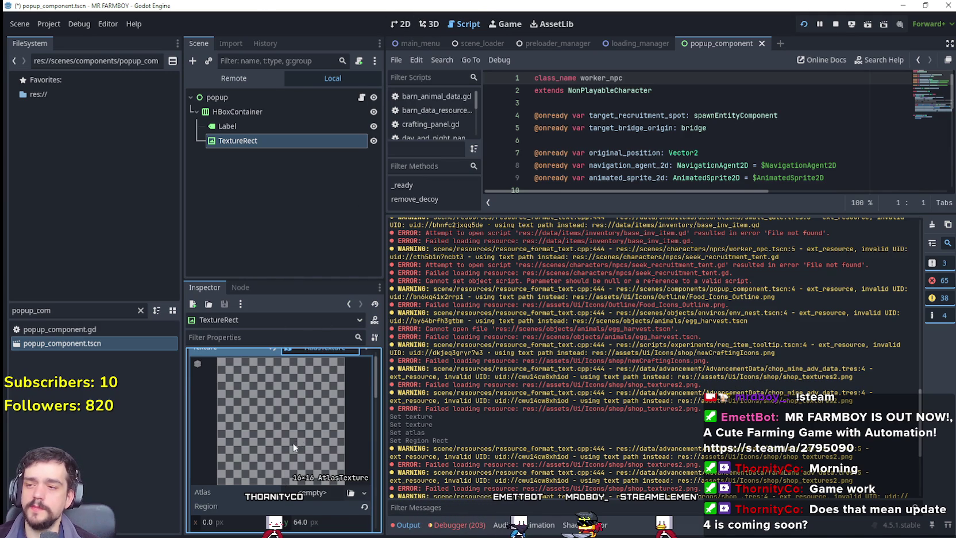
pyautogui.scroll(1, 290, 402)
pyautogui.click(297, 374)
pyautogui.click(365, 369)
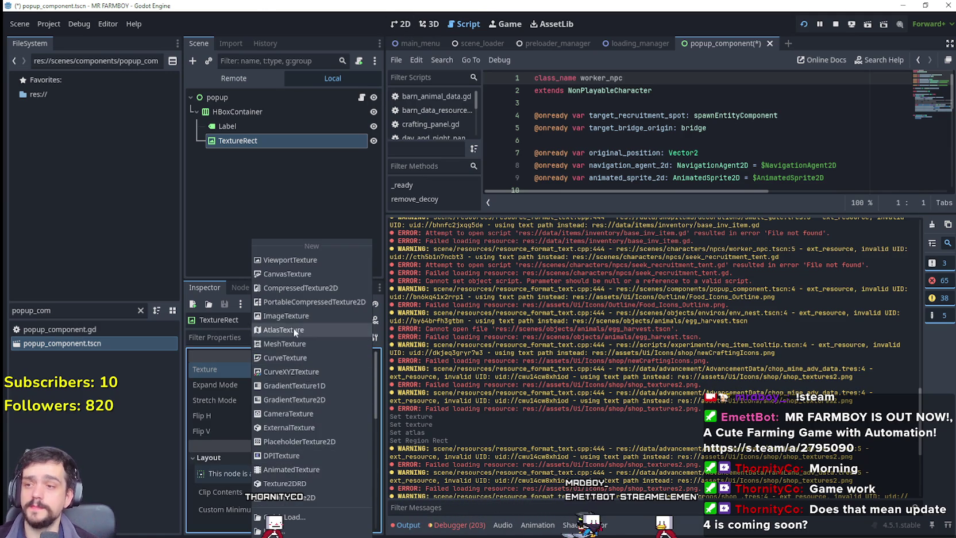
pyautogui.click(295, 330)
pyautogui.scroll(-2, 289, 509)
pyautogui.click(309, 471)
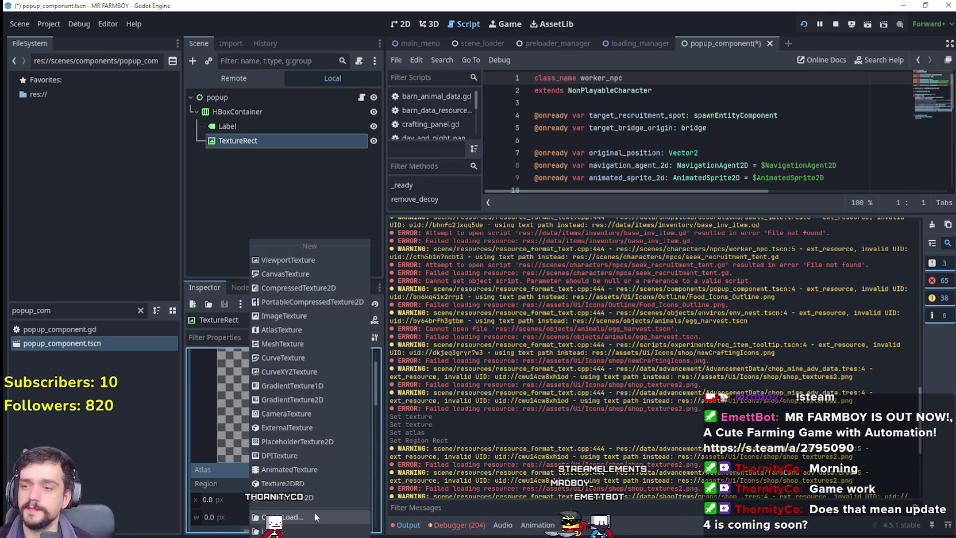
pyautogui.click(314, 516)
pyautogui.doubleClick(324, 161)
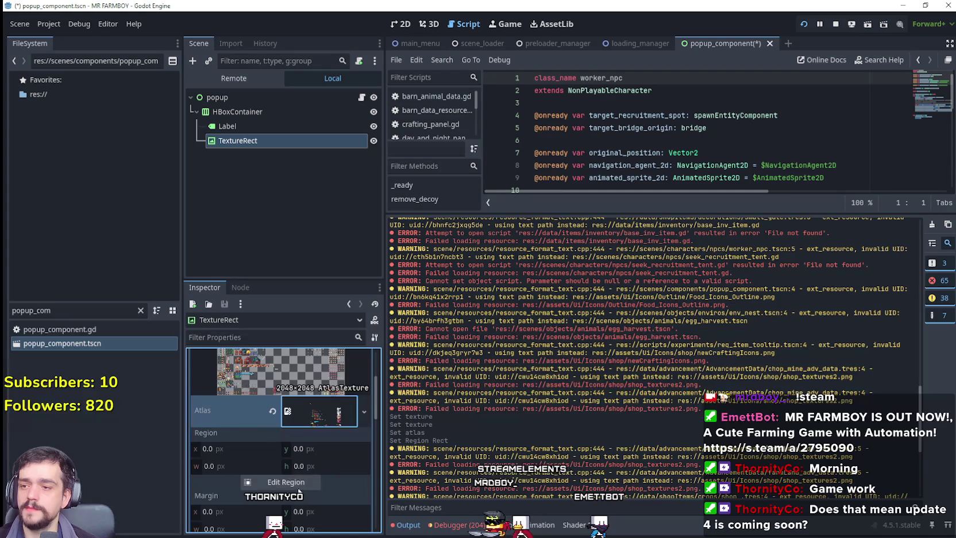
# Step: Set the atlas region to a 16x16 log icon cell
pyautogui.click(291, 481)
pyautogui.scroll(-4, 342, 278)
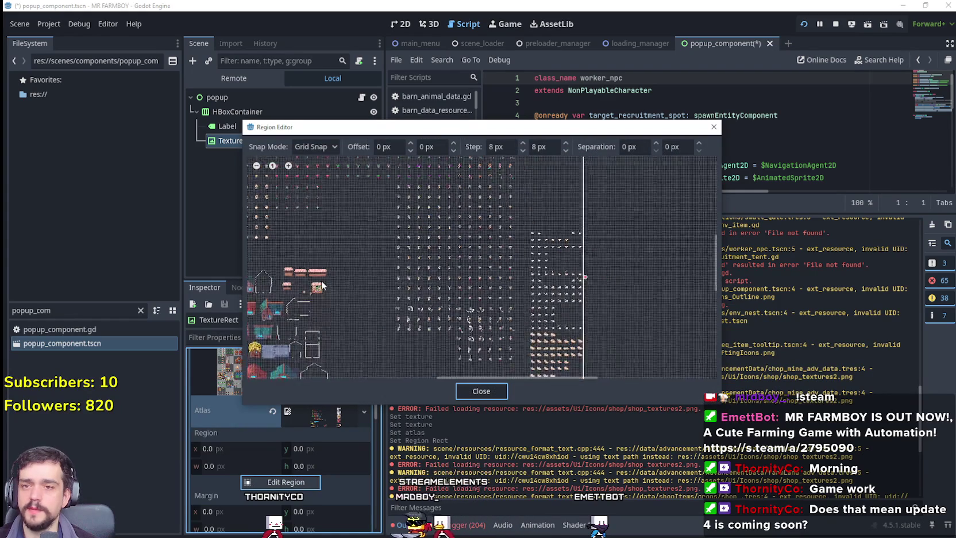
pyautogui.scroll(5, 336, 320)
pyautogui.scroll(5, 424, 317)
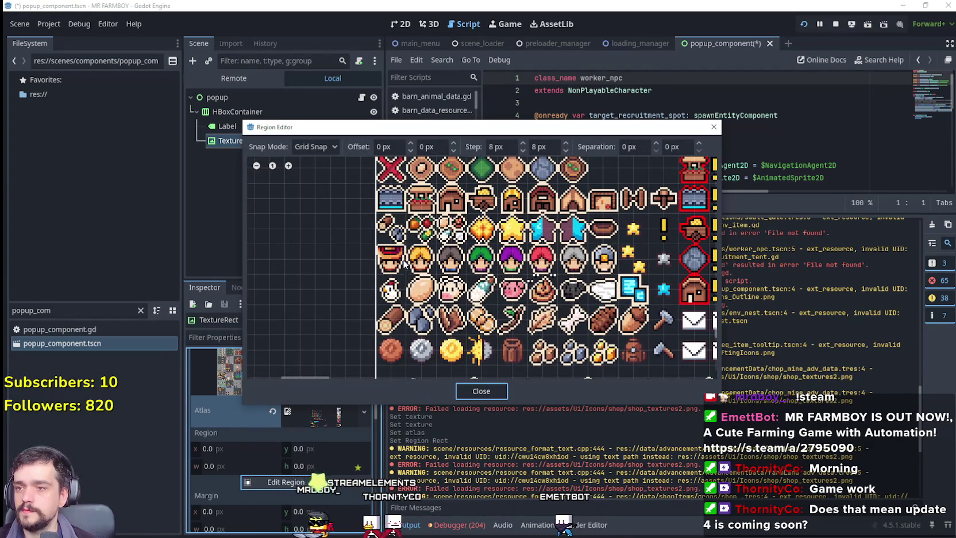
pyautogui.click(405, 261)
pyautogui.click(502, 391)
# Step: Save the popup_component scene and close its tab
pyautogui.scroll(3, 344, 384)
pyautogui.click(329, 367)
pyautogui.hotkey('ctrl', 's')
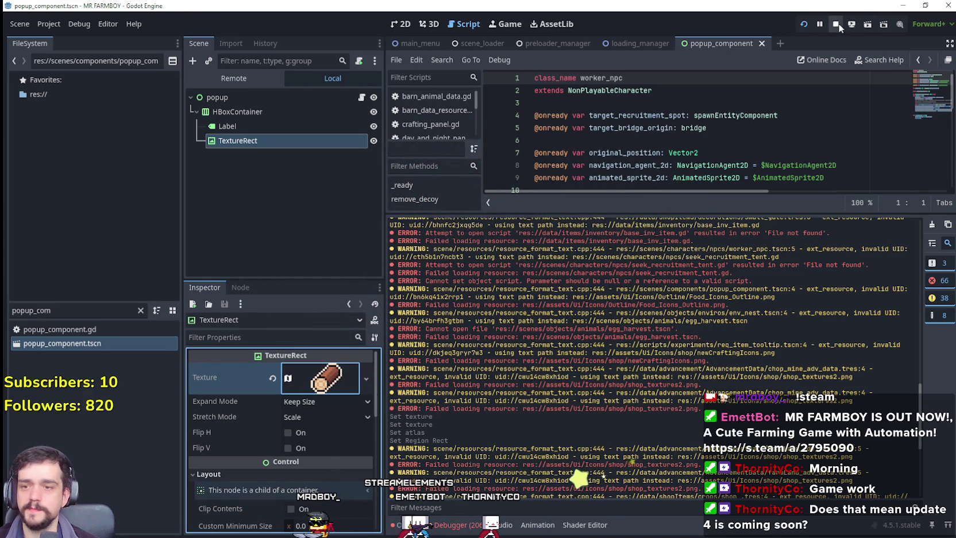
pyautogui.click(762, 43)
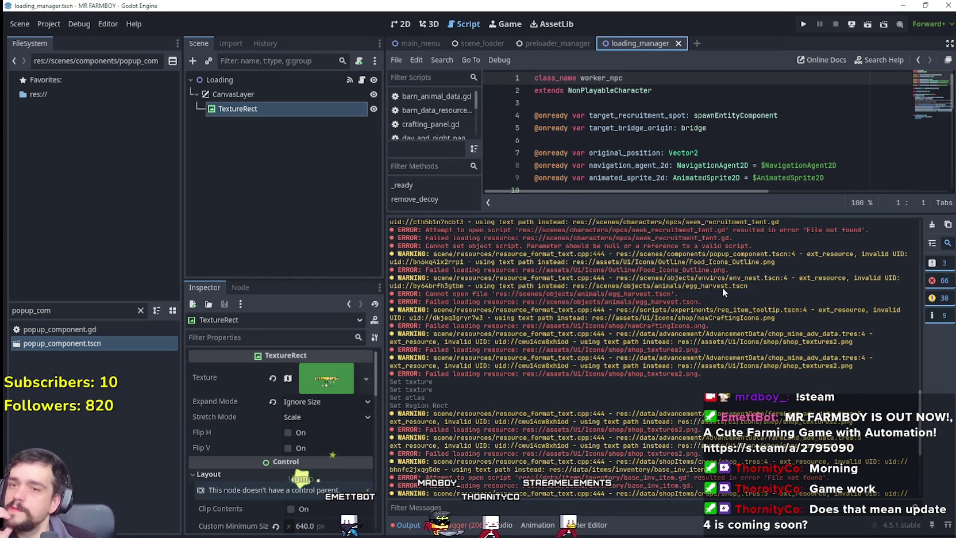
# Step: Filter the FileSystem for env_nest and open env_nest.tscn despite missing dependencies
pyautogui.doubleClick(63, 310)
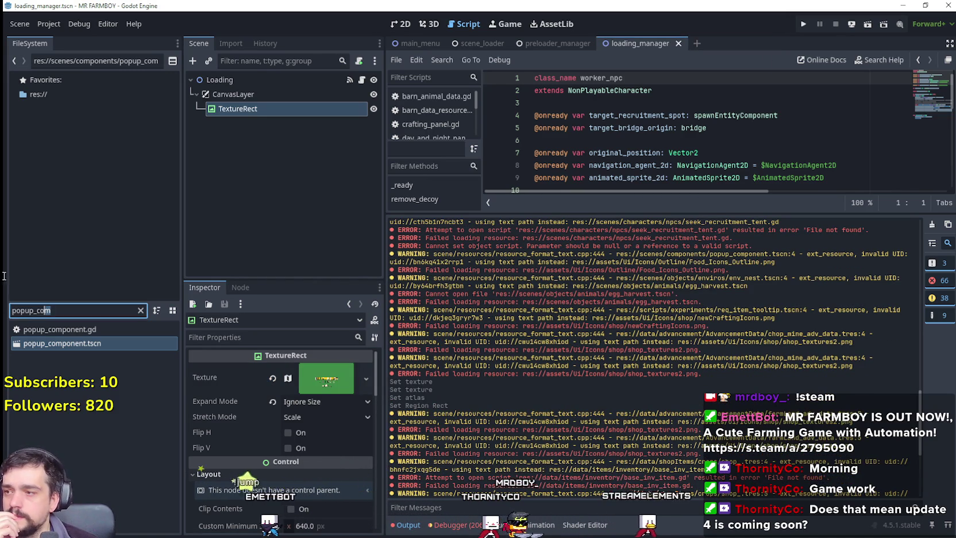
pyautogui.write('egg_')
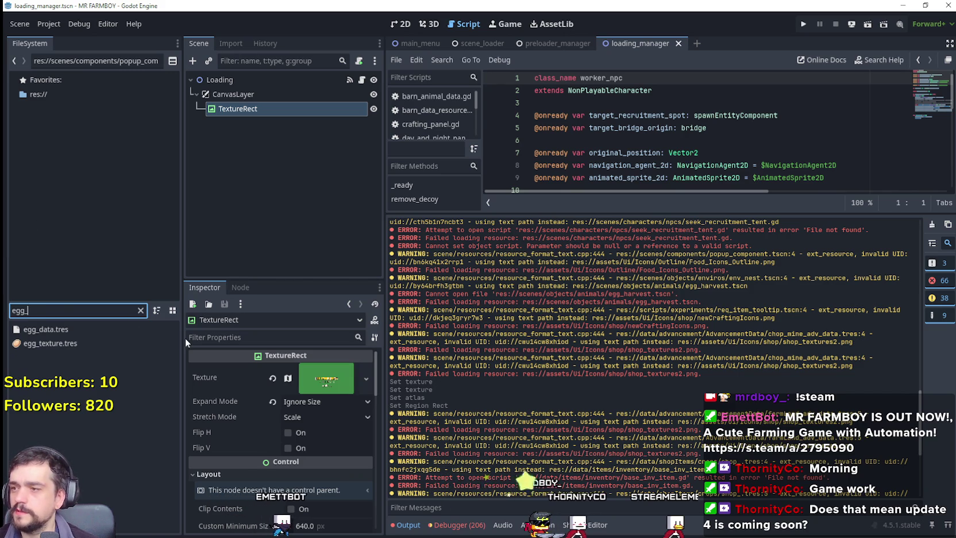
pyautogui.write('h')
pyautogui.press('BackSpace')
pyautogui.press('BackSpace')
pyautogui.press('BackSpace')
pyautogui.write('env_nest')
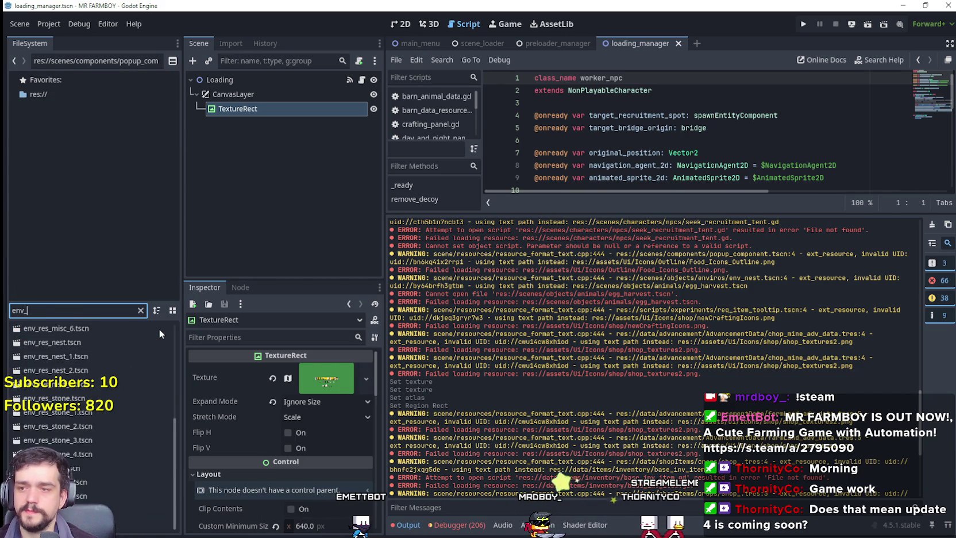
pyautogui.click(100, 330)
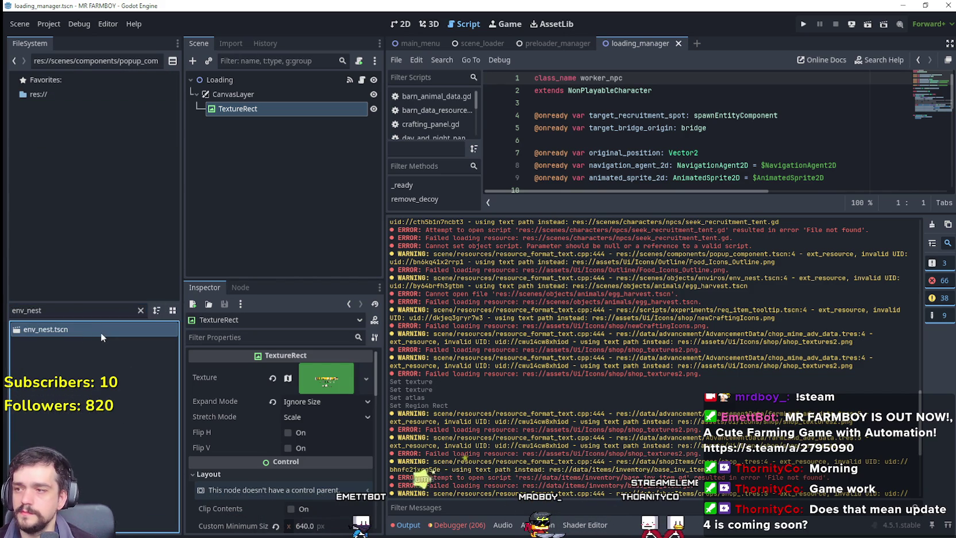
pyautogui.doubleClick(102, 331)
pyautogui.click(426, 312)
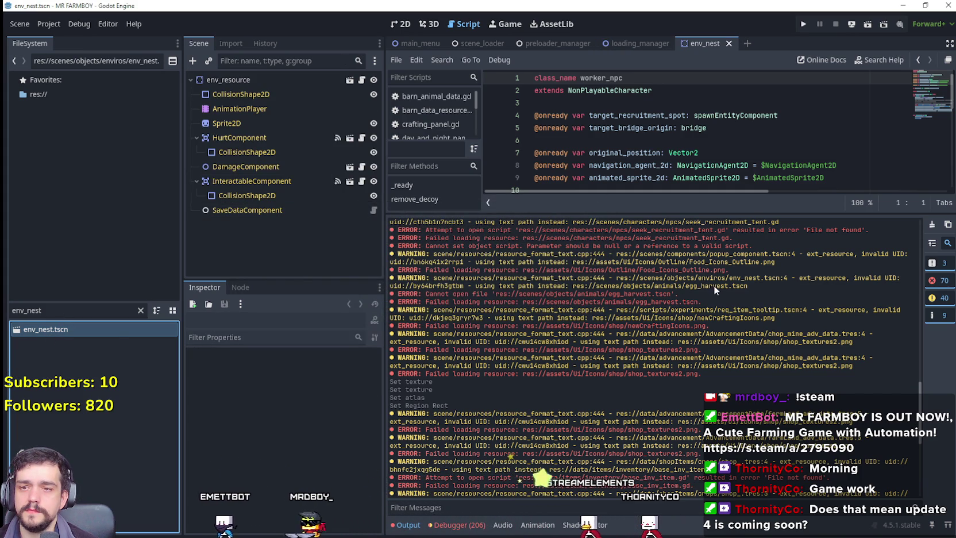
# Step: Delete env_nest.tscn from the project and close its tab without saving
pyautogui.rightClick(58, 329)
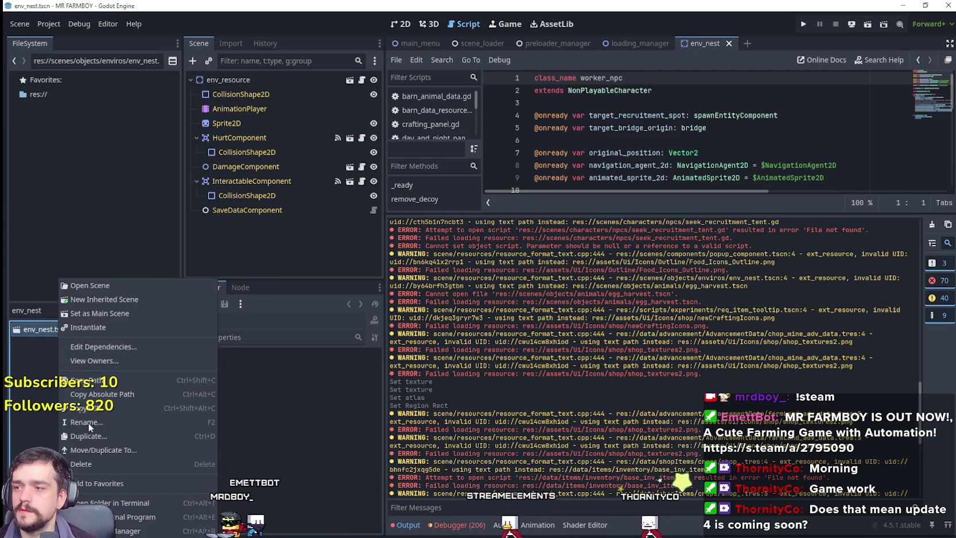
pyautogui.click(106, 469)
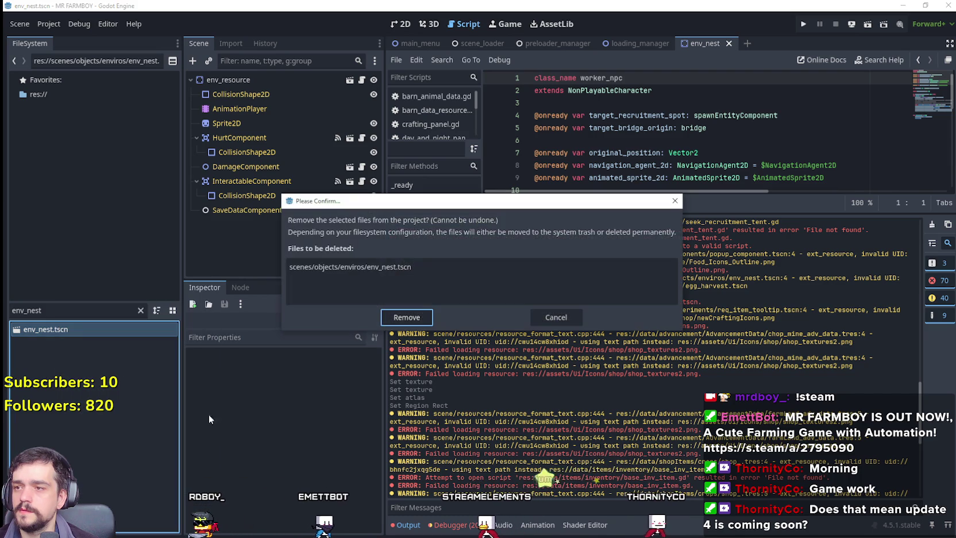
pyautogui.click(407, 317)
pyautogui.click(729, 43)
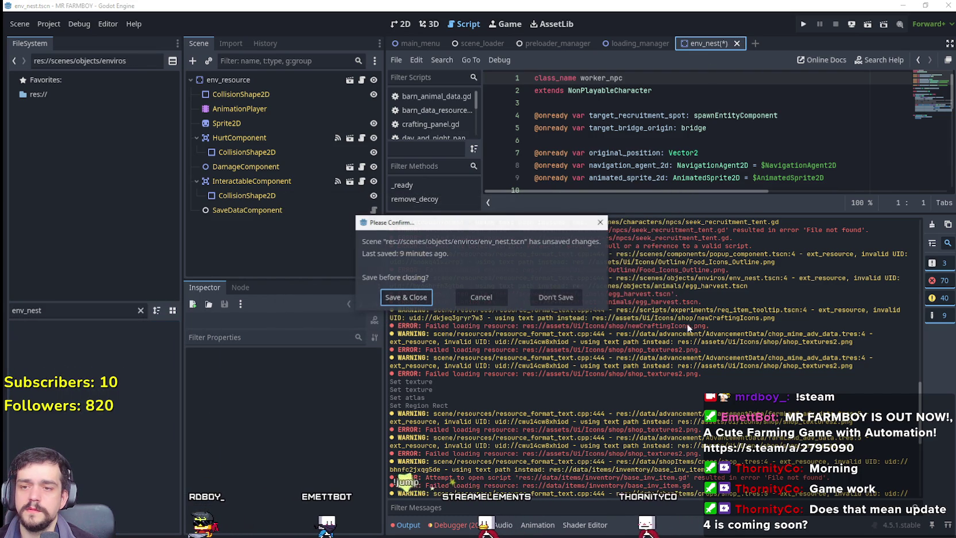
pyautogui.press('Return')
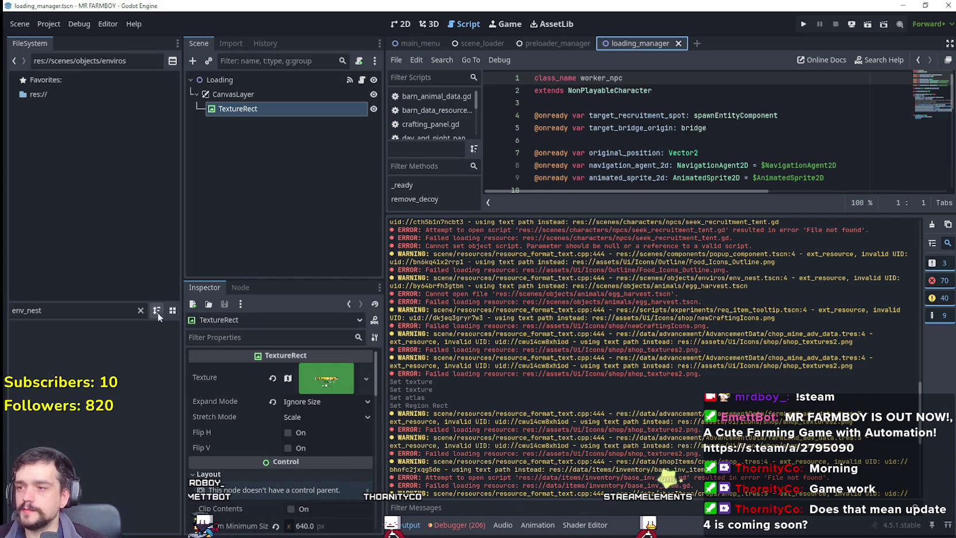
# Step: Filter for req_item, open the req_item_tooltip scene anyway, and inspect it in 2D
pyautogui.click(140, 310)
pyautogui.write('req_item')
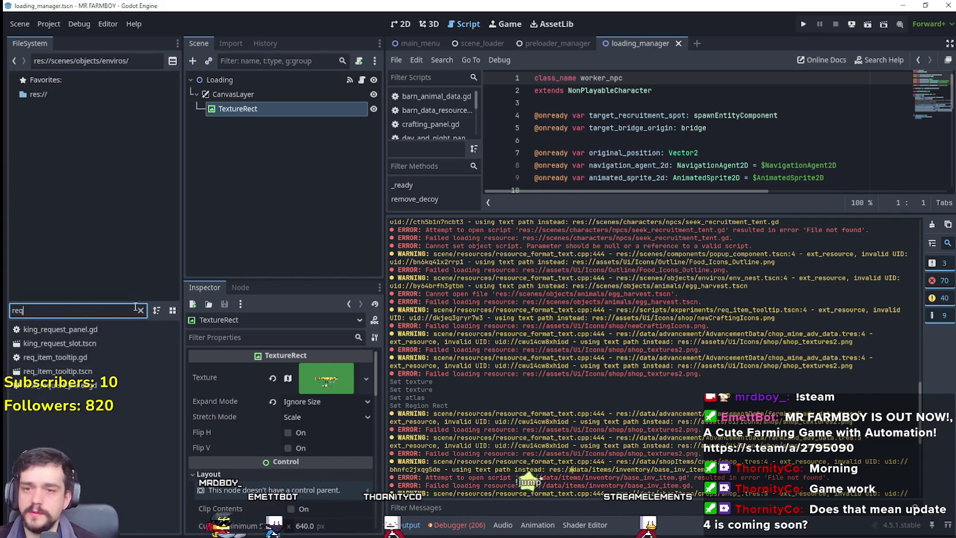
pyautogui.doubleClick(47, 343)
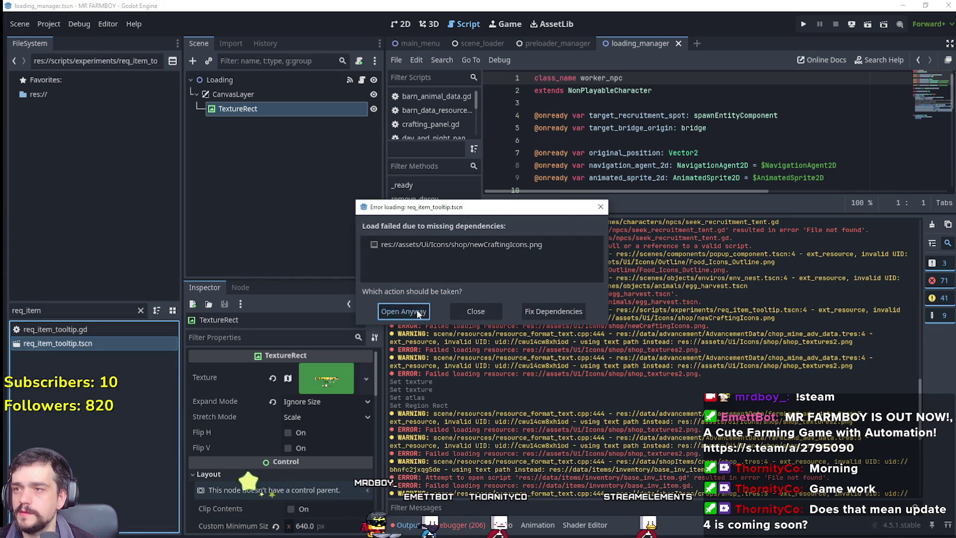
pyautogui.click(404, 311)
pyautogui.click(271, 122)
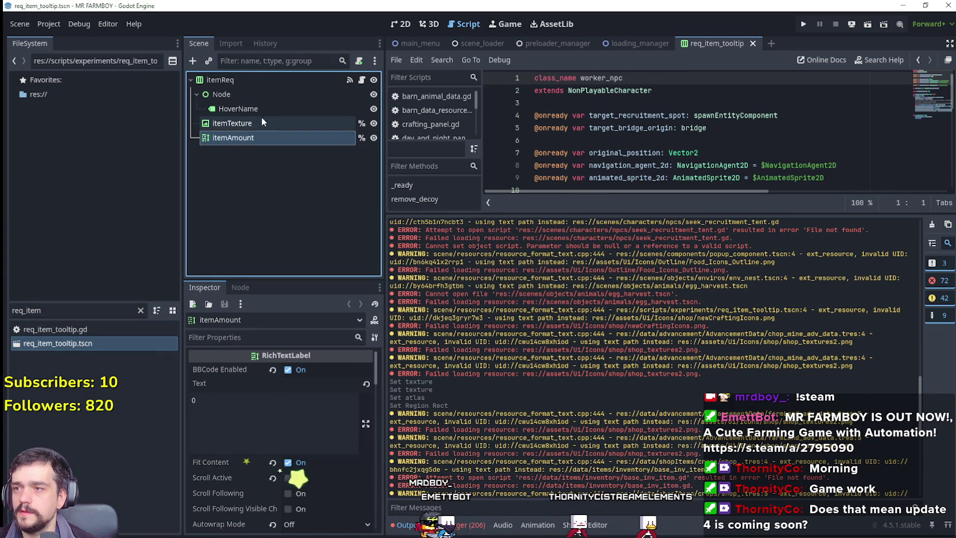
pyautogui.click(405, 25)
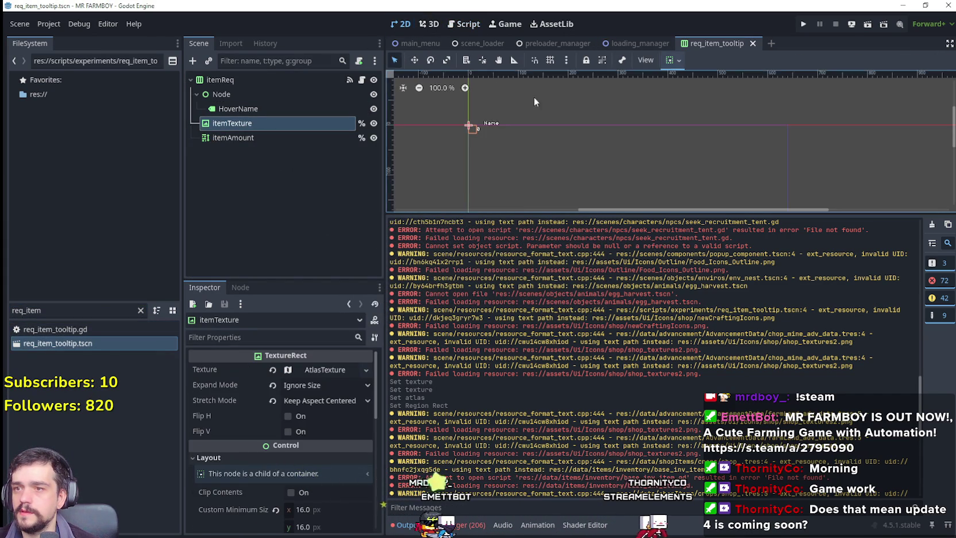
# Step: Delete req_item_tooltip.gd and .tscn, close the scene unsaved, and clear the file filter
pyautogui.scroll(2, 476, 124)
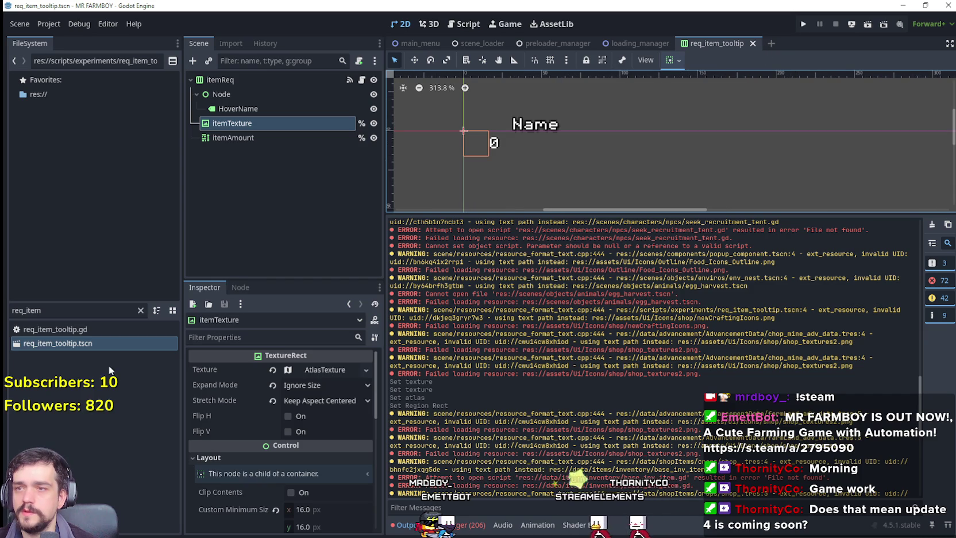
pyautogui.keyDown('shift'); pyautogui.click(78, 329); pyautogui.keyUp('shift')
pyautogui.rightClick(73, 339)
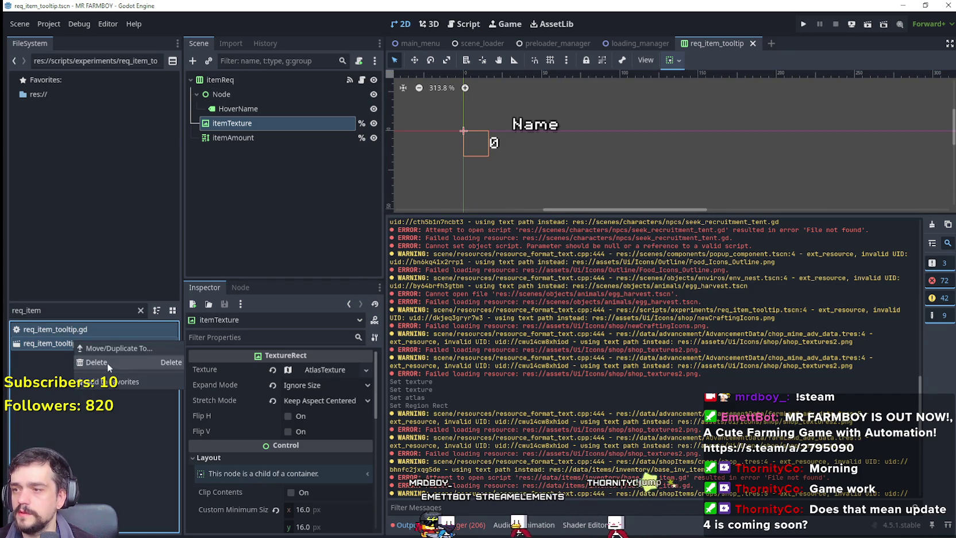
pyautogui.click(97, 361)
pyautogui.click(409, 316)
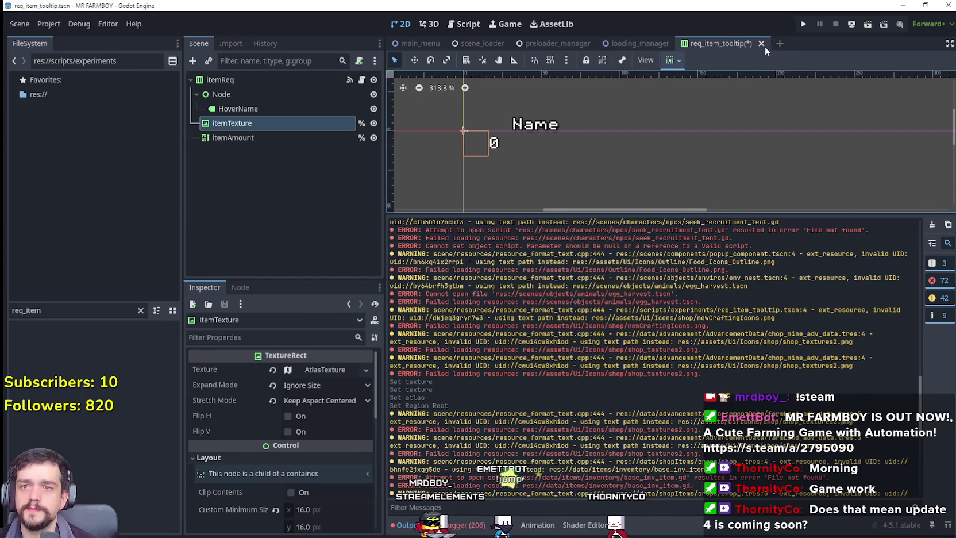
pyautogui.click(569, 297)
pyautogui.click(14, 310)
pyautogui.press('BackSpace')
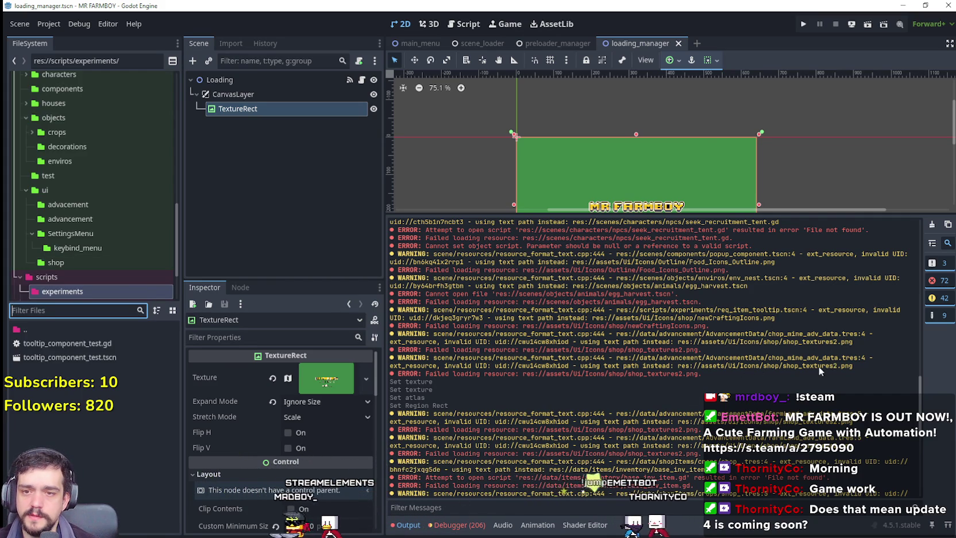
# Step: Reload the current project from the Project menu, choosing Don't Save for the unsaved script
pyautogui.scroll(-3, 818, 368)
pyautogui.scroll(-4, 580, 306)
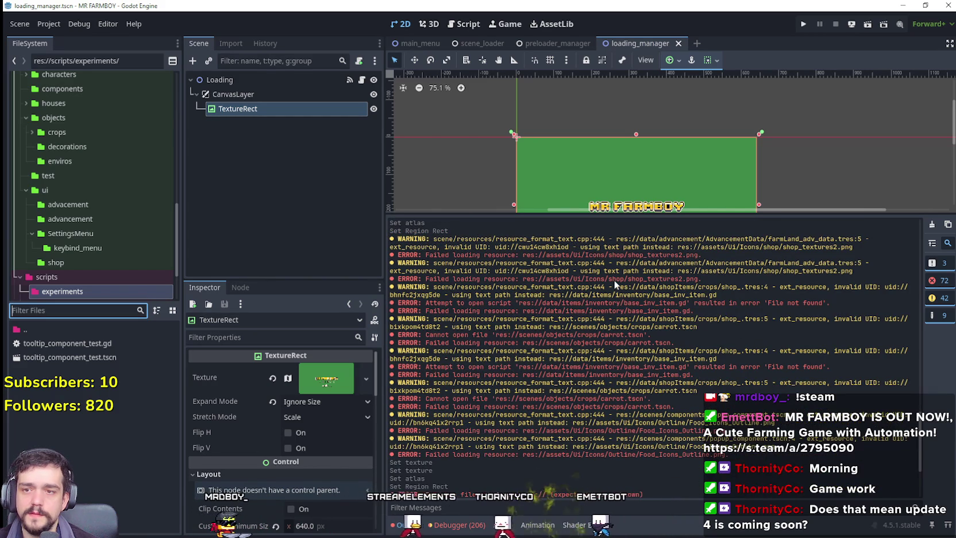
pyautogui.scroll(-4, 691, 307)
pyautogui.scroll(-1, 704, 369)
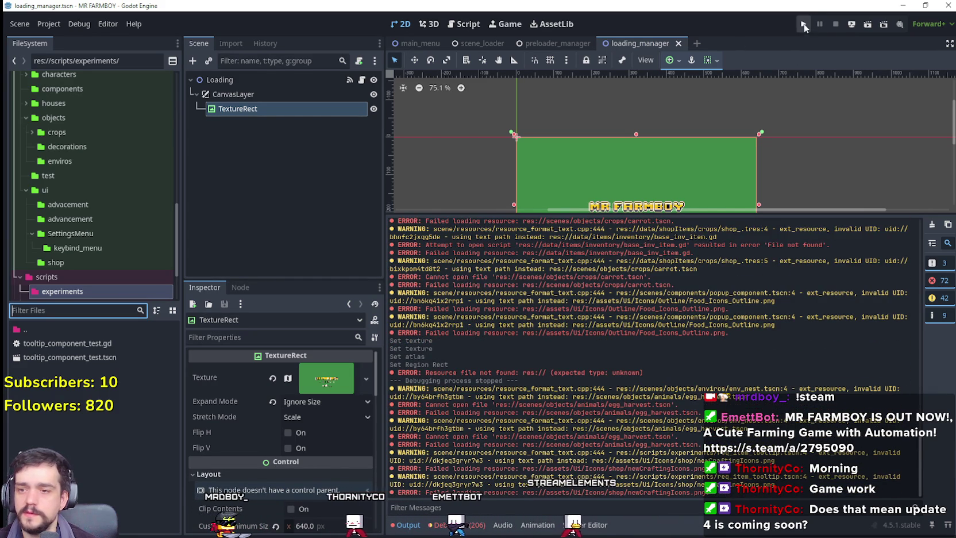
pyautogui.click(46, 24)
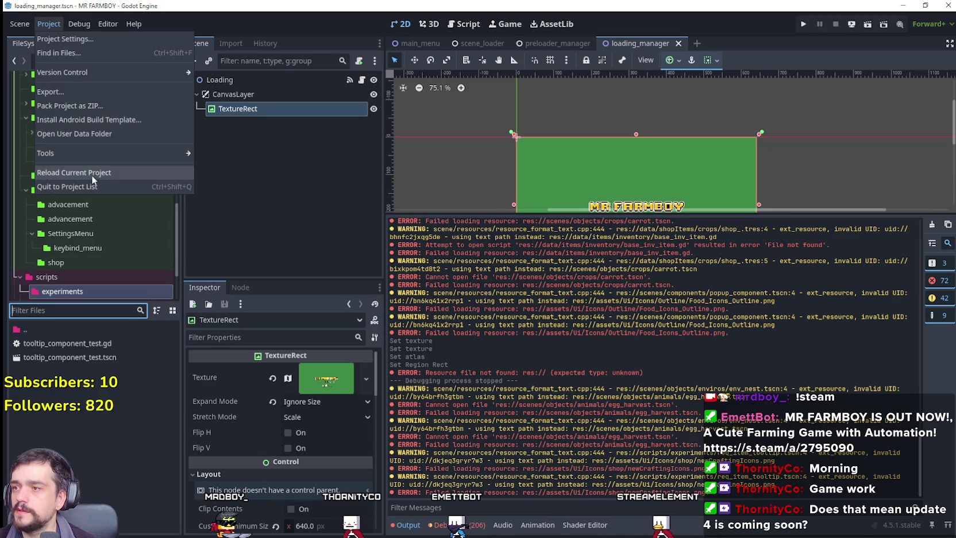
pyautogui.click(75, 172)
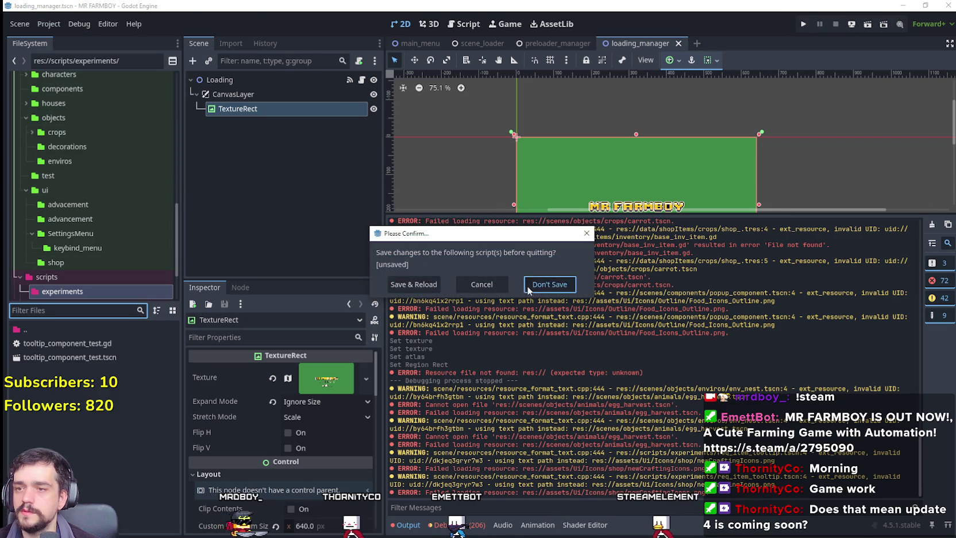
pyautogui.click(549, 284)
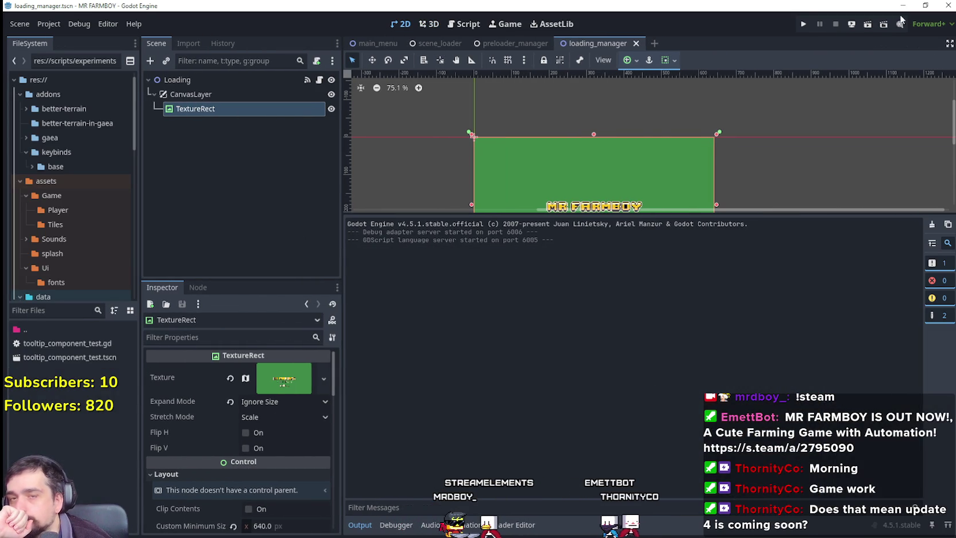
# Step: Playtest the game, loading Save 1 and checking the debugger's errors, then quit via the pause menu
pyautogui.click(803, 24)
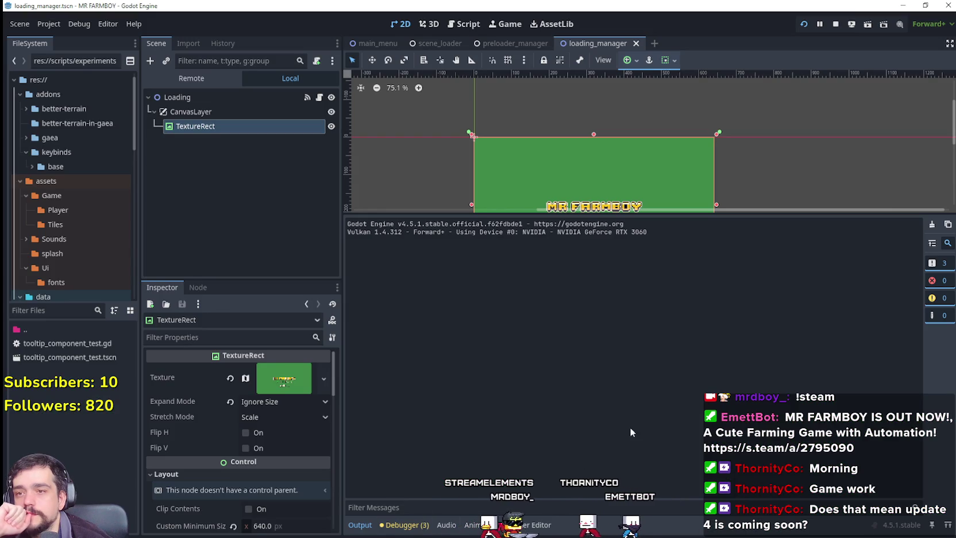
pyautogui.click(425, 528)
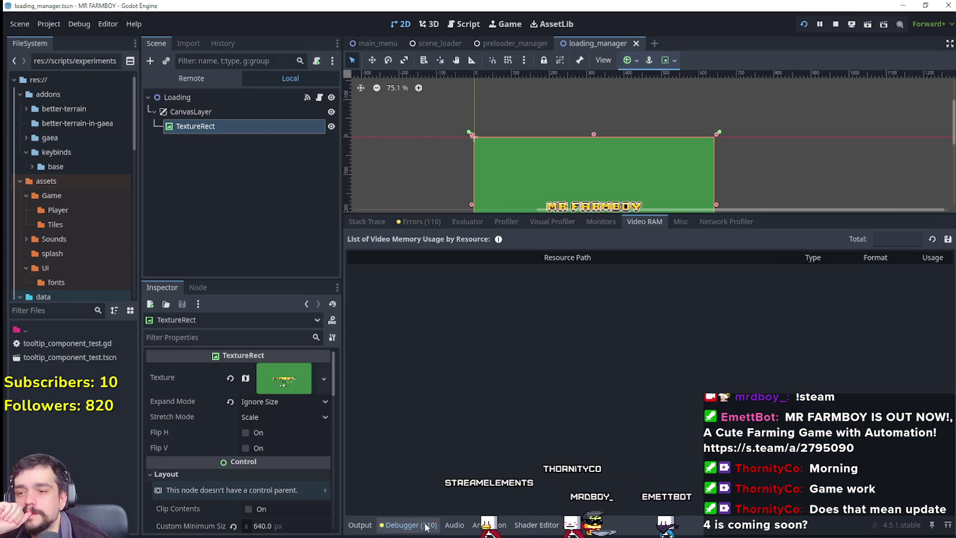
pyautogui.click(431, 223)
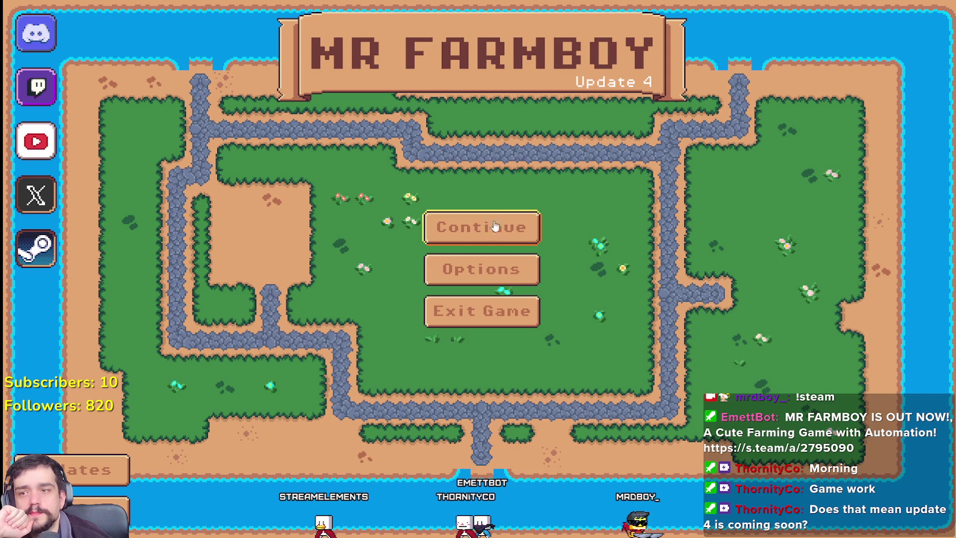
pyautogui.click(494, 225)
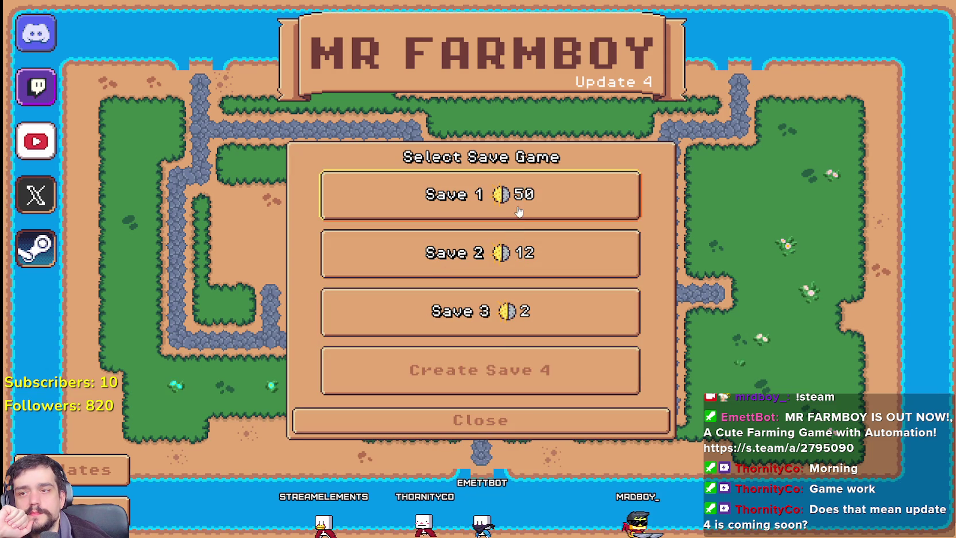
pyautogui.click(480, 190)
pyautogui.click(418, 205)
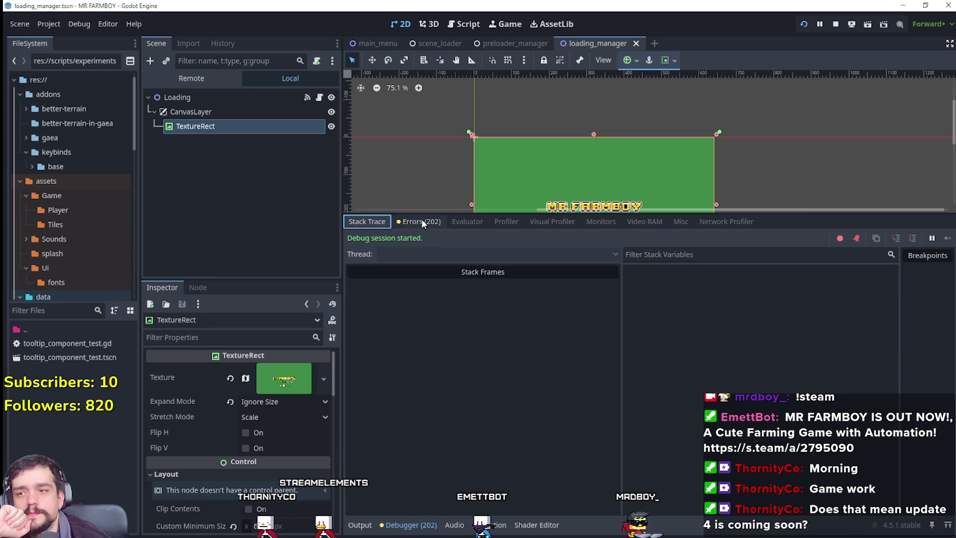
pyautogui.click(421, 221)
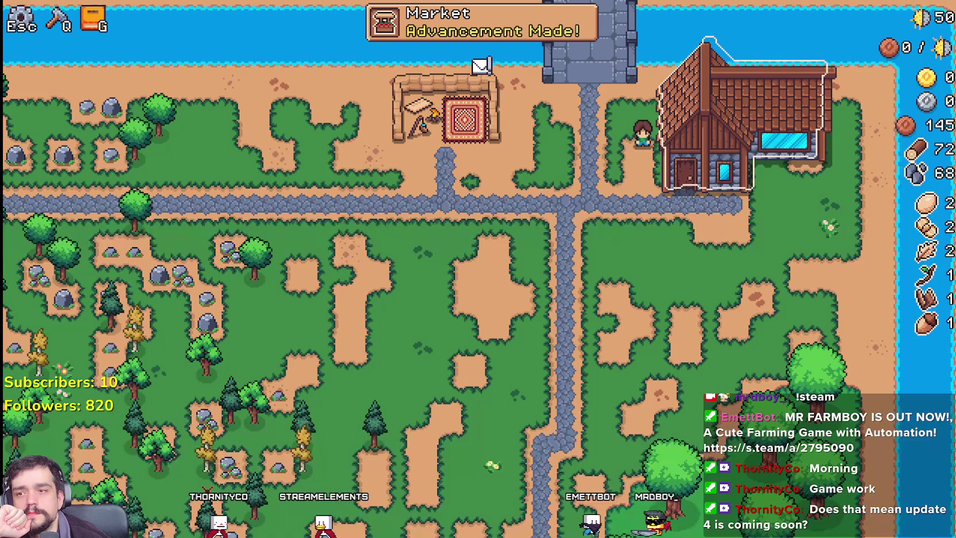
pyautogui.press('Escape')
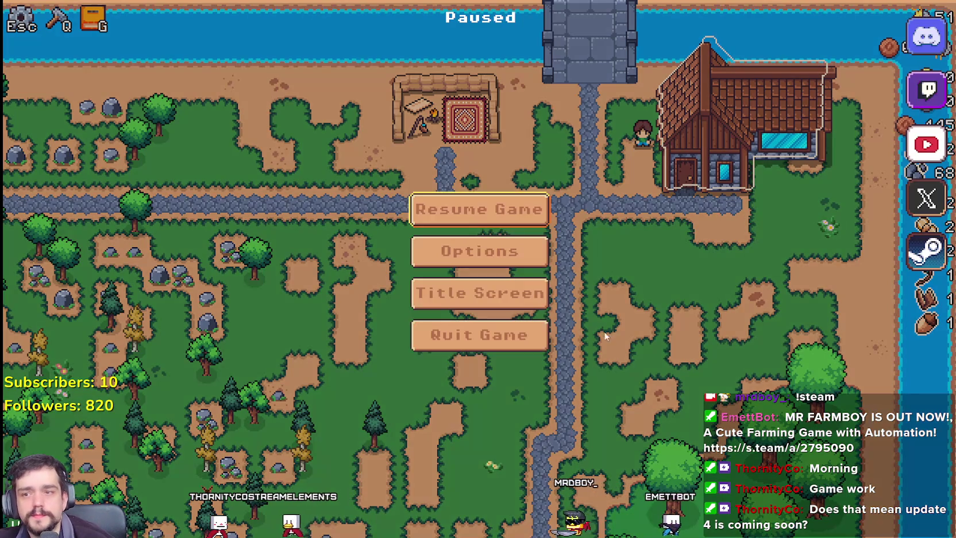
pyautogui.click(478, 335)
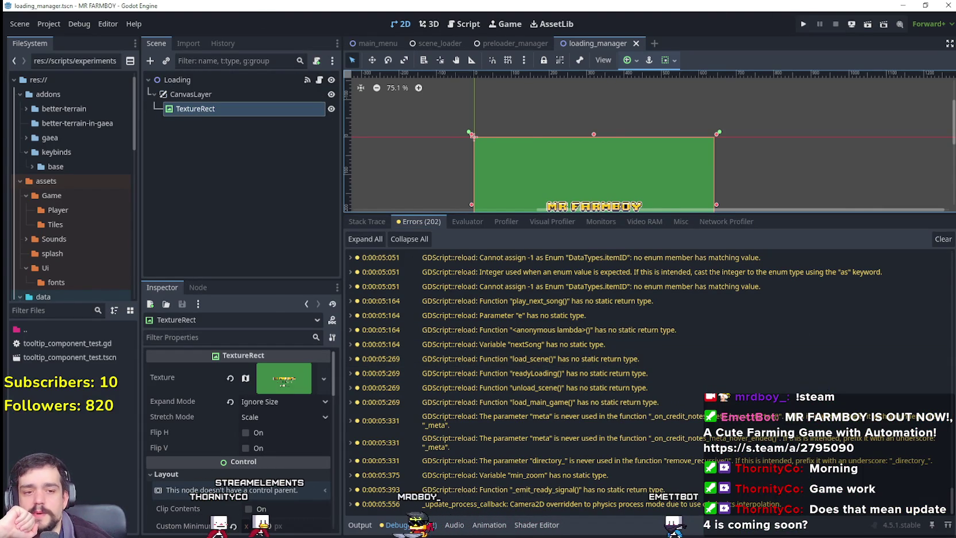
# Step: Select the three old zip archives in the NewExport folder and bring up their context menu
pyautogui.hotkey('alt', 'Tab')
pyautogui.moveTo(328, 233); pyautogui.dragTo(152, 133)
pyautogui.rightClick(197, 167)
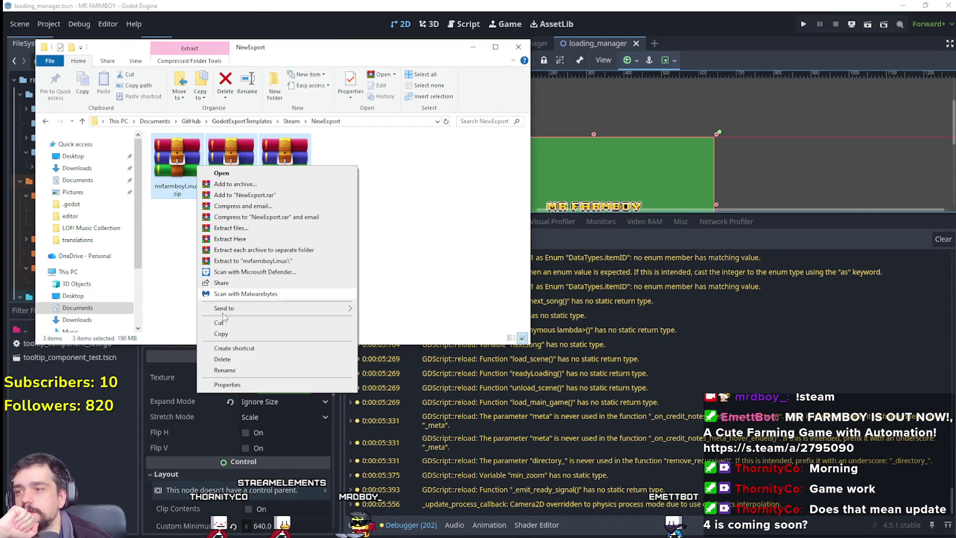
# Step: Delete the old zips, then export the Windows Desktop preset as a zip into NewExport
pyautogui.click(224, 359)
pyautogui.hotkey('alt', 'Tab')
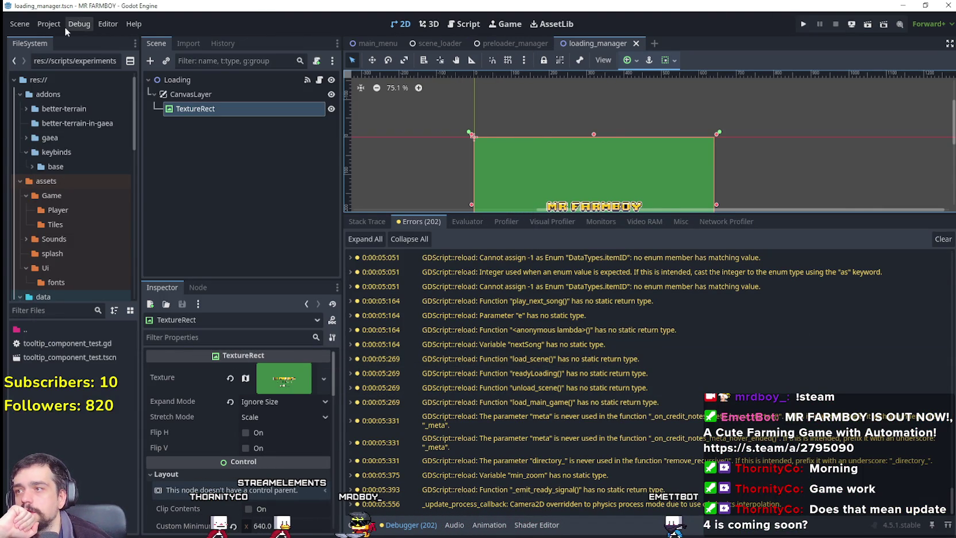
pyautogui.click(64, 26)
pyautogui.click(73, 87)
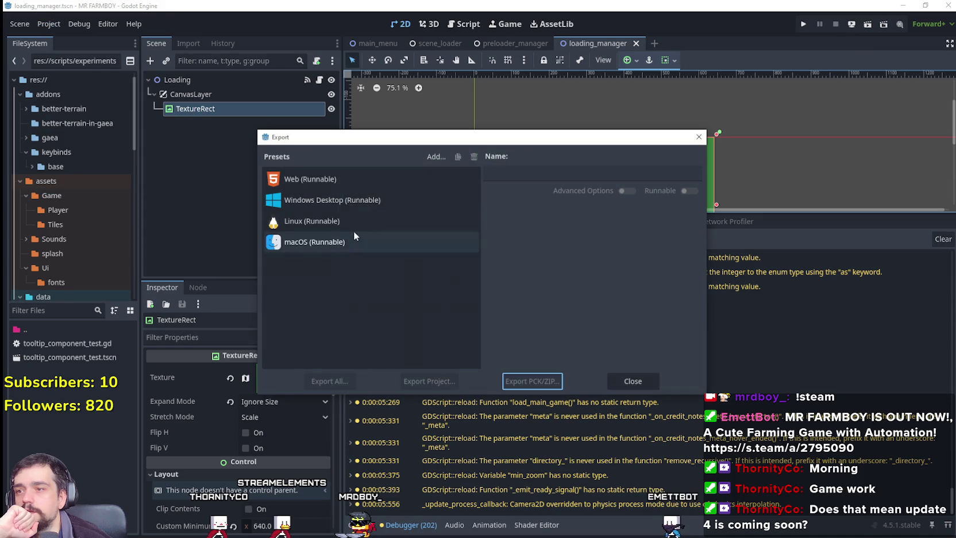
pyautogui.click(354, 202)
pyautogui.click(438, 384)
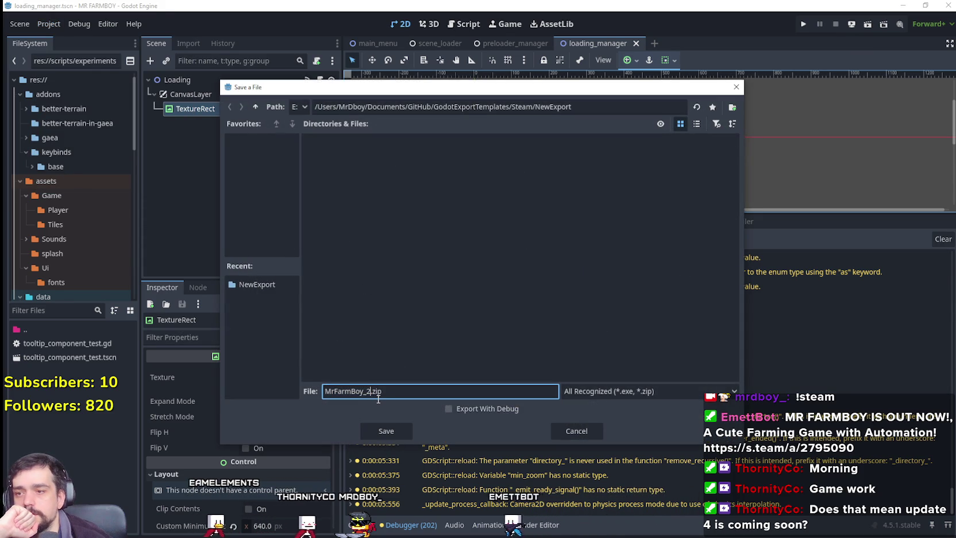
pyautogui.click(376, 430)
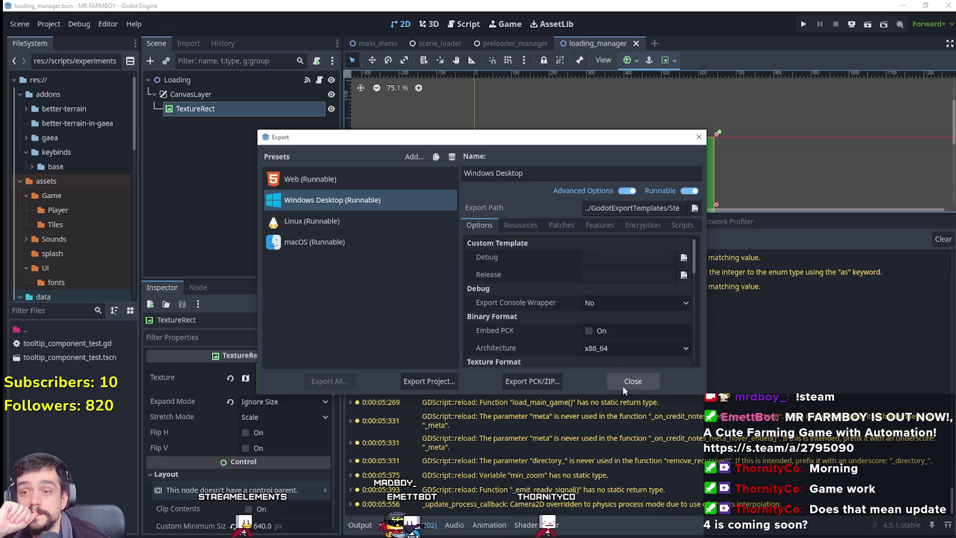
pyautogui.click(612, 381)
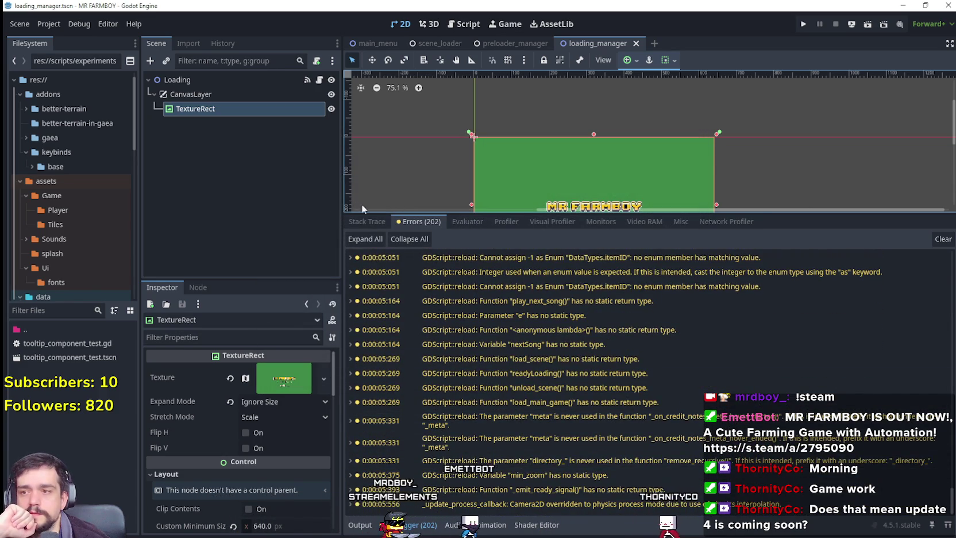
pyautogui.click(367, 221)
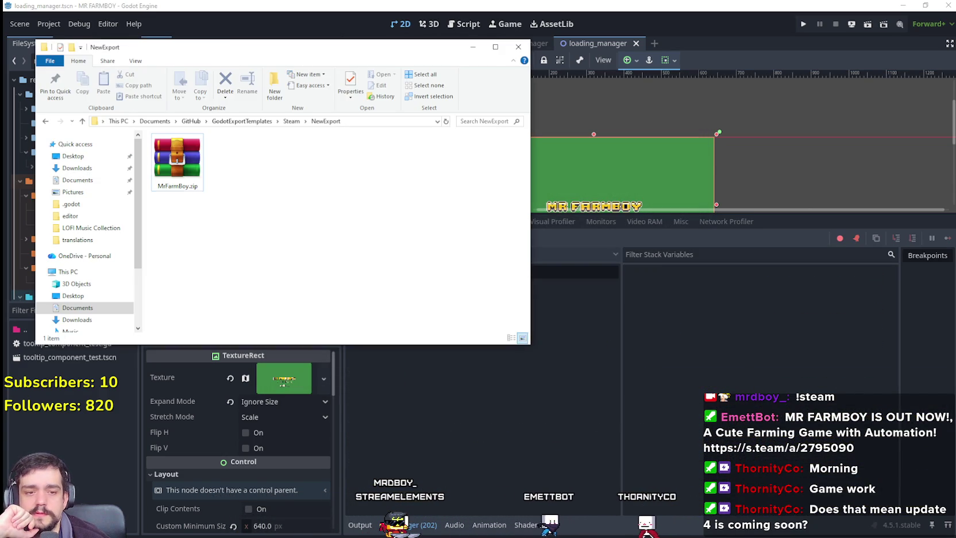
# Step: Export the Linux preset into NewExport as mrfarmboyLinux.x86_64 and .pck
pyautogui.click(80, 23)
pyautogui.click(79, 24)
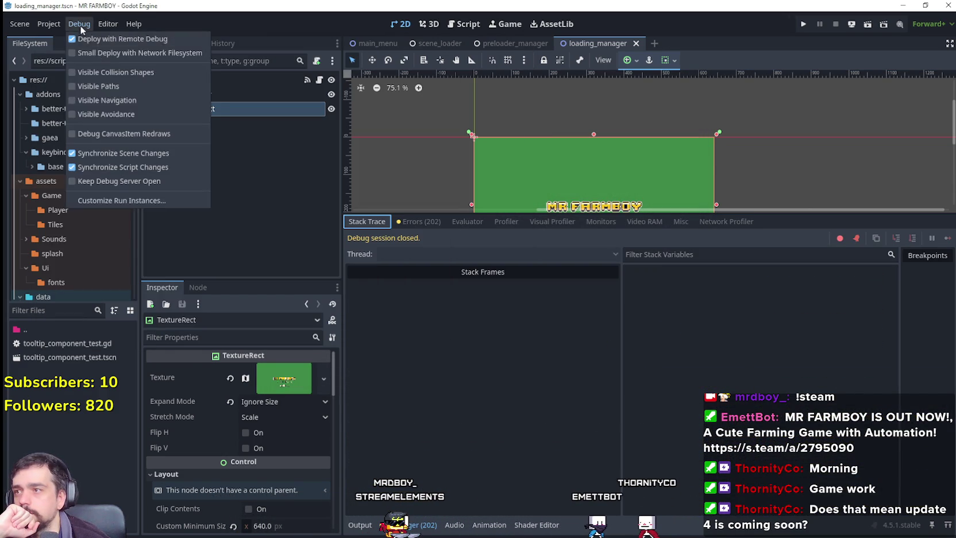
pyautogui.click(48, 24)
pyautogui.click(46, 90)
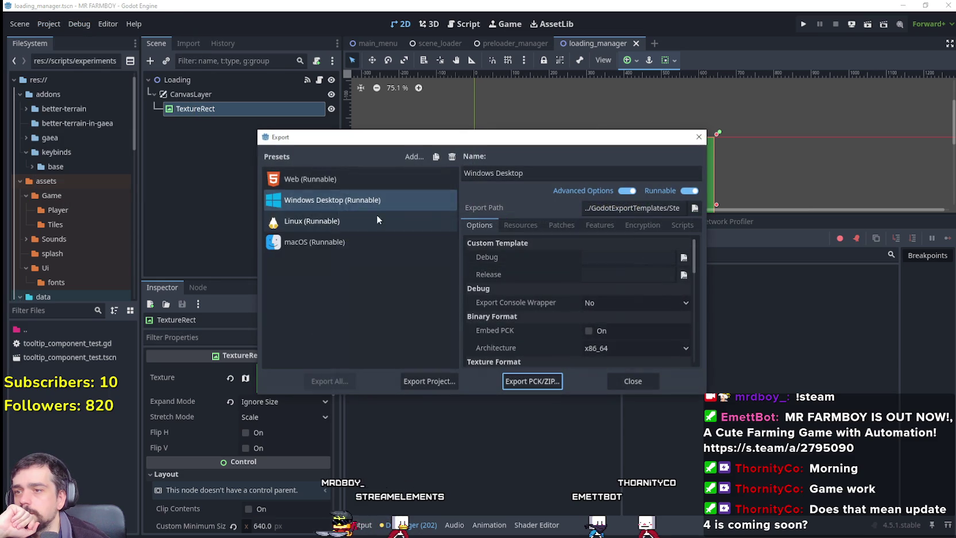
pyautogui.click(331, 219)
pyautogui.click(427, 379)
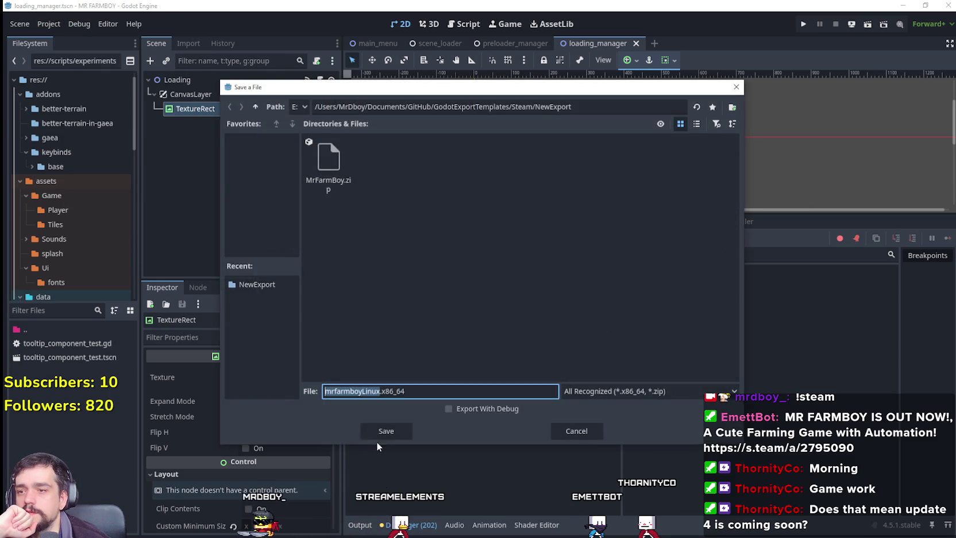
pyautogui.click(394, 431)
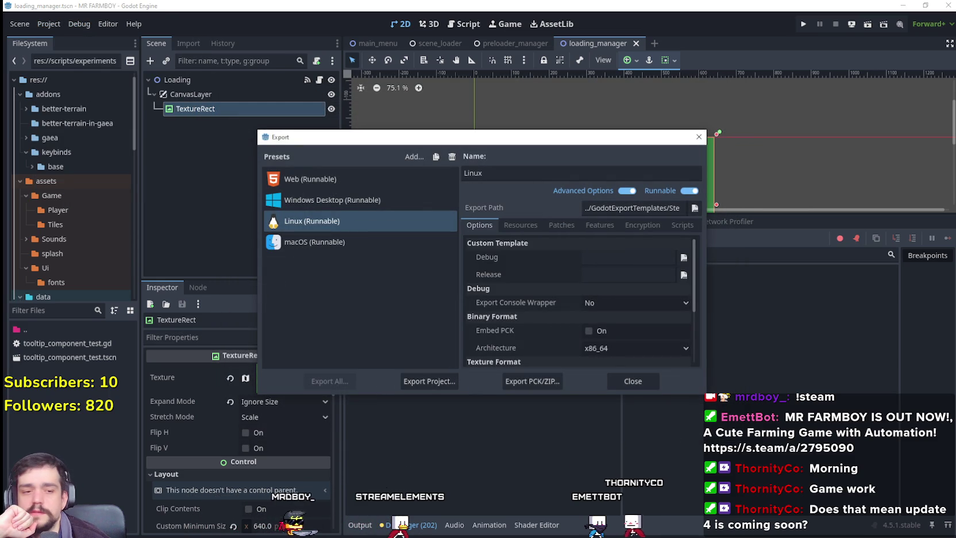
# Step: Check the exported Linux files and executable size in Explorer, then close the Export dialog
pyautogui.hotkey('alt', 'Tab')
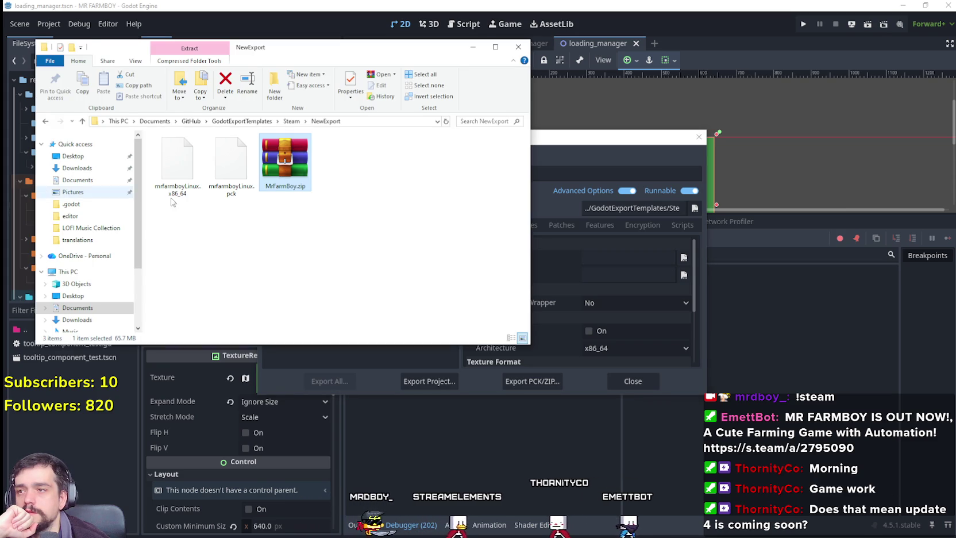
pyautogui.click(231, 167)
pyautogui.click(162, 183)
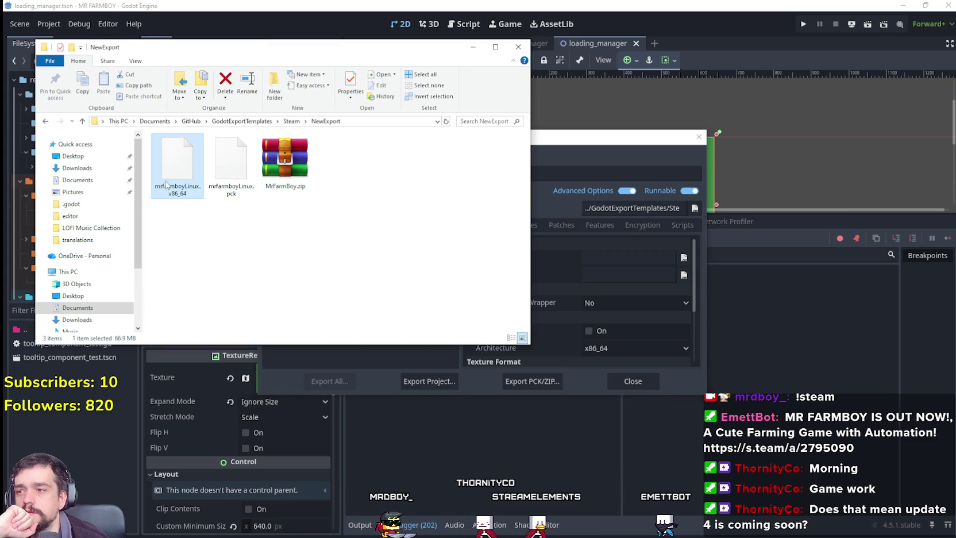
pyautogui.click(356, 220)
pyautogui.hotkey('alt', 'Tab')
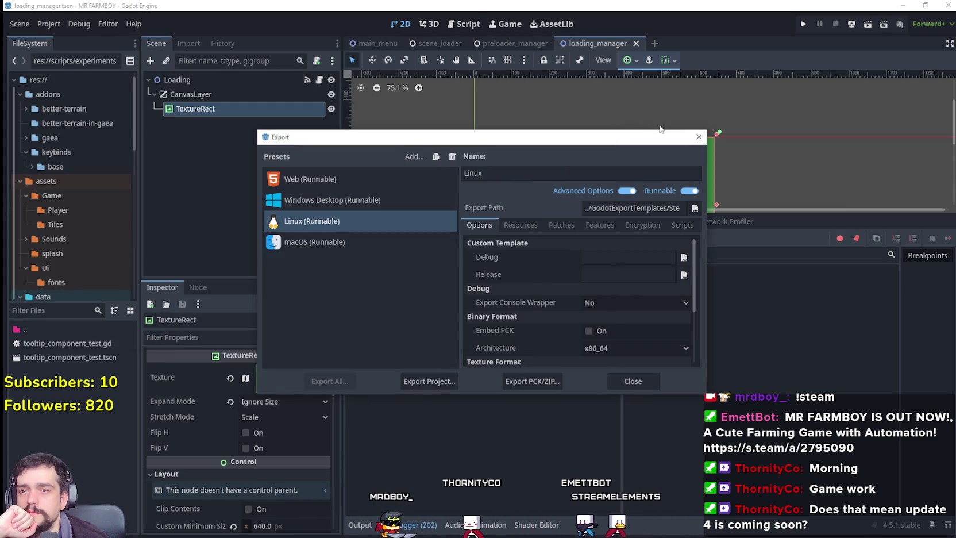
pyautogui.click(698, 138)
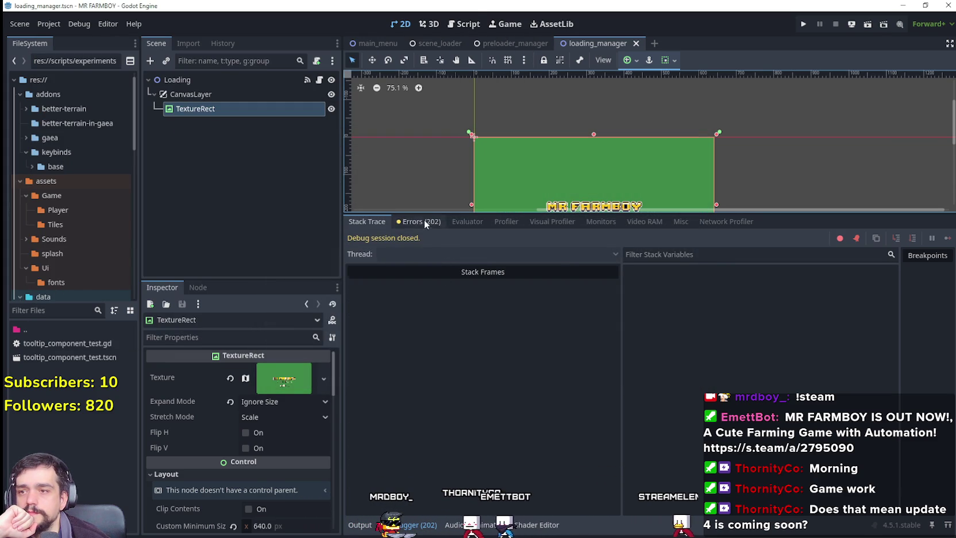
# Step: Close the loading_manager, preloader_manager and scene_loader tabs, leaving main_menu open
pyautogui.click(424, 220)
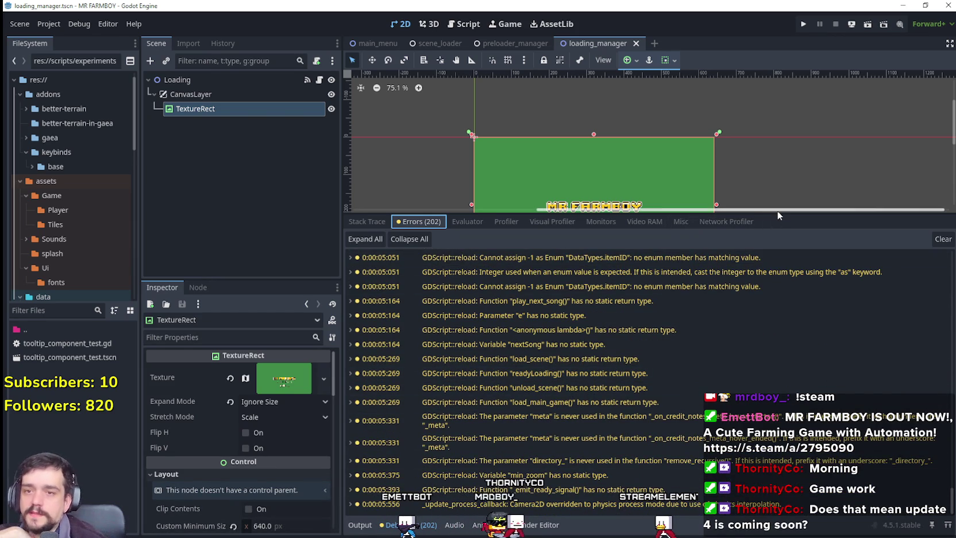
pyautogui.moveTo(774, 214); pyautogui.dragTo(775, 406)
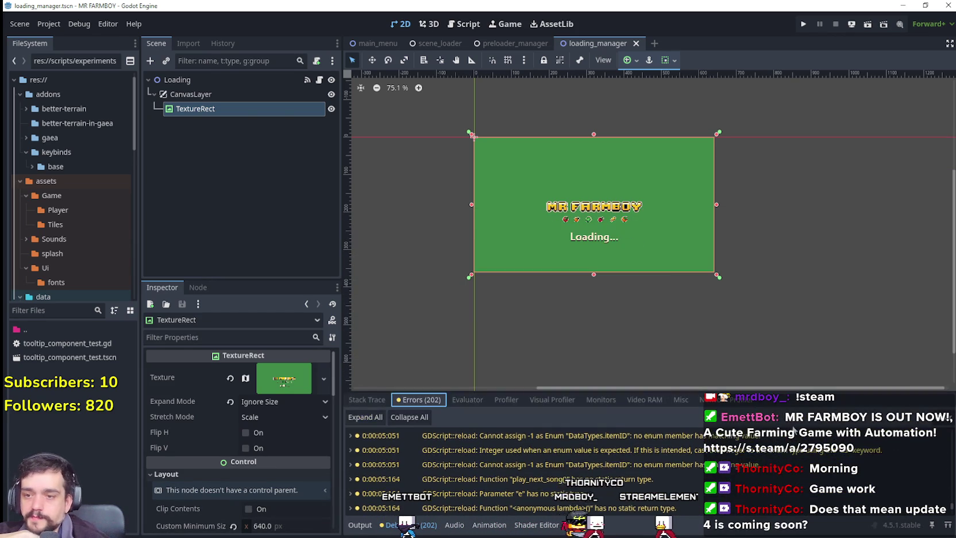
pyautogui.scroll(-1, 774, 459)
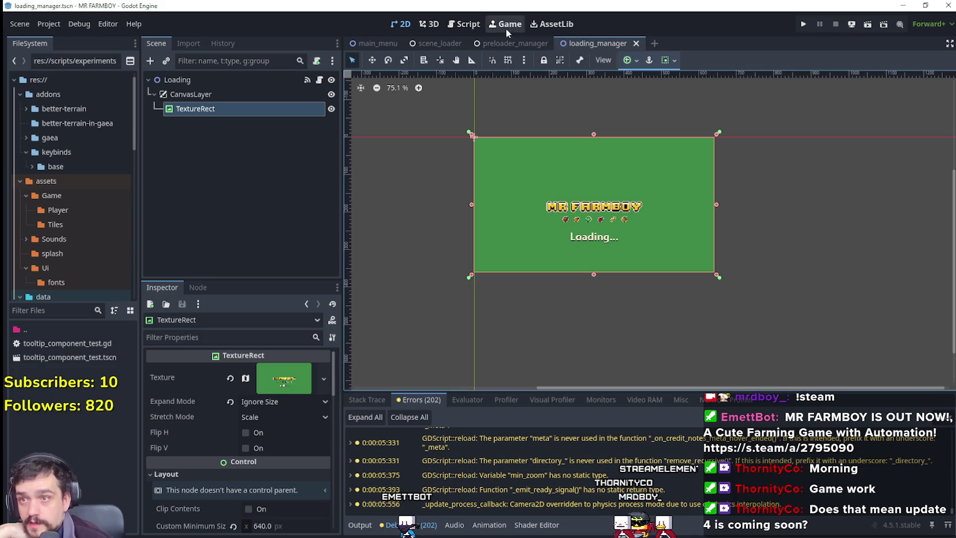
pyautogui.click(636, 43)
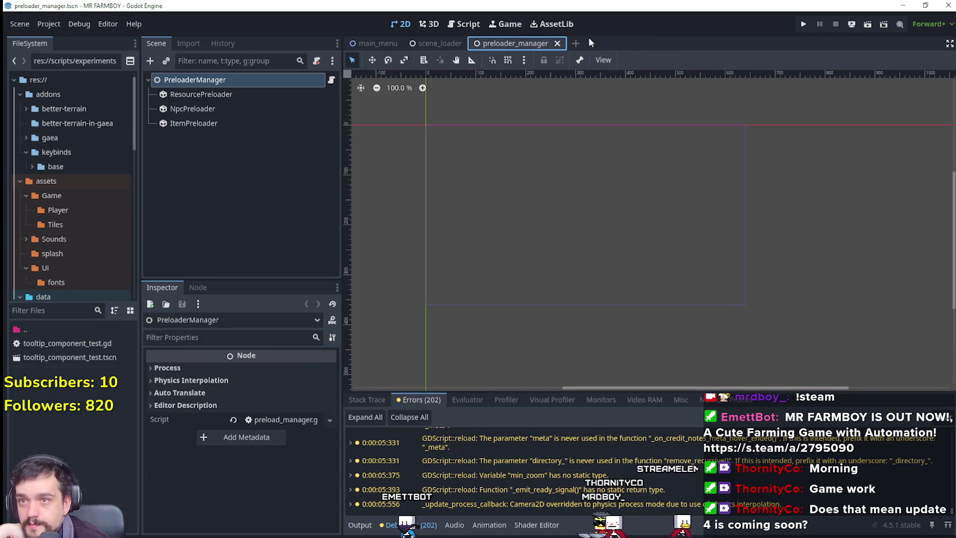
pyautogui.click(555, 44)
pyautogui.click(471, 43)
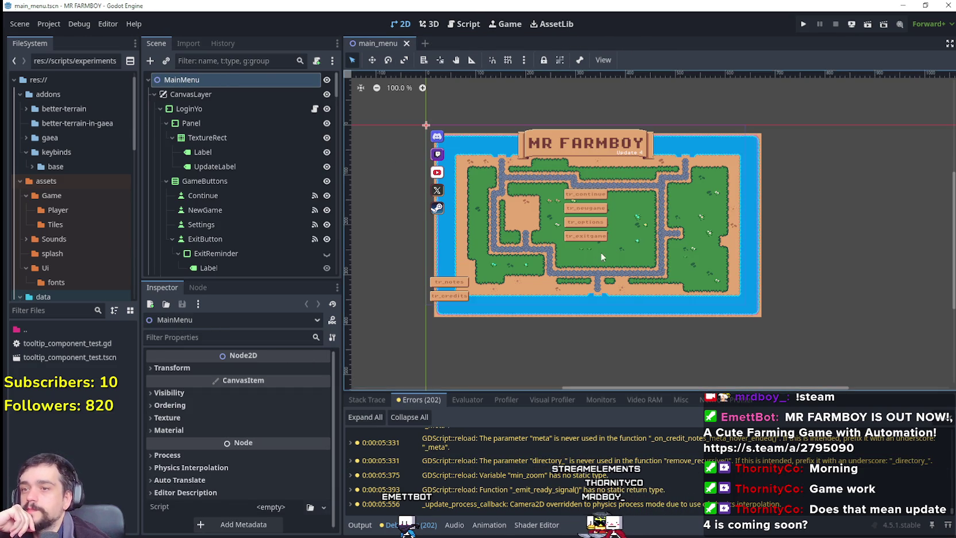
# Step: Browse to the res://scenes/test/ folder and open test_scene_everything.tscn
pyautogui.scroll(2, 599, 247)
pyautogui.scroll(2, 600, 246)
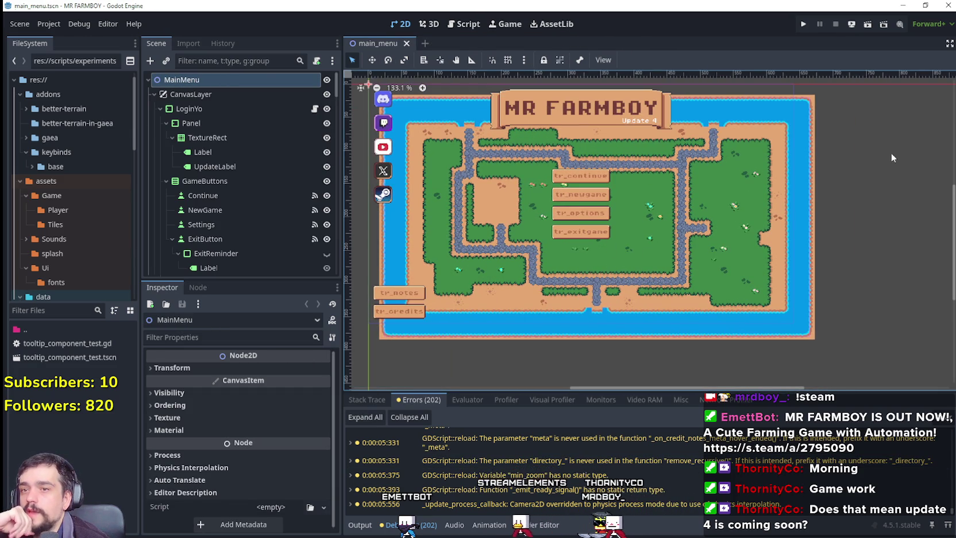
pyautogui.scroll(-10, 294, 226)
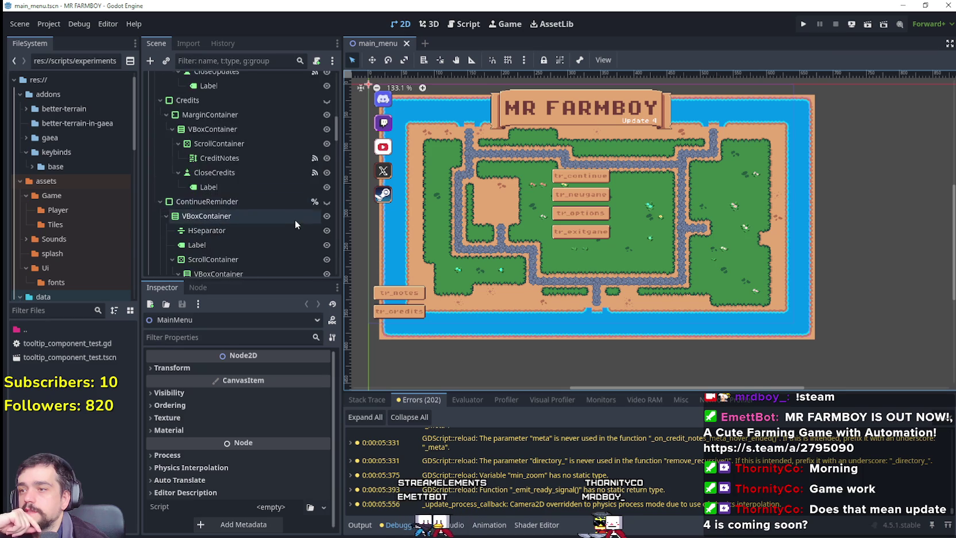
pyautogui.scroll(-15, 296, 219)
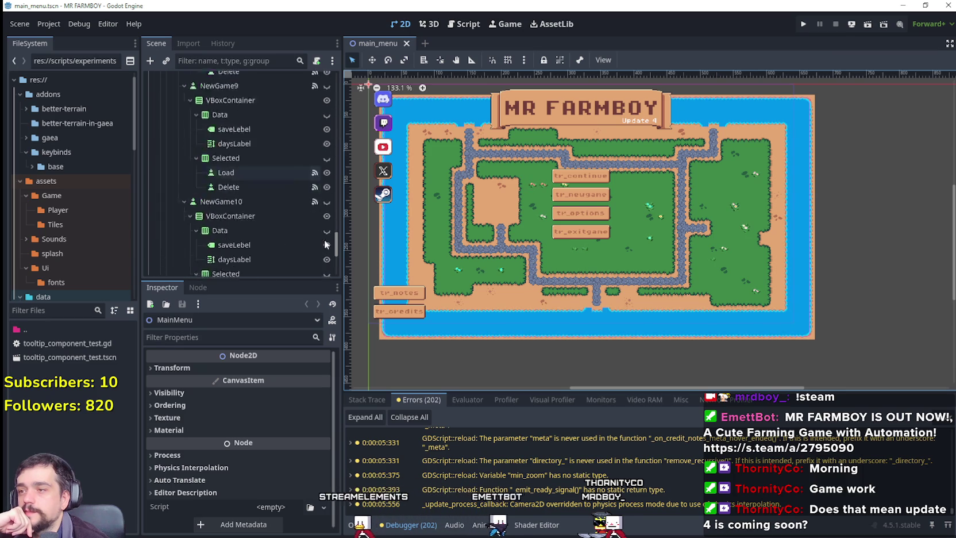
pyautogui.scroll(-5, 325, 243)
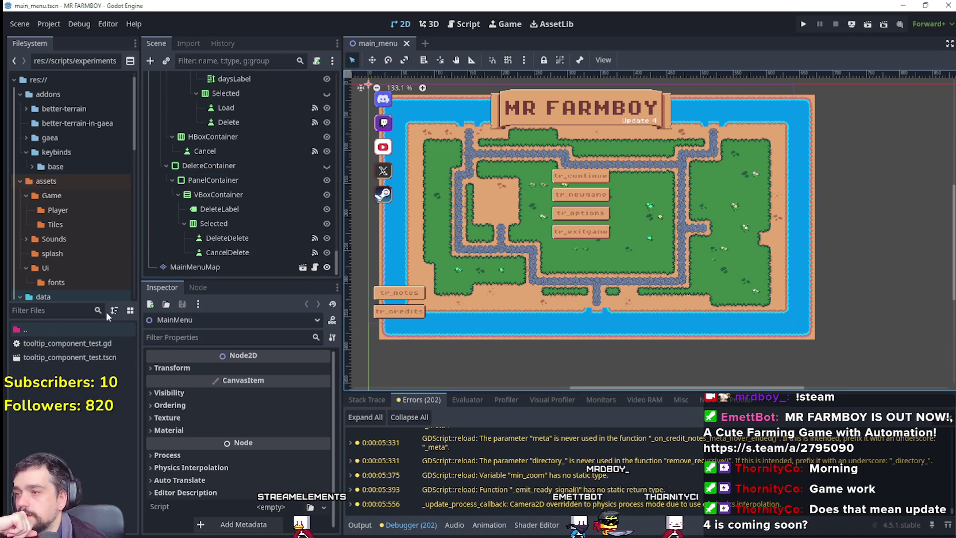
pyautogui.scroll(-10, 54, 259)
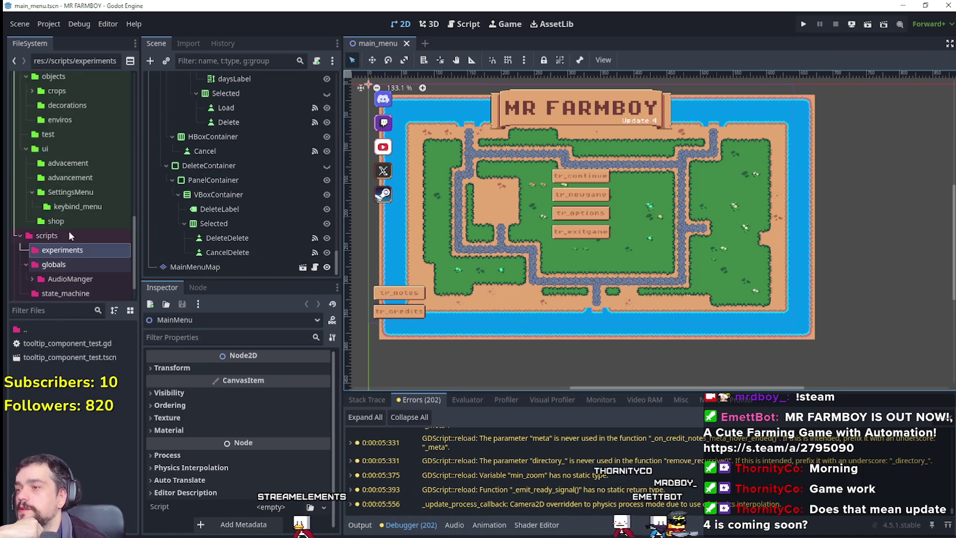
pyautogui.click(68, 134)
pyautogui.scroll(-5, 66, 446)
pyautogui.scroll(-3, 65, 447)
pyautogui.doubleClick(84, 499)
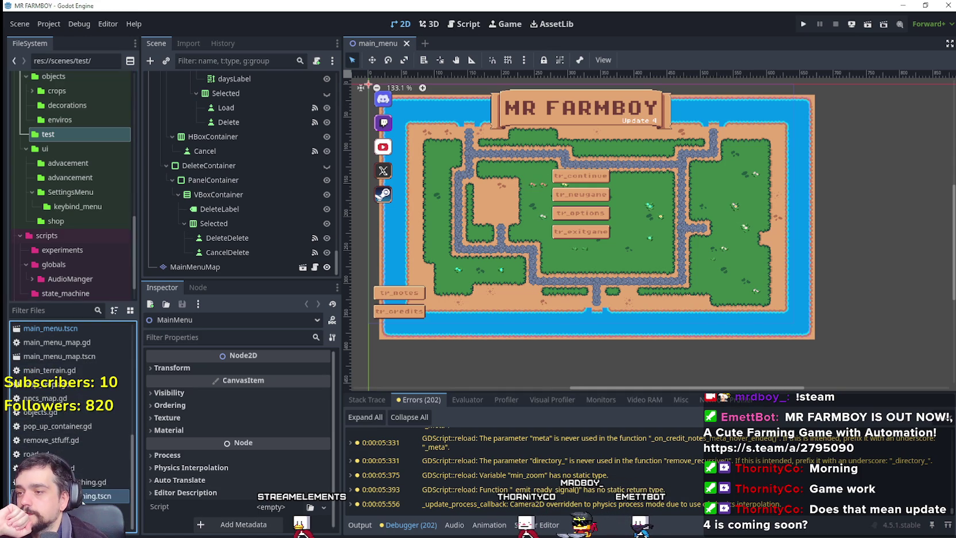
# Step: Bring up the node actions for CursorComponent in the test_scene_everything Scene tree
pyautogui.scroll(5, 254, 204)
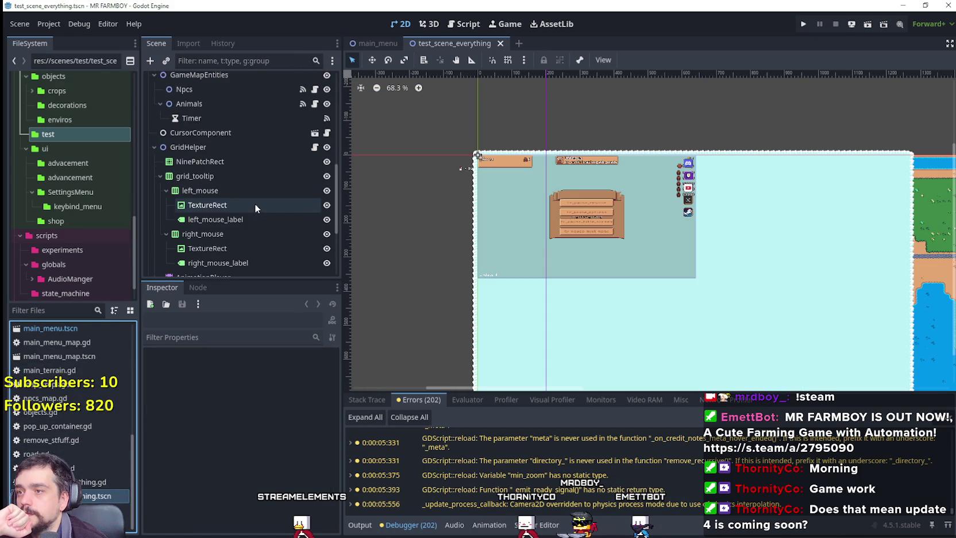
pyautogui.scroll(2, 253, 203)
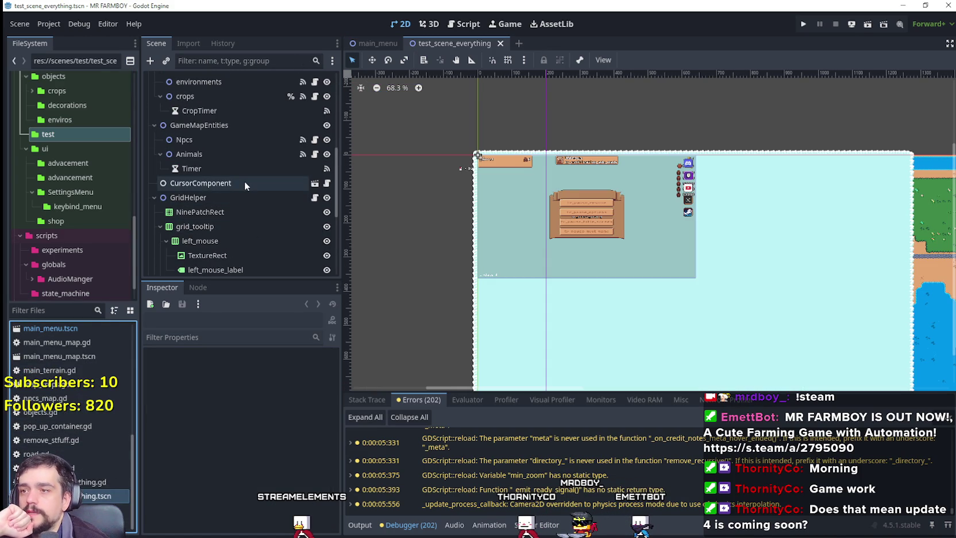
pyautogui.rightClick(239, 184)
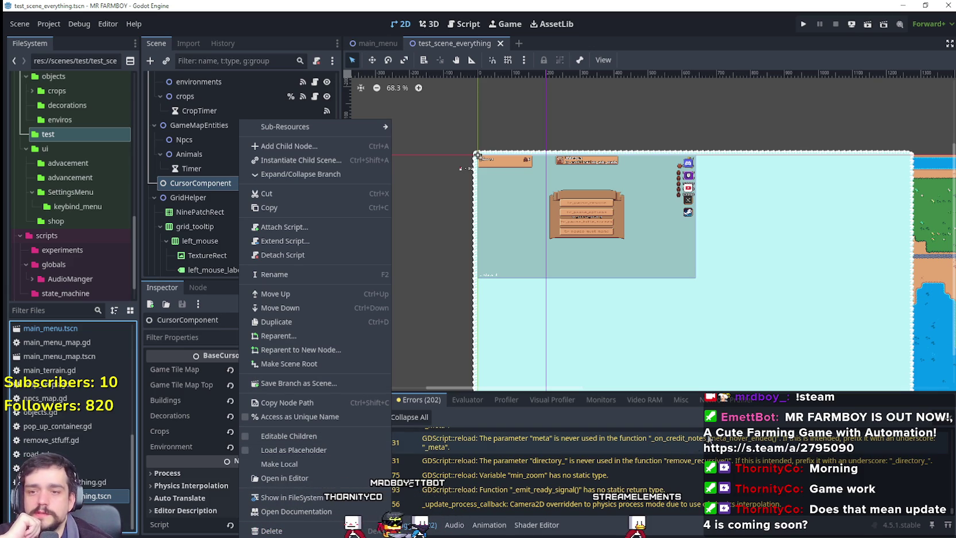
# Step: Dismiss the CursorComponent menu, survey the farm tile map, and bring up the buildings node's actions
pyautogui.click(832, 424)
pyautogui.scroll(-5, 602, 201)
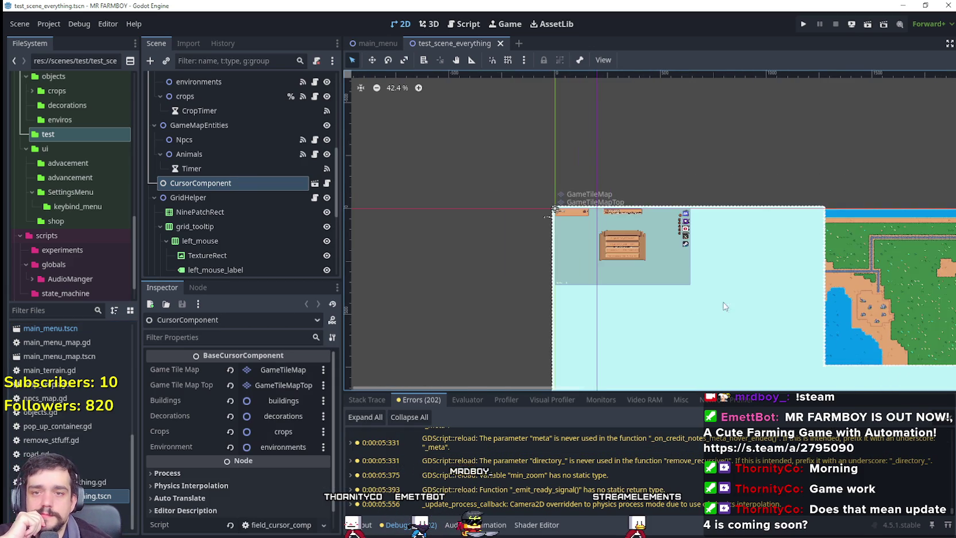
pyautogui.moveTo(796, 261); pyautogui.dragTo(774, 246)
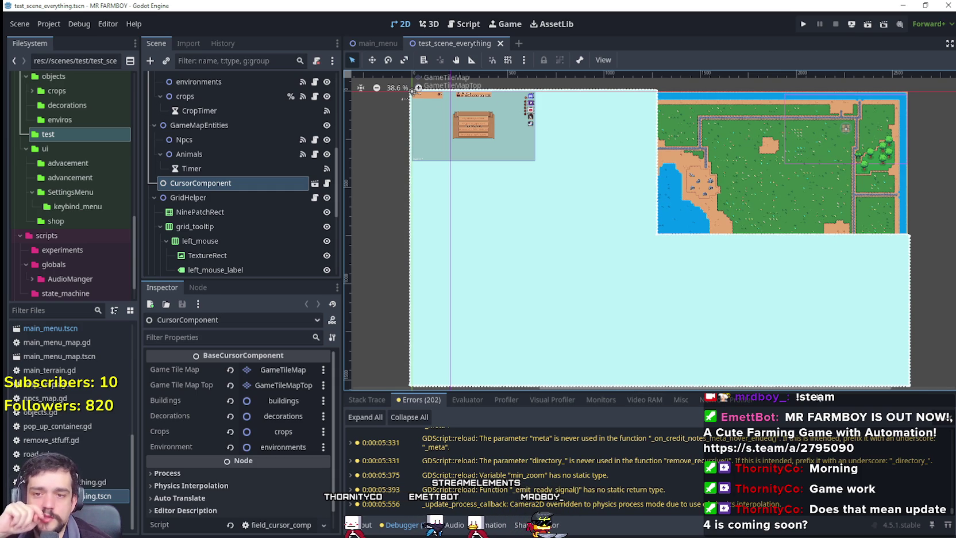
pyautogui.scroll(-1, 816, 317)
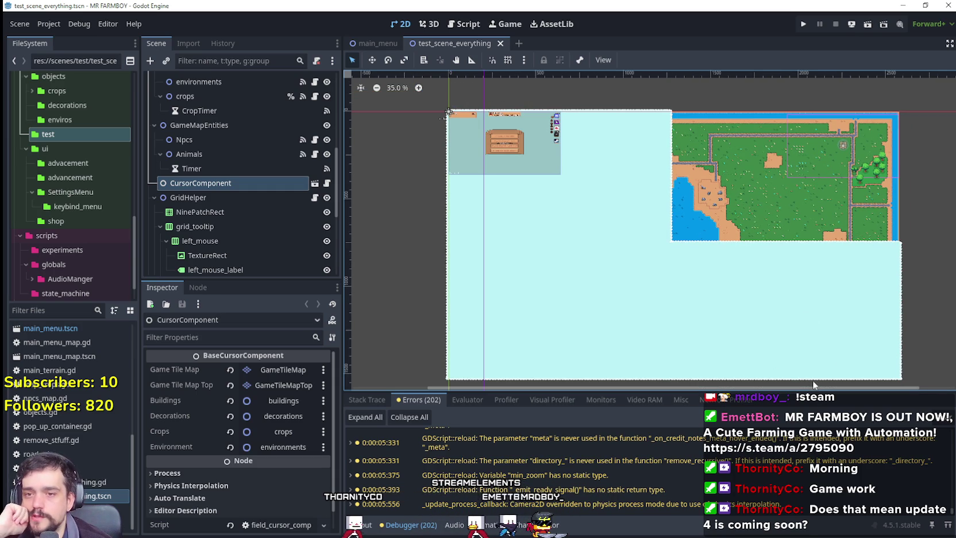
pyautogui.scroll(8, 754, 201)
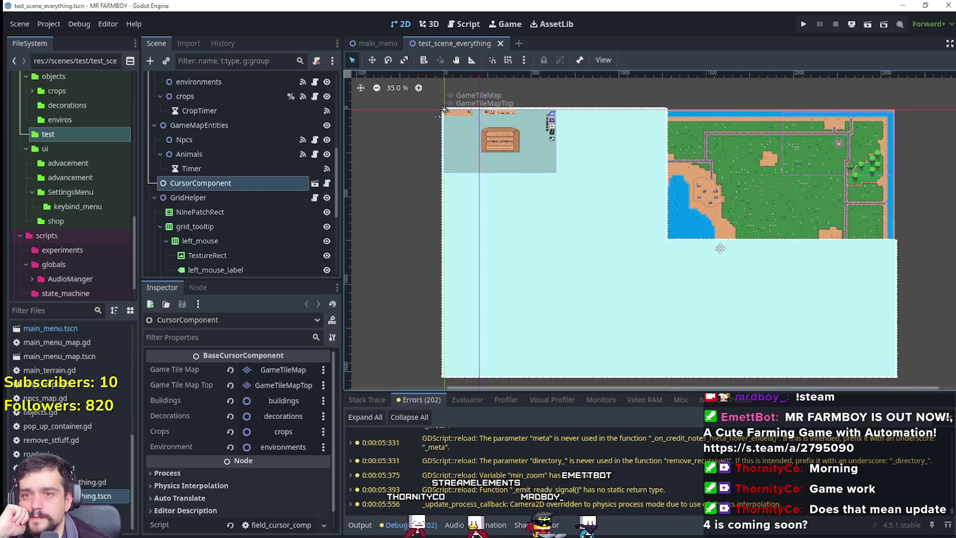
pyautogui.scroll(3, 754, 198)
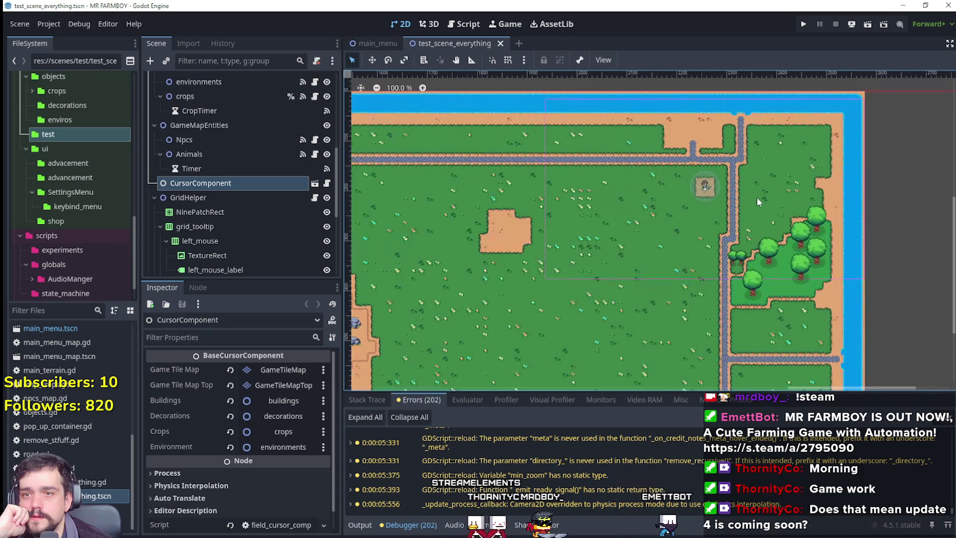
pyautogui.scroll(-5, 262, 206)
pyautogui.scroll(5, 262, 205)
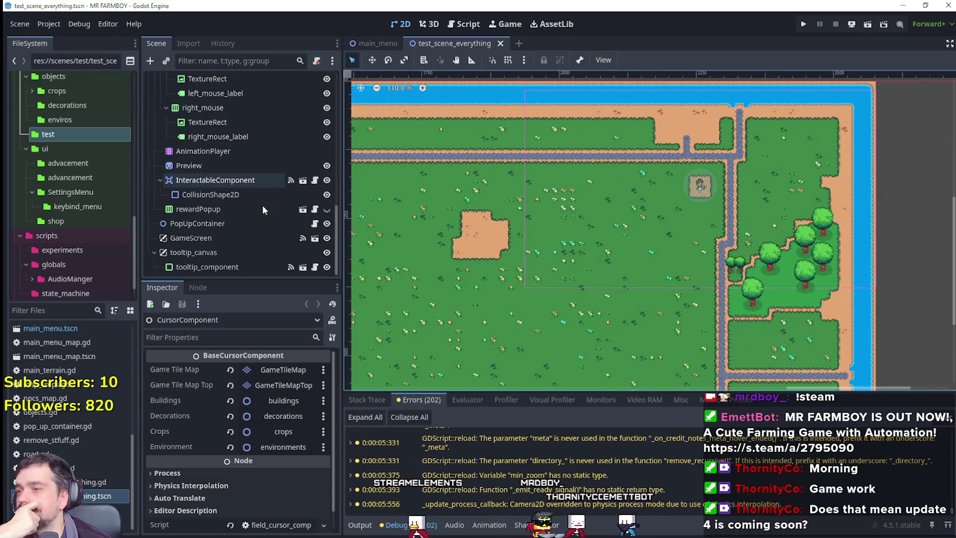
pyautogui.scroll(2, 250, 172)
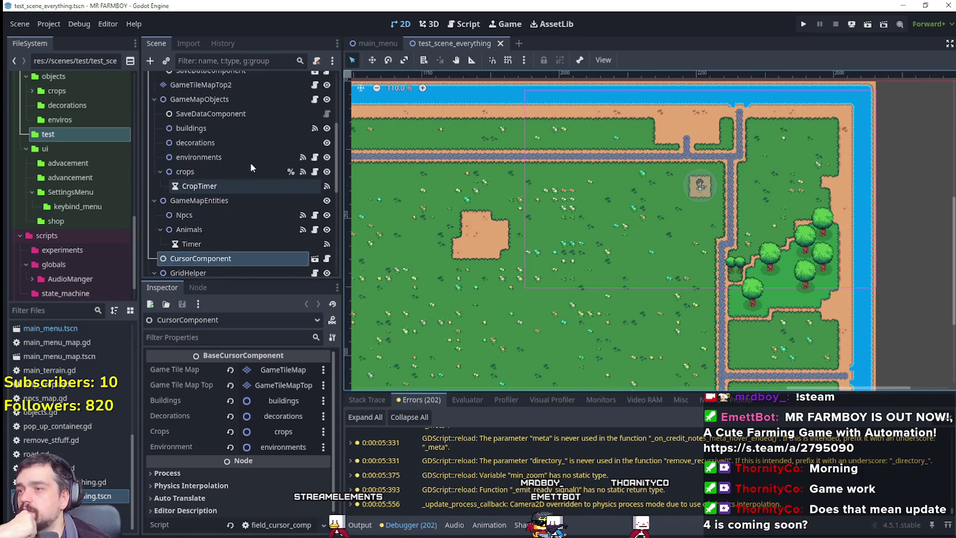
pyautogui.rightClick(216, 129)
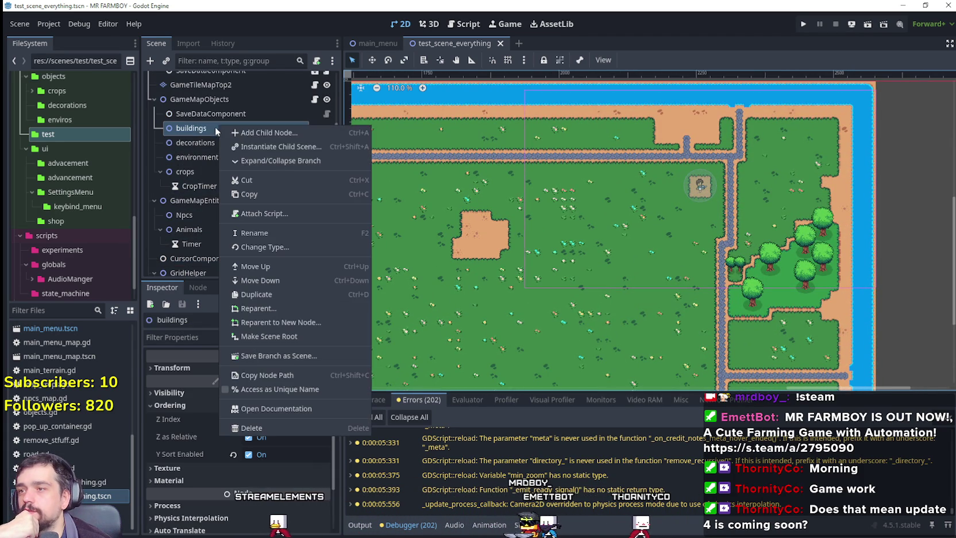
# Step: Instance the MerchantSpot scene as a child of the buildings node
pyautogui.click(297, 147)
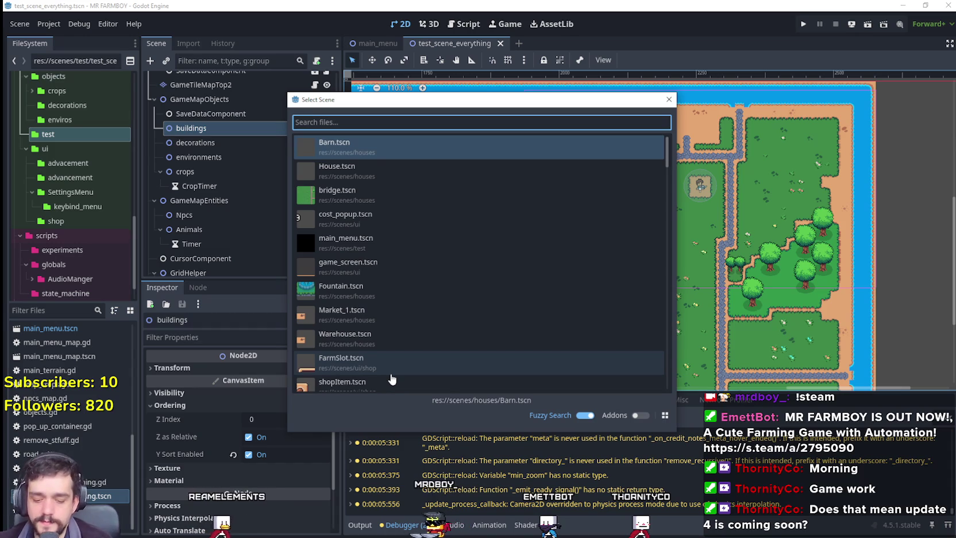
pyautogui.write('merchant')
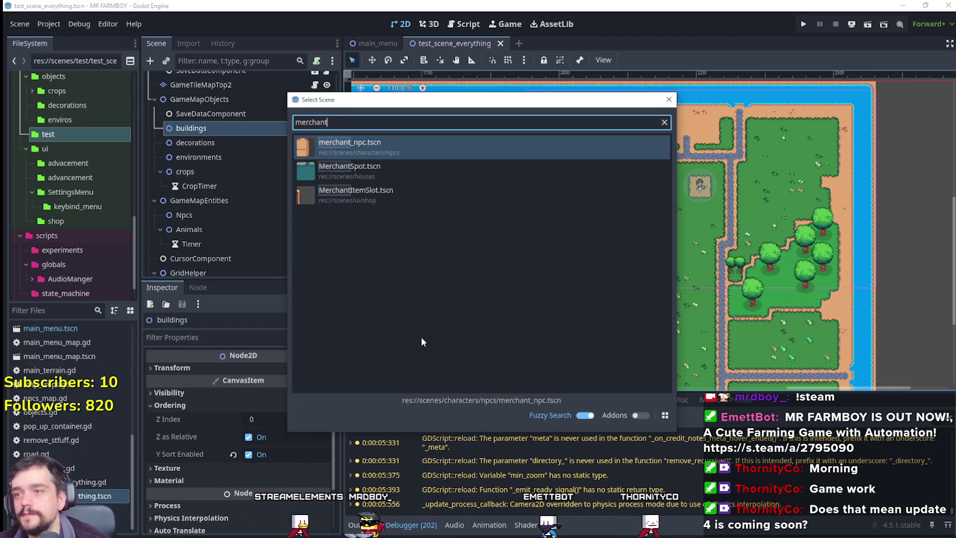
pyautogui.press('Down')
pyautogui.press('Return')
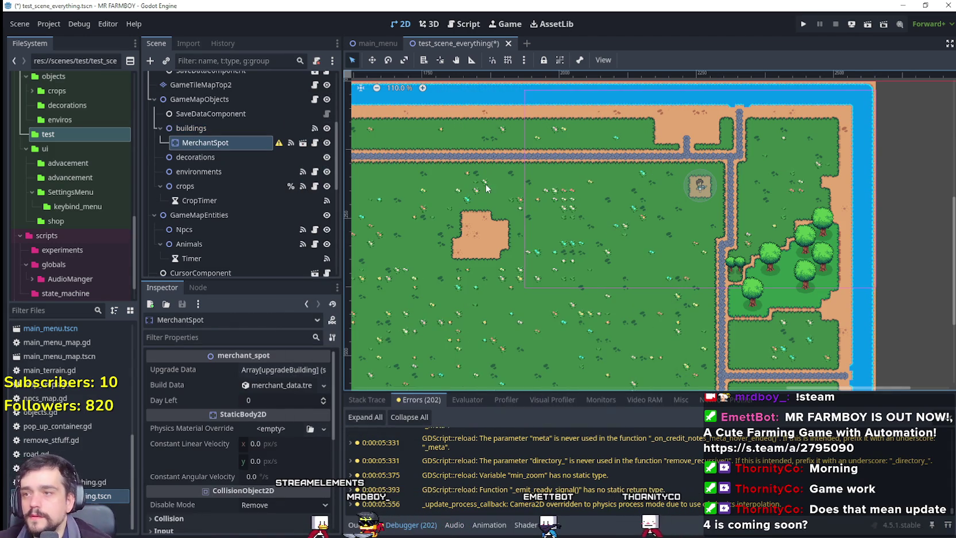
# Step: Place MerchantSpot near the top path with grid and smart snapping enabled
pyautogui.scroll(-10, 489, 184)
pyautogui.press('w')
pyautogui.scroll(5, 402, 185)
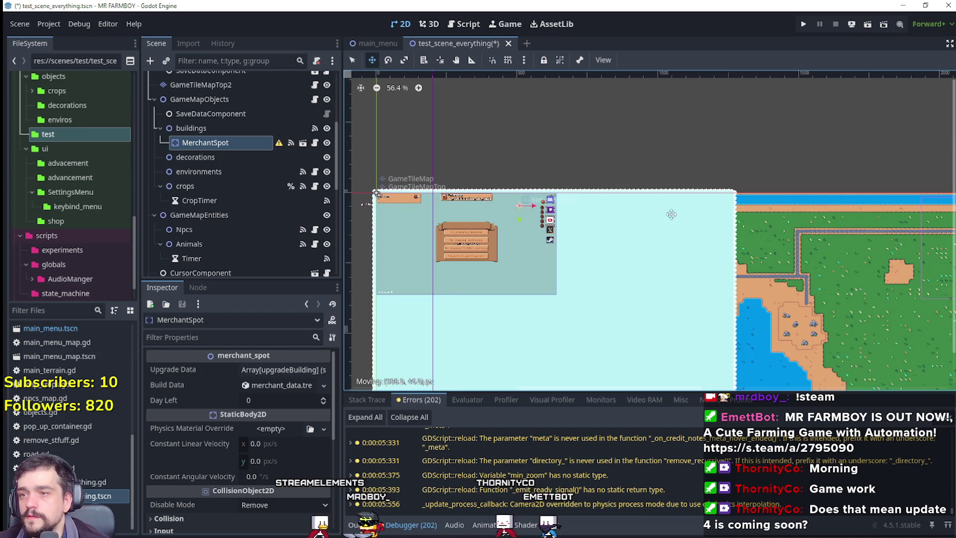
pyautogui.scroll(3, 402, 202)
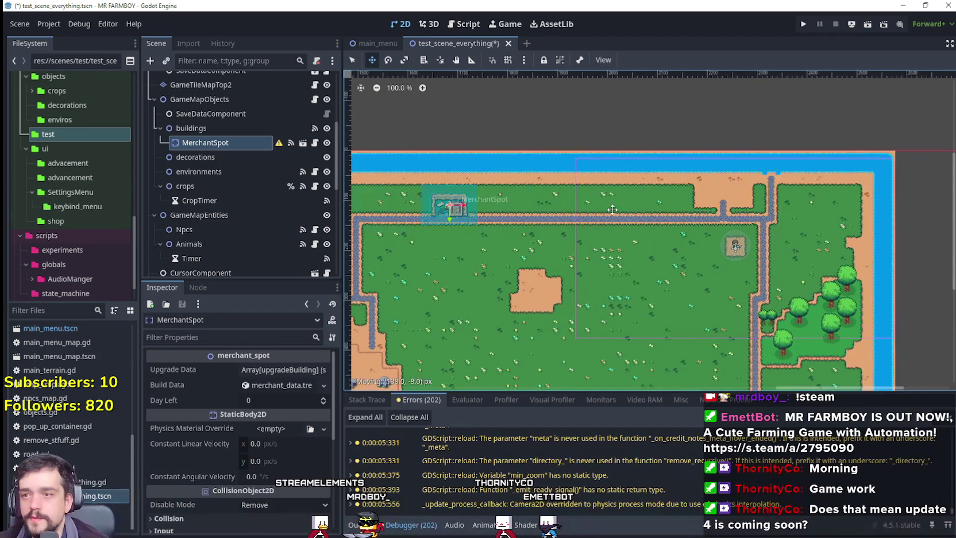
pyautogui.moveTo(408, 207); pyautogui.dragTo(738, 208)
pyautogui.scroll(4, 738, 208)
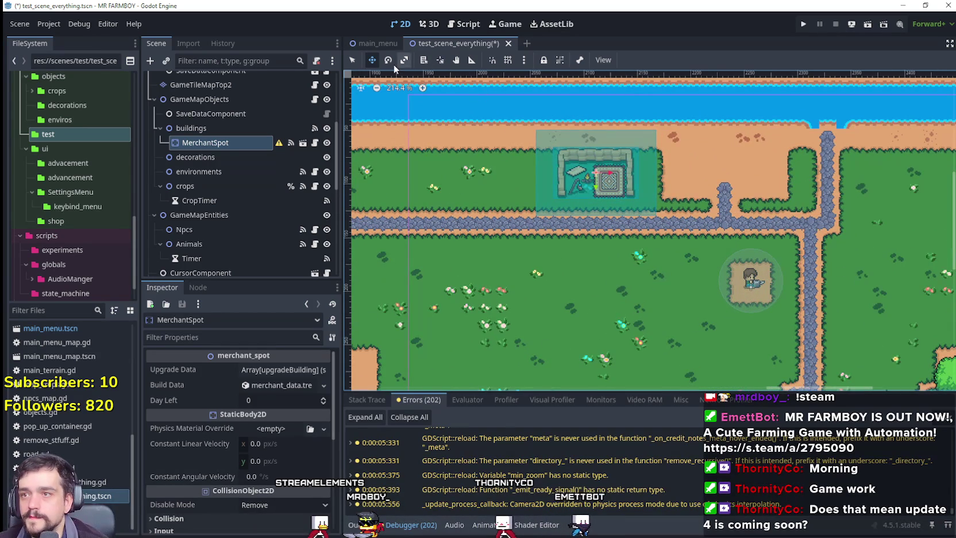
pyautogui.click(506, 60)
pyautogui.click(493, 60)
pyautogui.scroll(3, 784, 170)
pyautogui.scroll(1, 784, 170)
pyautogui.moveTo(784, 171); pyautogui.dragTo(719, 166)
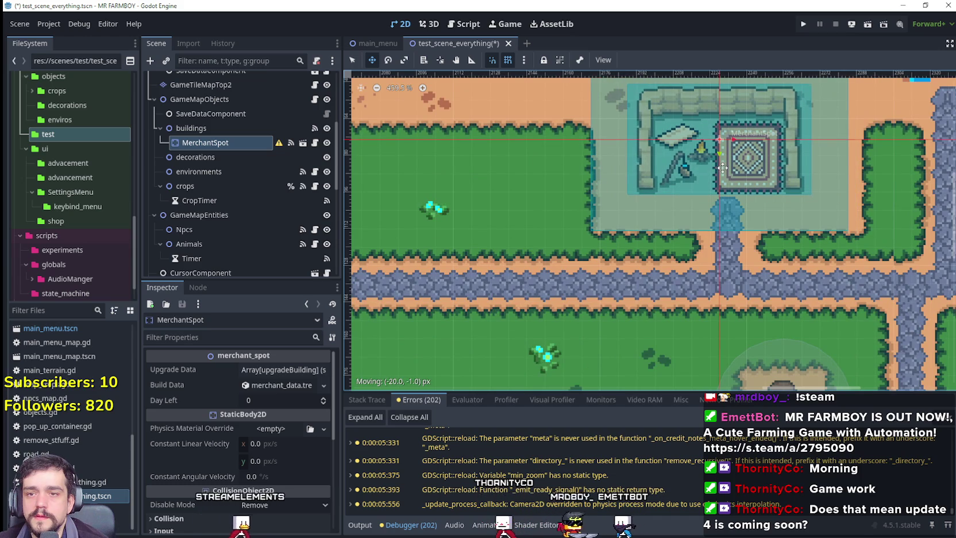
# Step: Nudge MerchantSpot 4 px right and 1 px up inside its walled plot
pyautogui.scroll(-2, 719, 165)
pyautogui.scroll(3, 701, 213)
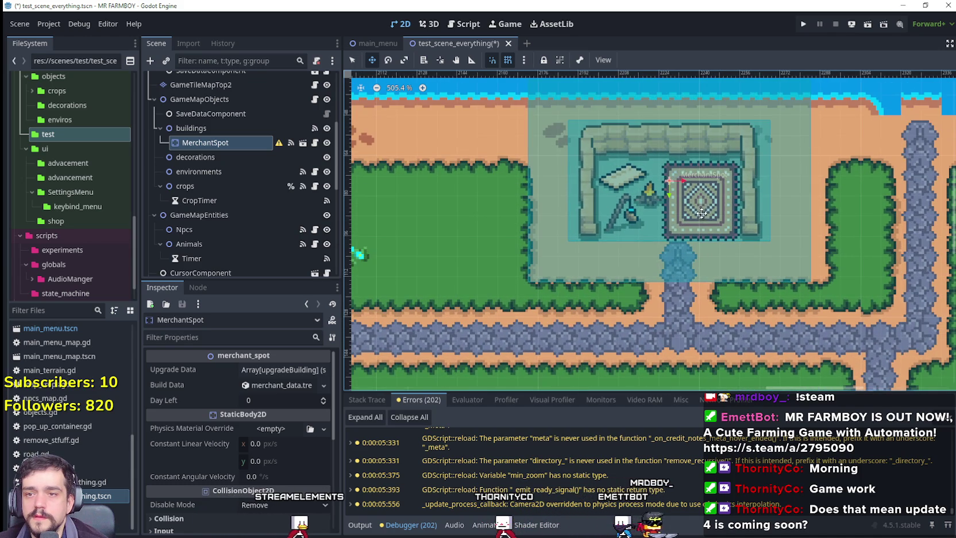
pyautogui.scroll(1, 702, 212)
pyautogui.moveTo(711, 210); pyautogui.dragTo(716, 267)
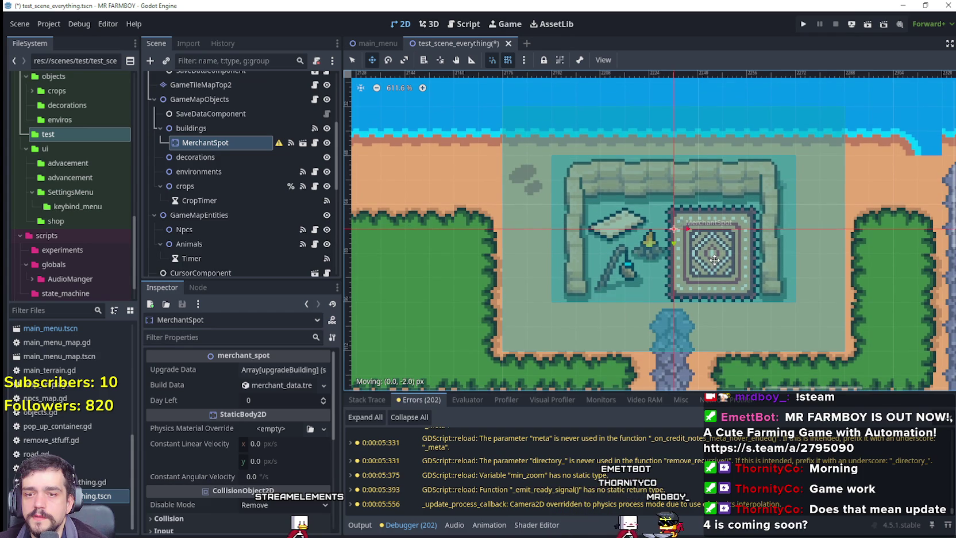
pyautogui.scroll(2, 689, 316)
pyautogui.scroll(-2, 688, 313)
pyautogui.hscroll(3, 689, 314)
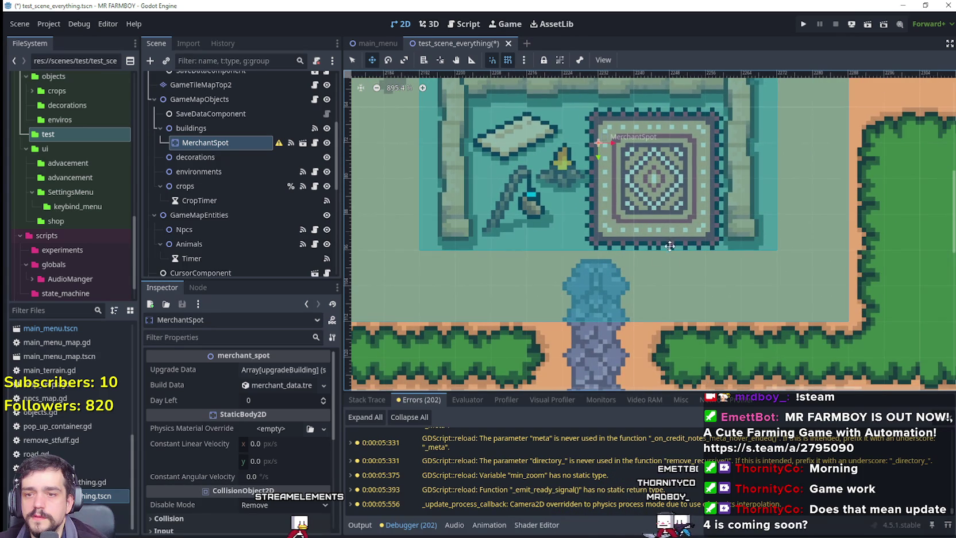
pyautogui.moveTo(666, 240); pyautogui.dragTo(663, 235)
pyautogui.scroll(-5, 694, 252)
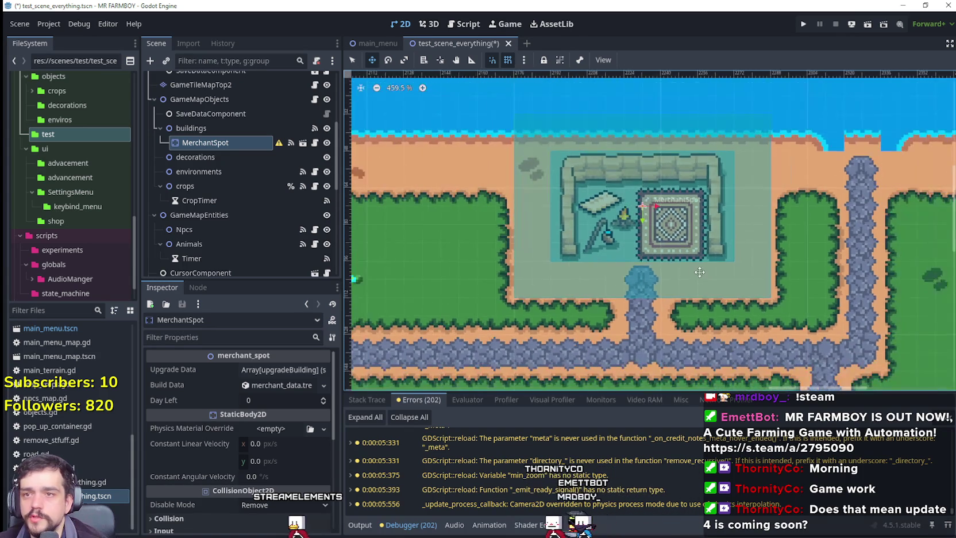
pyautogui.scroll(-3, 695, 258)
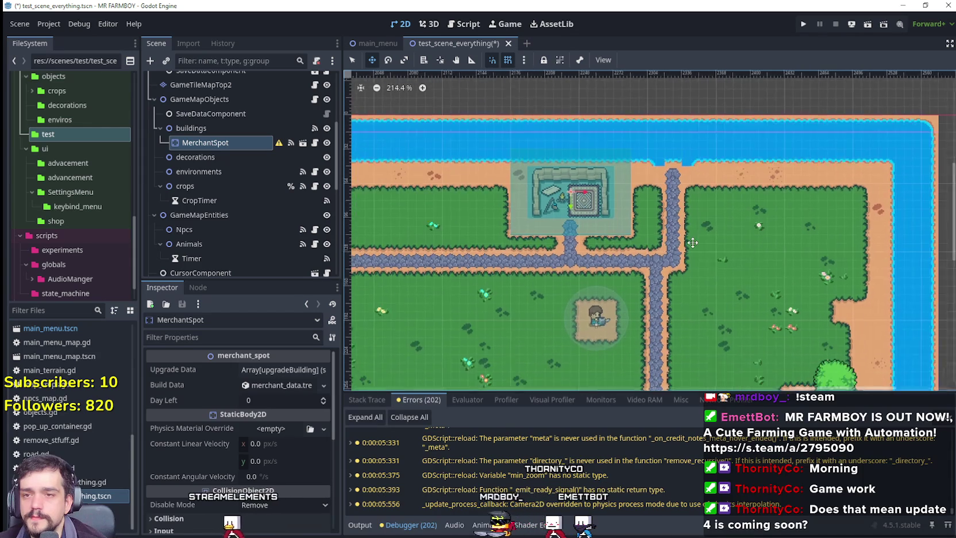
pyautogui.scroll(3, 610, 141)
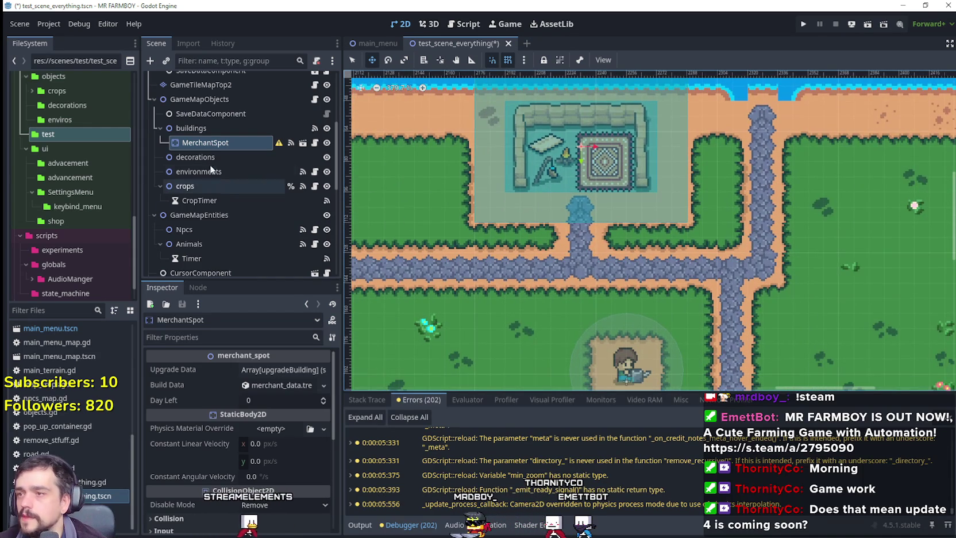
pyautogui.rightClick(211, 131)
# Step: Instance bridge.tscn as a child of the buildings node
pyautogui.click(292, 155)
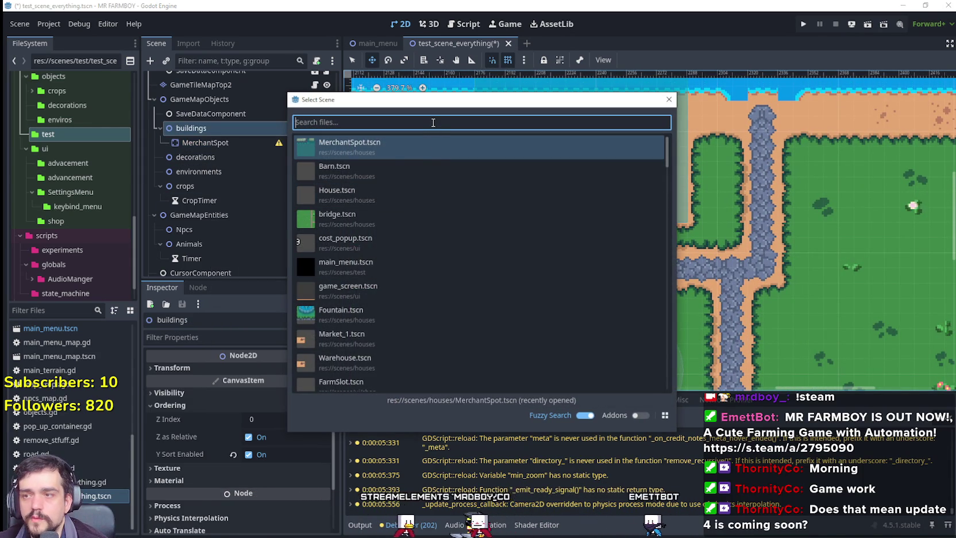
pyautogui.write('bridge')
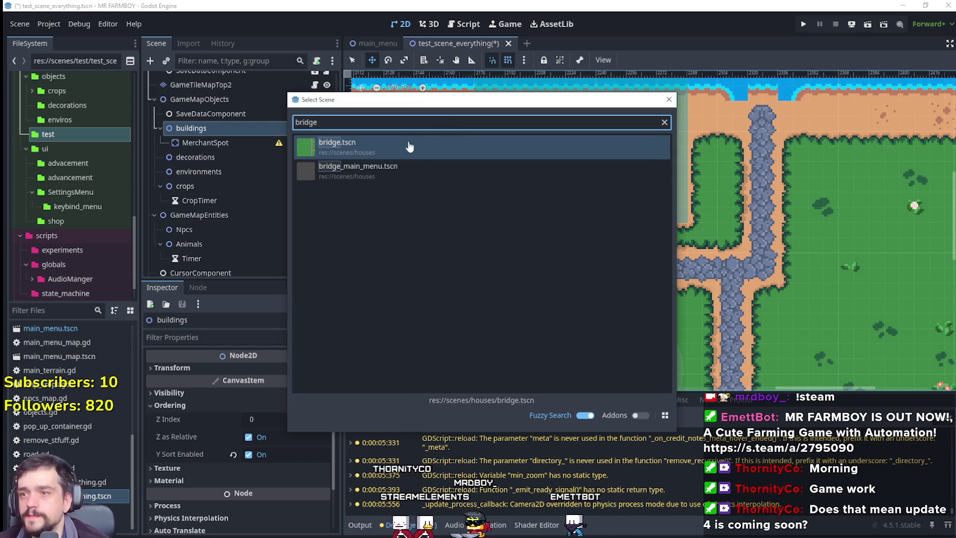
pyautogui.doubleClick(410, 148)
# Step: Drag the Bridge onto the right side of the island map
pyautogui.scroll(-6, 545, 275)
pyautogui.hscroll(-8, 544, 275)
pyautogui.scroll(3, 471, 205)
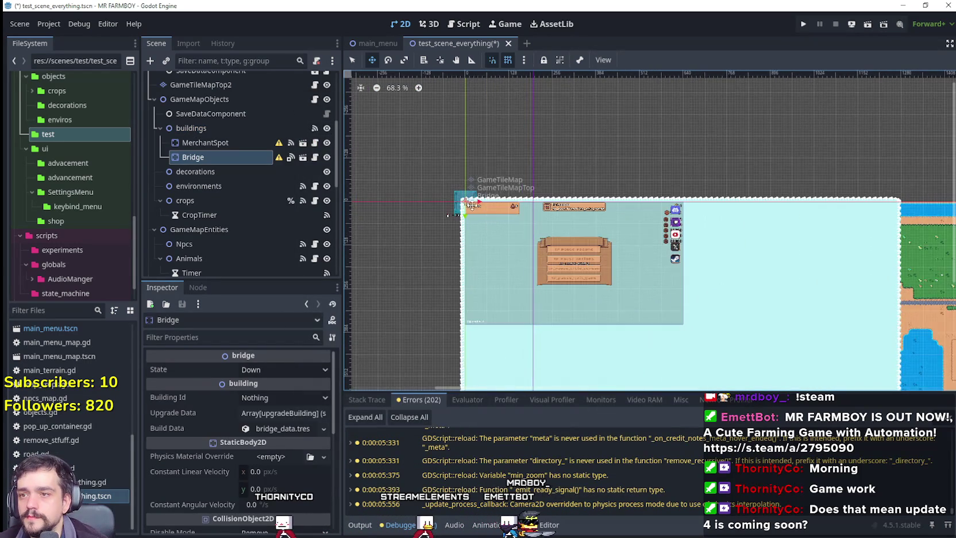
pyautogui.moveTo(551, 180)
pyautogui.mouseDown()
pyautogui.moveTo(453, 179)
pyautogui.moveTo(807, 192)
pyautogui.mouseUp()
pyautogui.hscroll(8, 549, 181)
pyautogui.scroll(12, 538, 159)
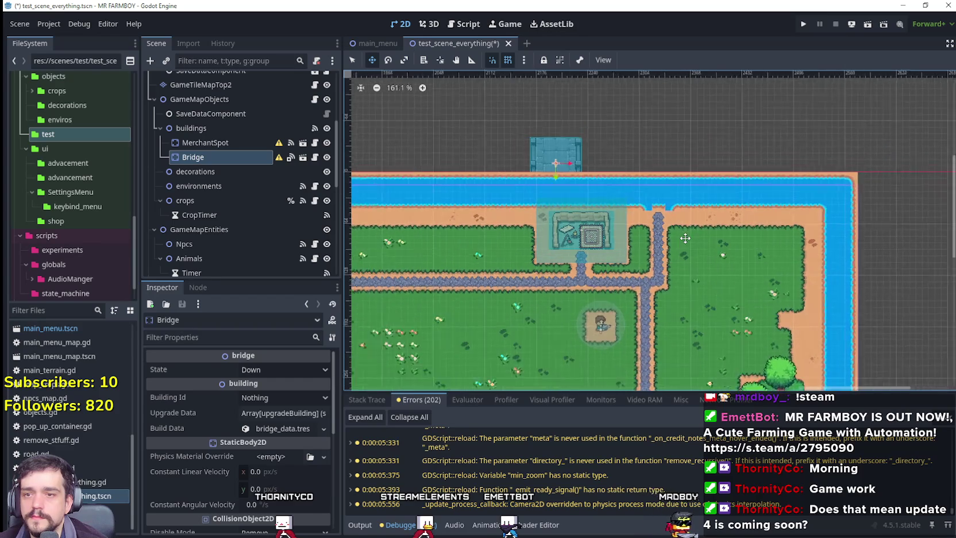
pyautogui.scroll(1, 539, 159)
pyautogui.moveTo(492, 126)
pyautogui.mouseDown()
pyautogui.moveTo(662, 159)
pyautogui.moveTo(719, 181)
pyautogui.moveTo(822, 280)
pyautogui.mouseUp()
pyautogui.scroll(3, 248, 188)
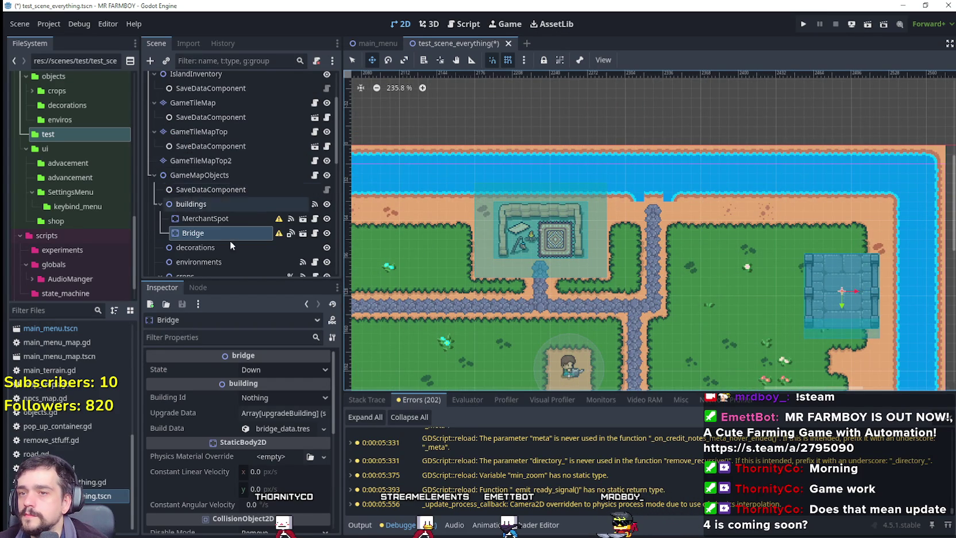
# Step: Hide GameTileMapTop2 and fill the shore's water notch with sand terrain on GameTileMap
pyautogui.scroll(2, 229, 230)
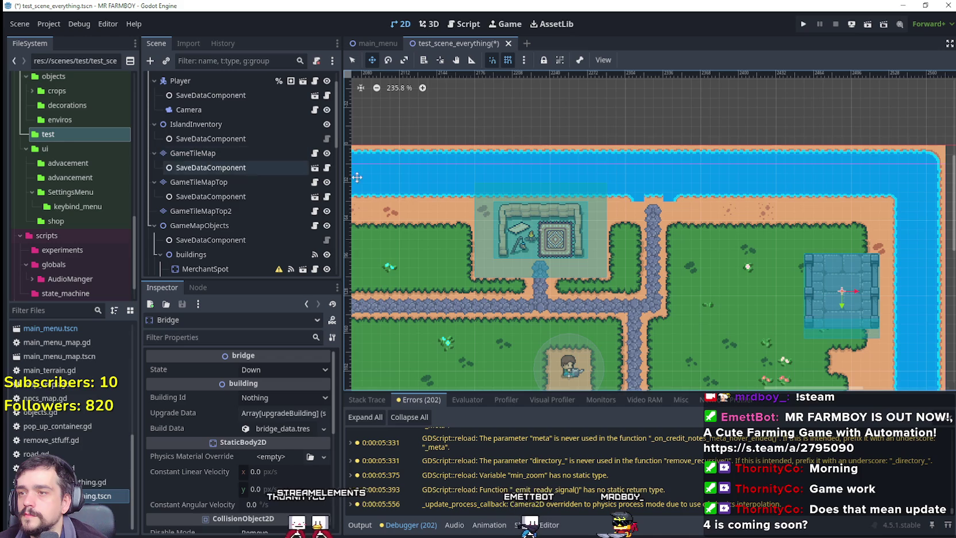
pyautogui.click(326, 212)
pyautogui.click(276, 154)
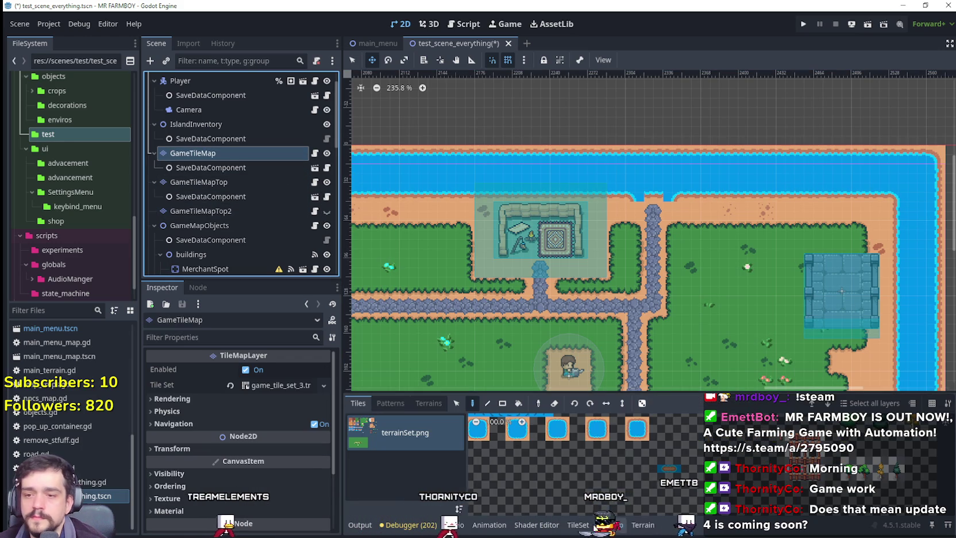
pyautogui.click(643, 524)
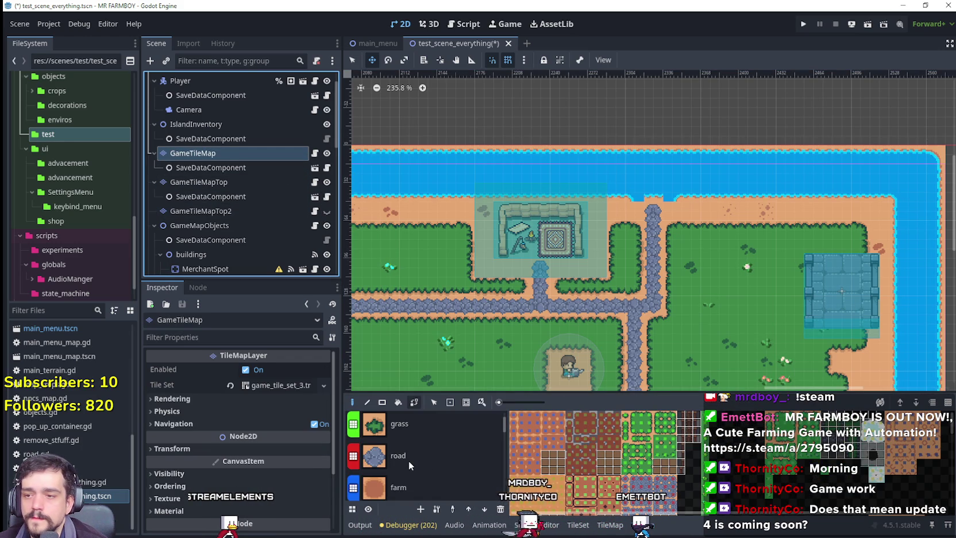
pyautogui.click(408, 460)
pyautogui.scroll(2, 410, 453)
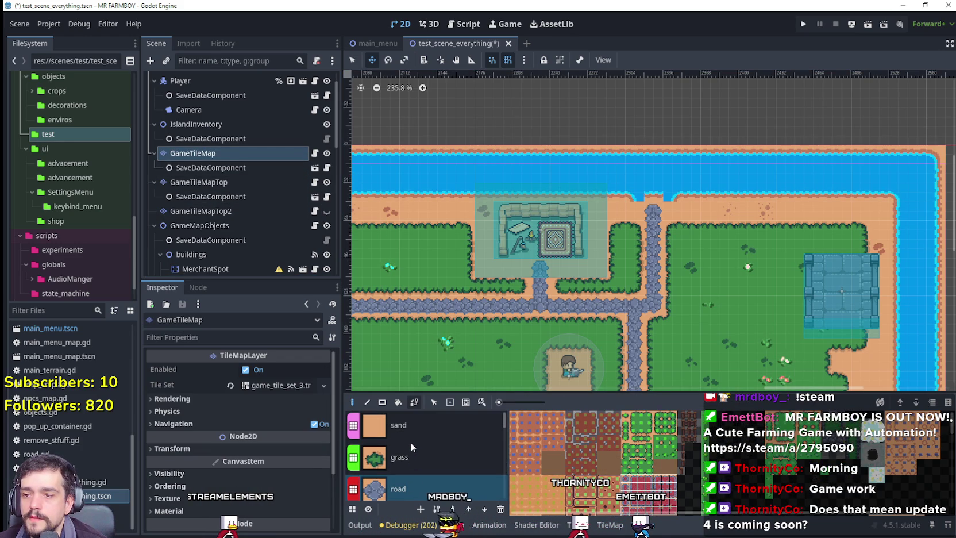
pyautogui.click(411, 431)
pyautogui.scroll(2, 666, 197)
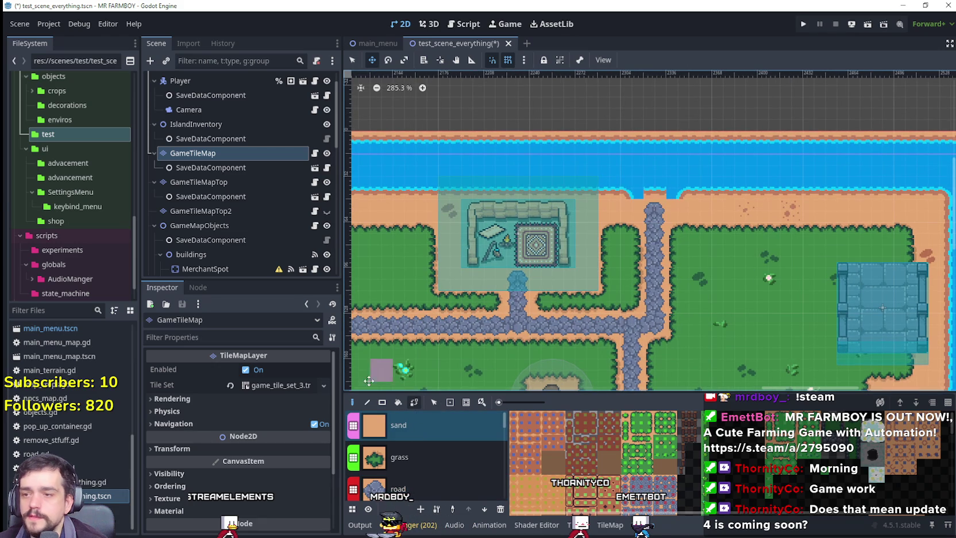
pyautogui.scroll(1, 699, 201)
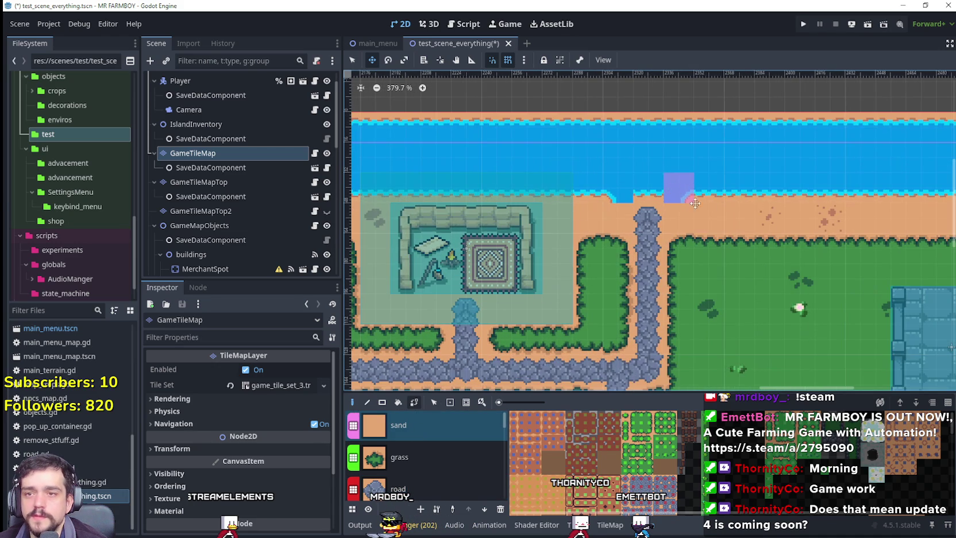
pyautogui.click(666, 194)
# Step: View the western lake area and show the GameTileMapTop2 layer again
pyautogui.scroll(-15, 663, 248)
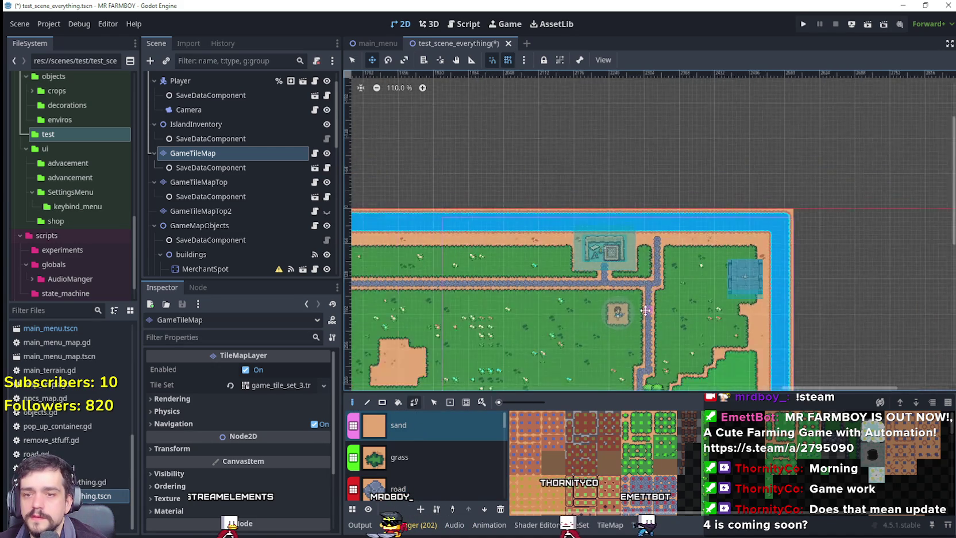
pyautogui.scroll(11, 669, 237)
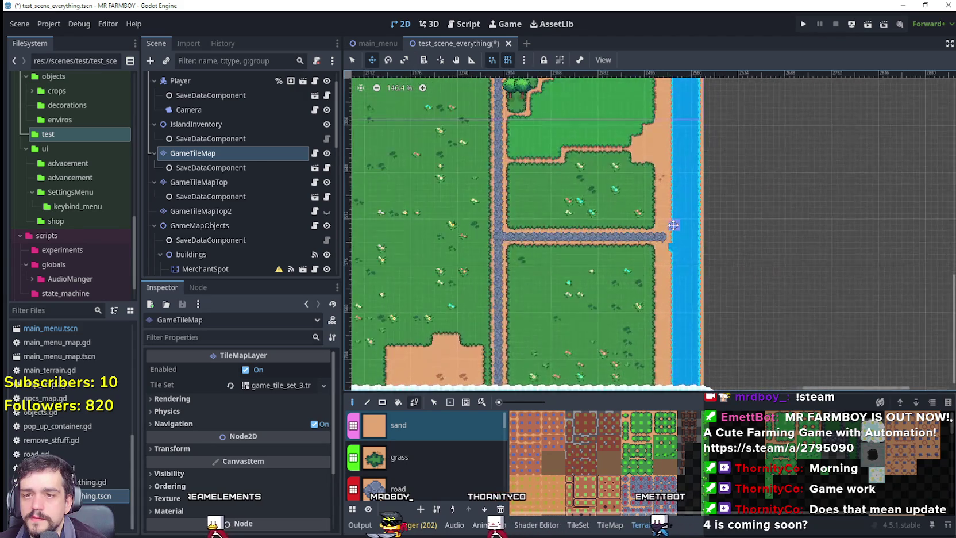
pyautogui.scroll(-8, 670, 237)
pyautogui.moveTo(670, 237)
pyautogui.mouseDown()
pyautogui.moveTo(744, 204)
pyautogui.moveTo(774, 175)
pyautogui.moveTo(723, 339)
pyautogui.mouseUp()
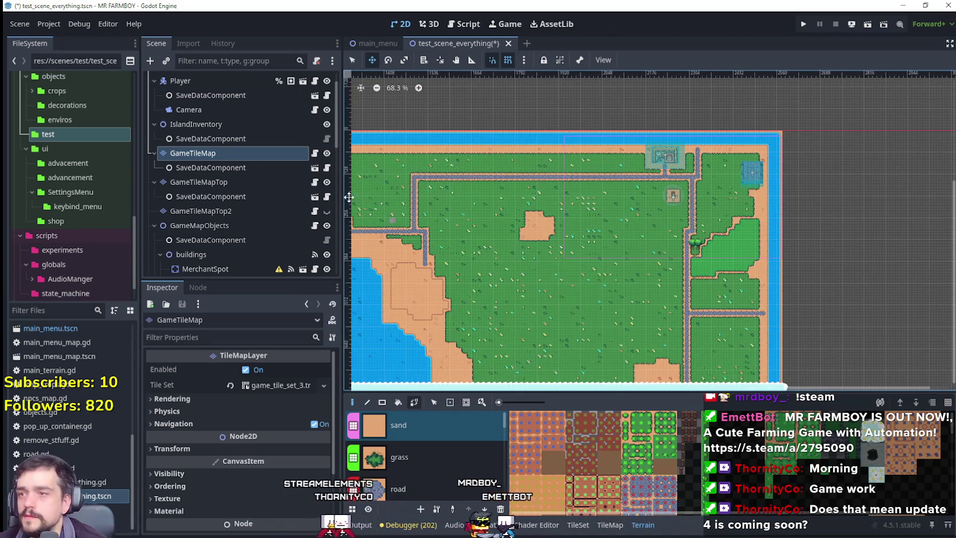
pyautogui.click(328, 211)
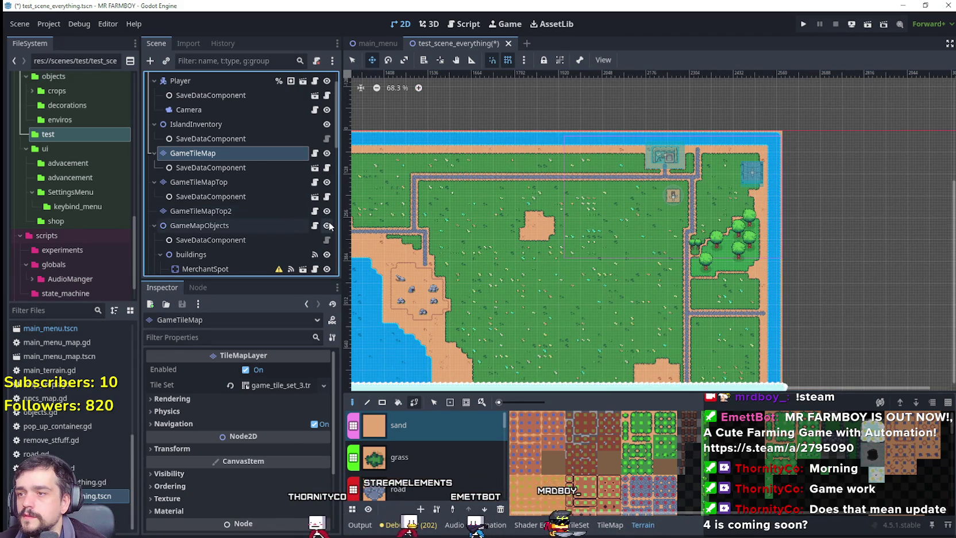
pyautogui.click(327, 211)
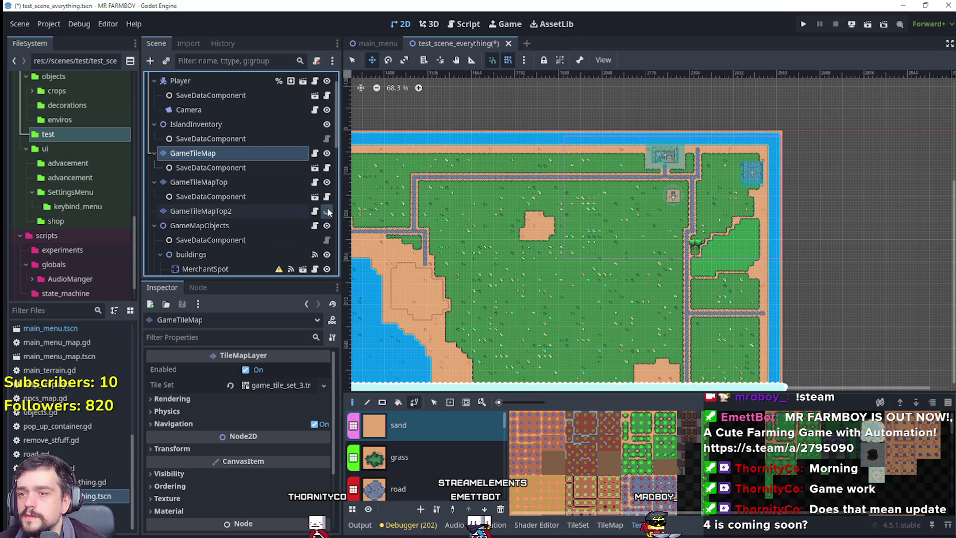
# Step: Hide the GameTileMapTop layer to inspect the path ends underneath
pyautogui.click(327, 183)
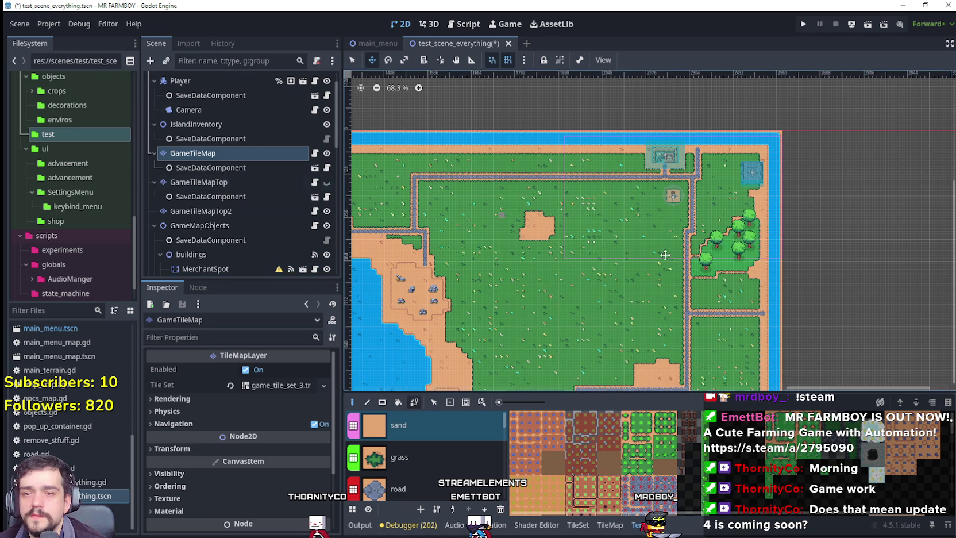
pyautogui.scroll(-2, 668, 237)
pyautogui.scroll(8, 667, 237)
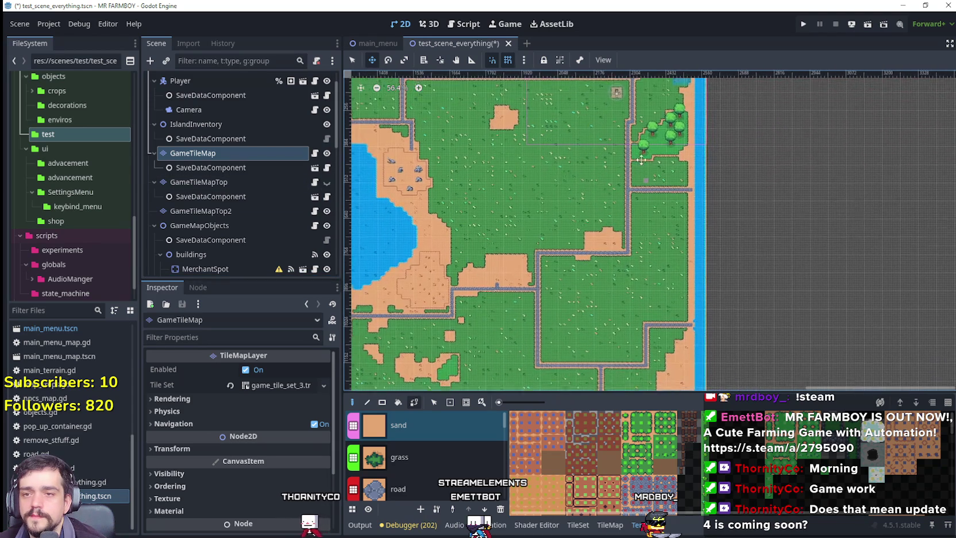
pyautogui.scroll(-3, 659, 271)
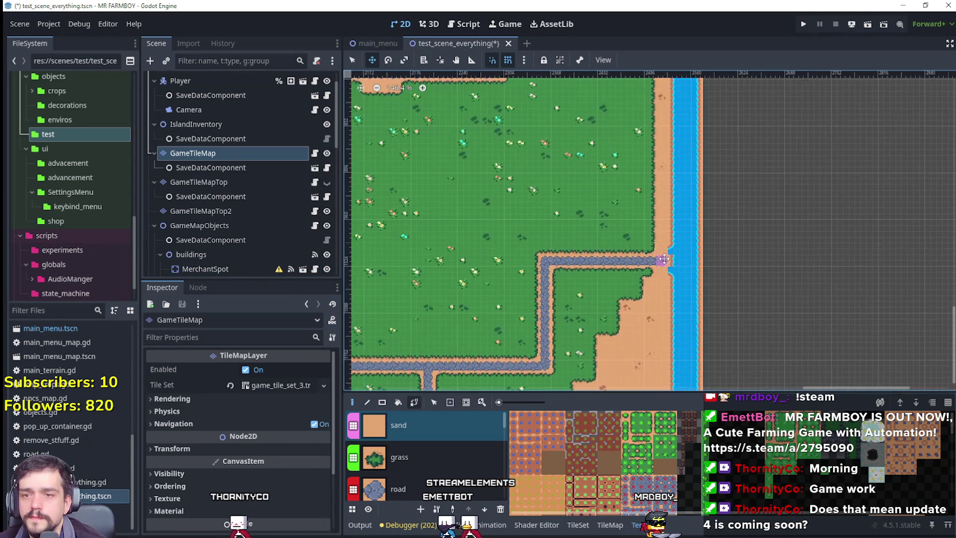
pyautogui.scroll(-2, 644, 212)
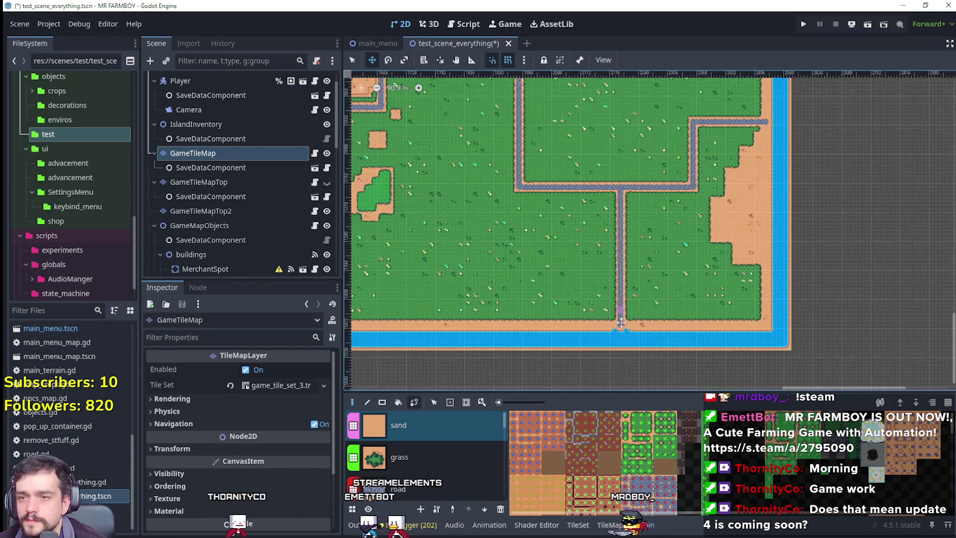
pyautogui.scroll(6, 619, 334)
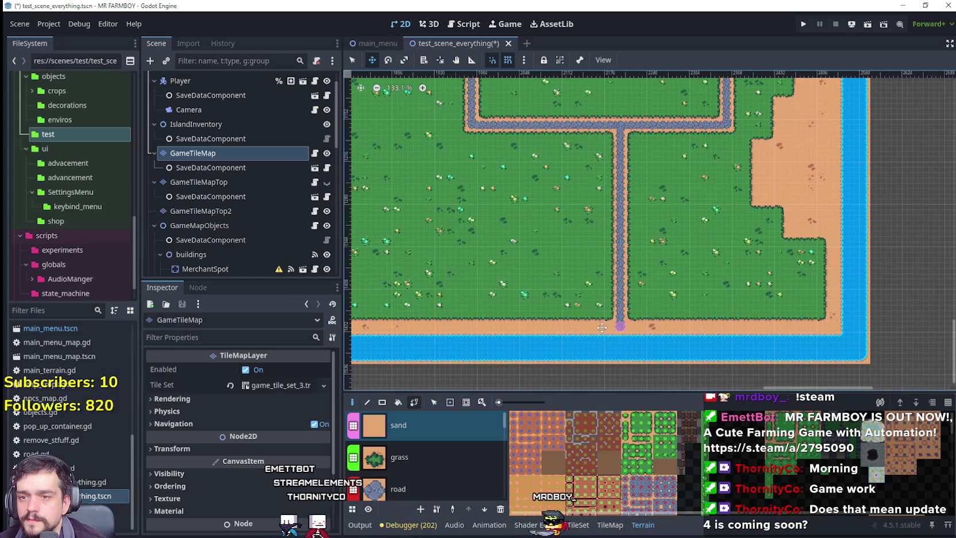
pyautogui.scroll(-4, 637, 304)
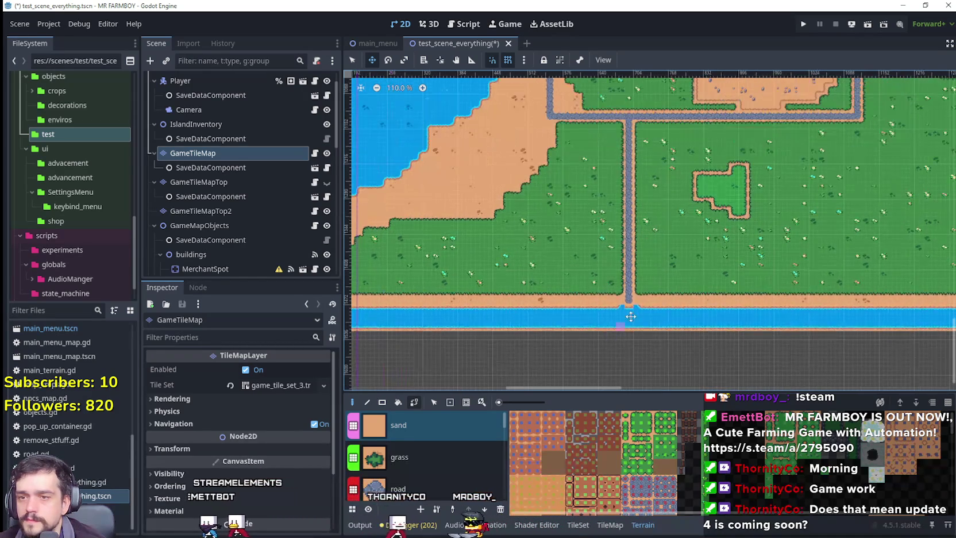
pyautogui.scroll(-2, 512, 270)
pyautogui.hscroll(-5, 574, 271)
pyautogui.scroll(1, 620, 272)
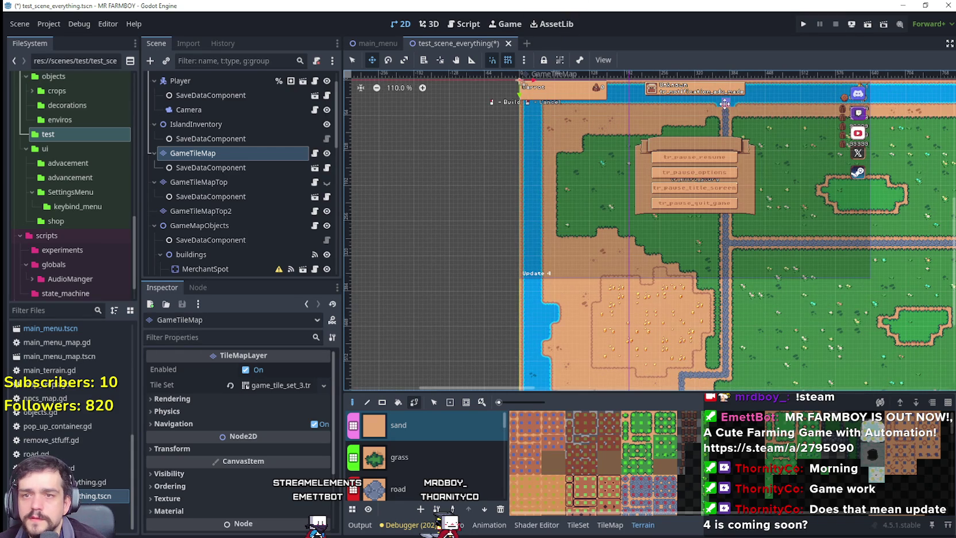
pyautogui.scroll(-2, 783, 206)
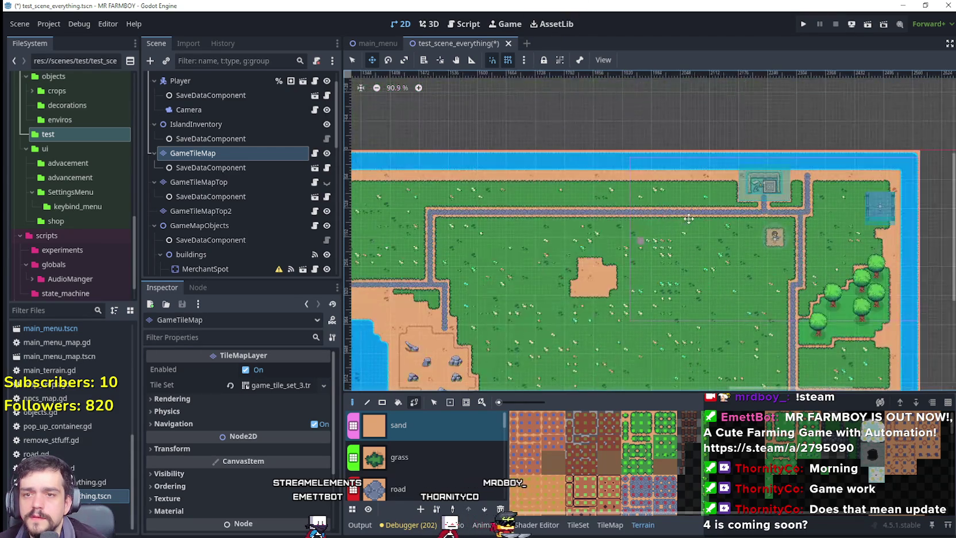
pyautogui.scroll(3, 708, 223)
# Step: Paint a road terrain tile at the top end of the path and save
pyautogui.click(396, 483)
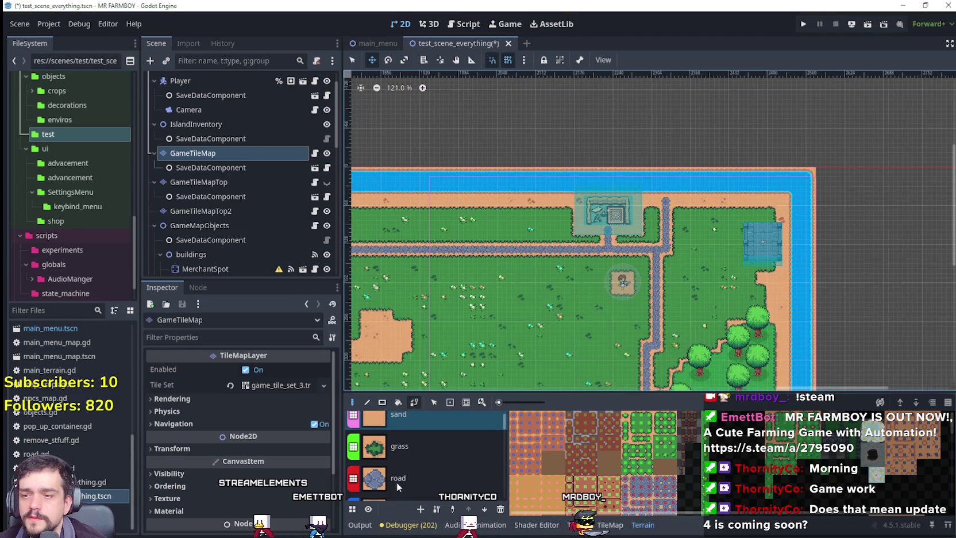
pyautogui.scroll(9, 669, 200)
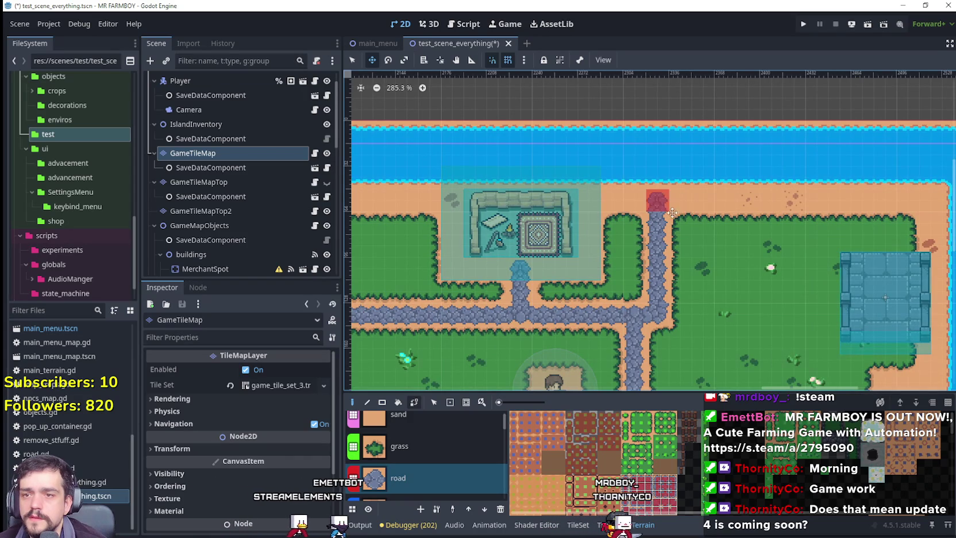
pyautogui.click(669, 209)
pyautogui.scroll(-3, 669, 209)
pyautogui.hotkey('ctrl', 's')
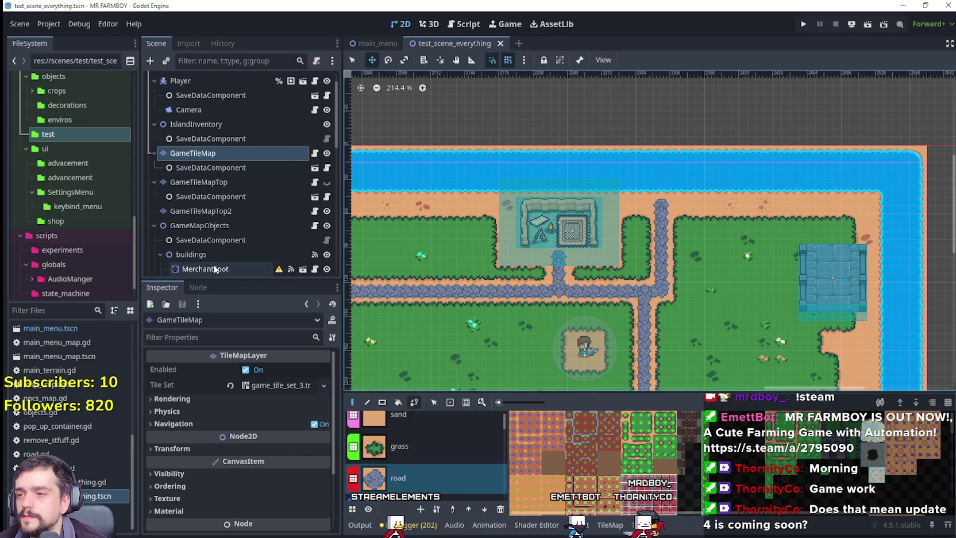
pyautogui.scroll(-4, 214, 261)
# Step: Position the Bridge over the river at the top path end and save
pyautogui.click(210, 183)
pyautogui.scroll(2, 746, 287)
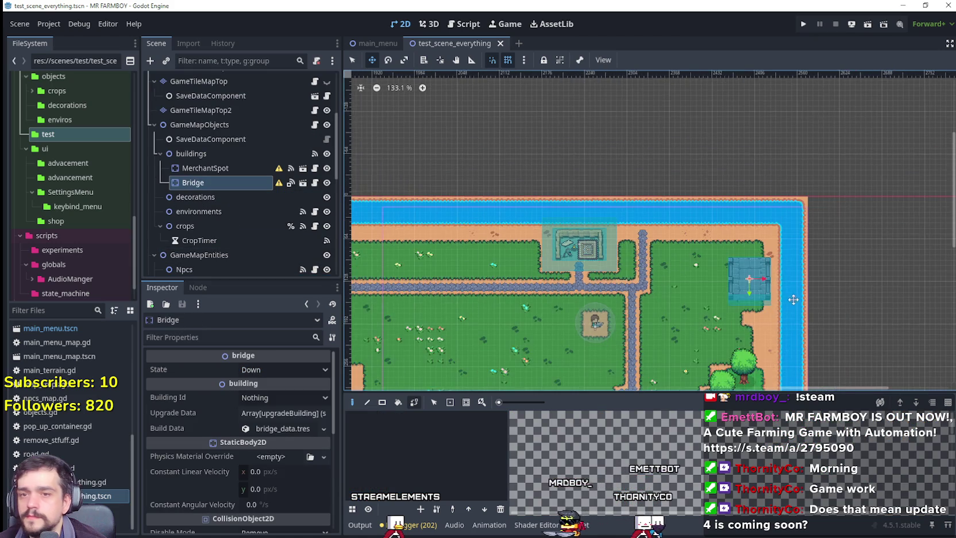
pyautogui.moveTo(749, 296)
pyautogui.mouseDown()
pyautogui.moveTo(526, 147)
pyautogui.moveTo(493, 144)
pyautogui.mouseUp()
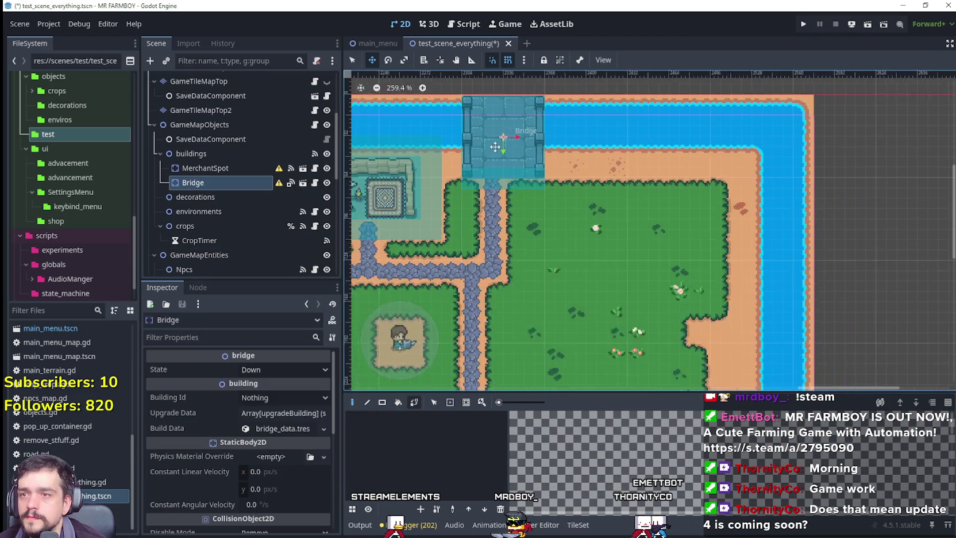
pyautogui.scroll(3, 500, 138)
pyautogui.moveTo(596, 190)
pyautogui.mouseDown()
pyautogui.moveTo(576, 155)
pyautogui.moveTo(581, 183)
pyautogui.moveTo(583, 165)
pyautogui.moveTo(580, 180)
pyautogui.moveTo(590, 183)
pyautogui.moveTo(593, 219)
pyautogui.moveTo(580, 232)
pyautogui.moveTo(592, 224)
pyautogui.moveTo(586, 216)
pyautogui.moveTo(589, 235)
pyautogui.mouseUp()
pyautogui.scroll(1, 577, 162)
pyautogui.scroll(4, 582, 190)
pyautogui.scroll(3, 575, 186)
pyautogui.scroll(-1, 594, 219)
pyautogui.scroll(-5, 590, 229)
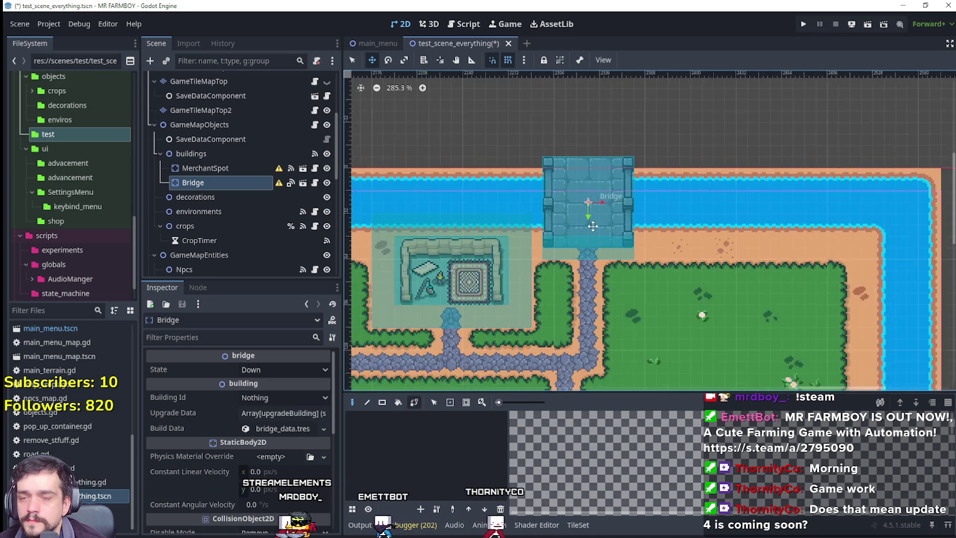
pyautogui.scroll(-1, 592, 226)
pyautogui.moveTo(593, 225); pyautogui.dragTo(534, 183)
pyautogui.hotkey('ctrl', 's')
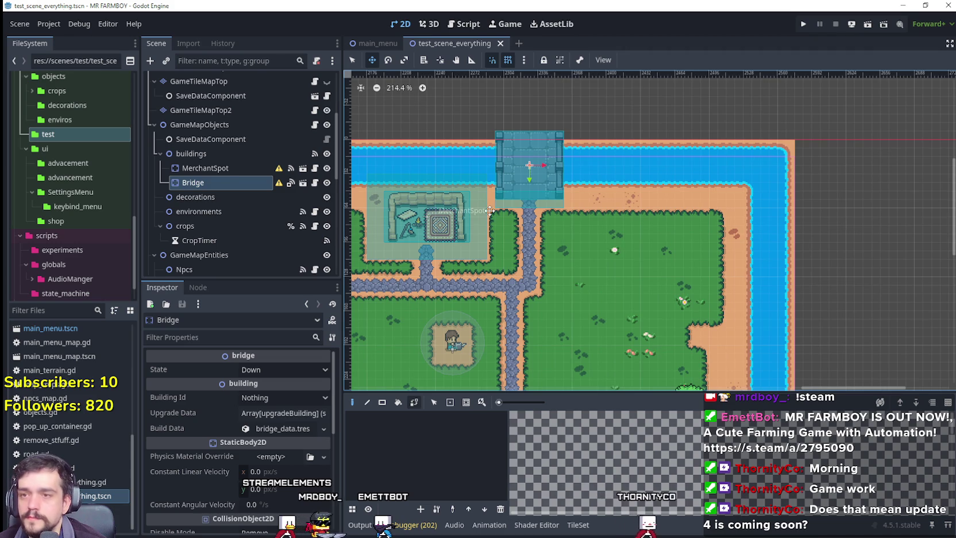
# Step: Duplicate into Bridge2, place it across the right river with State Left, and save
pyautogui.hotkey('ctrl', 'd')
pyautogui.moveTo(529, 172)
pyautogui.mouseDown()
pyautogui.moveTo(831, 314)
pyautogui.moveTo(698, 145)
pyautogui.moveTo(698, 274)
pyautogui.moveTo(714, 117)
pyautogui.mouseUp()
pyautogui.scroll(-4, 715, 117)
pyautogui.scroll(-2, 700, 178)
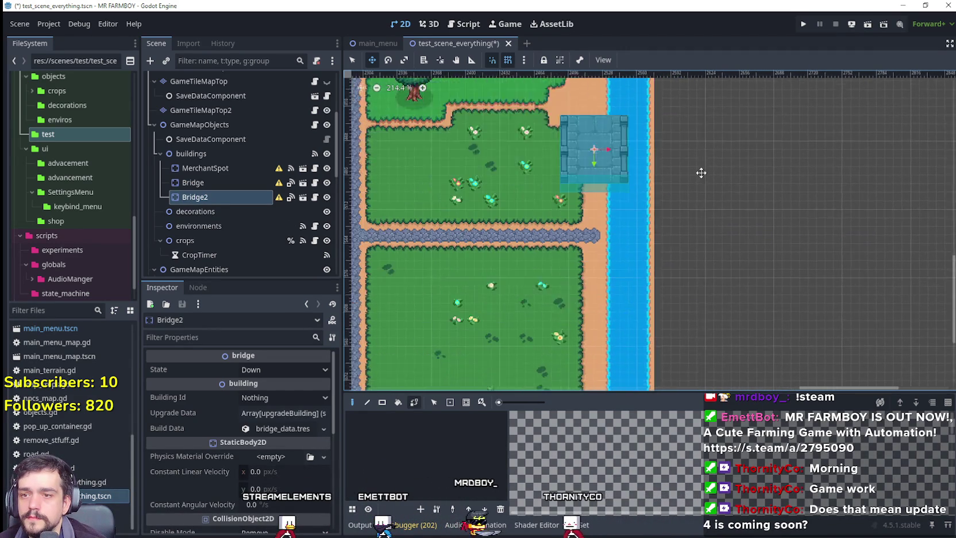
pyautogui.scroll(-2, 700, 178)
pyautogui.moveTo(618, 112)
pyautogui.mouseDown()
pyautogui.moveTo(689, 230)
pyautogui.moveTo(628, 215)
pyautogui.mouseUp()
pyautogui.scroll(3, 627, 215)
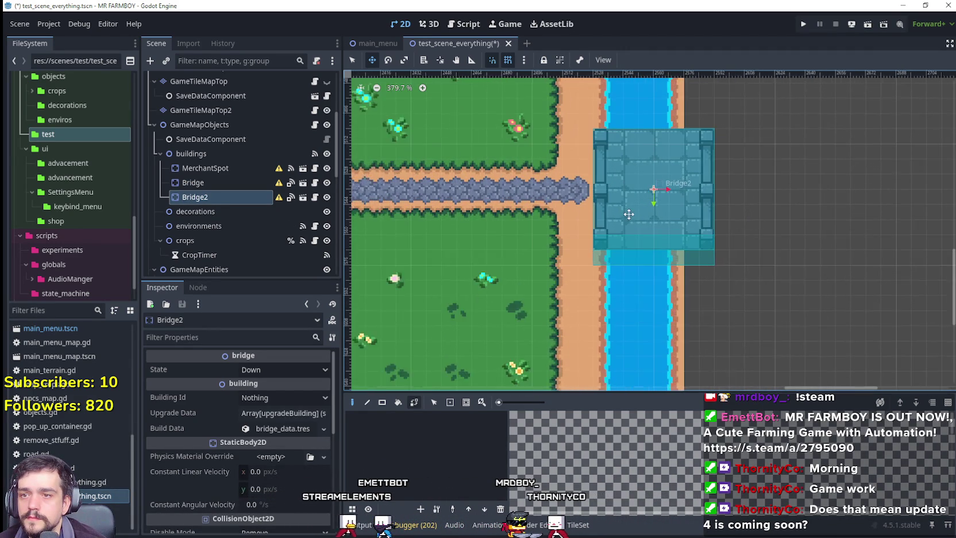
pyautogui.scroll(1, 635, 189)
pyautogui.click(267, 371)
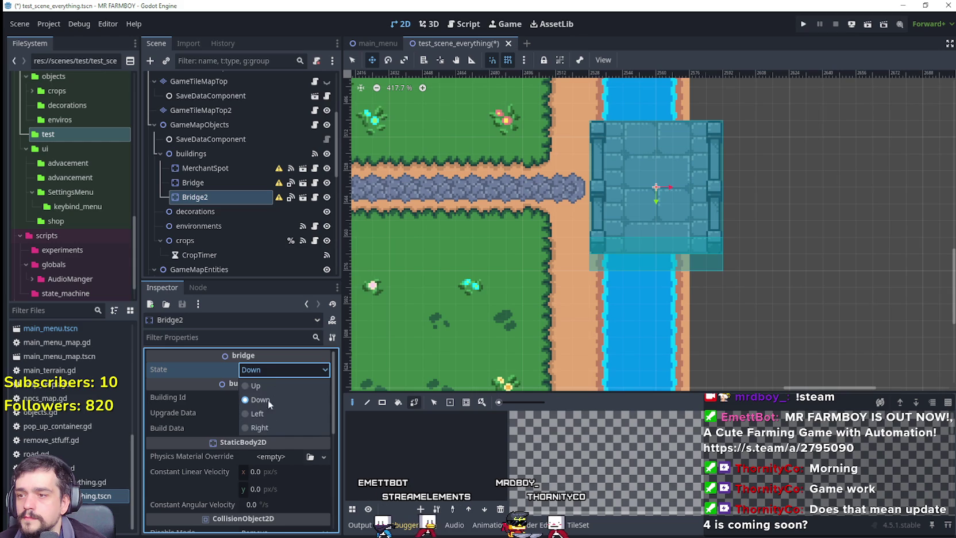
pyautogui.click(269, 412)
pyautogui.scroll(1, 702, 183)
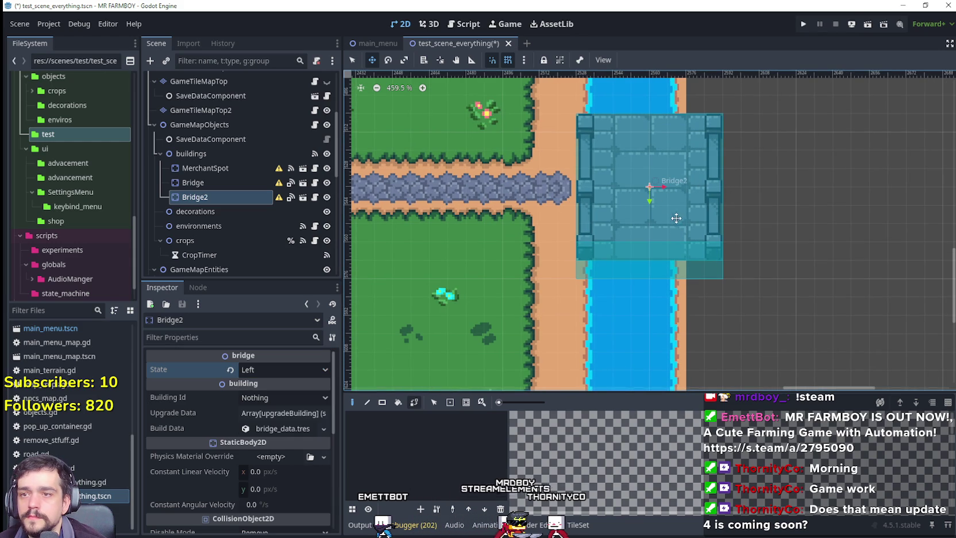
pyautogui.moveTo(669, 205); pyautogui.dragTo(661, 202)
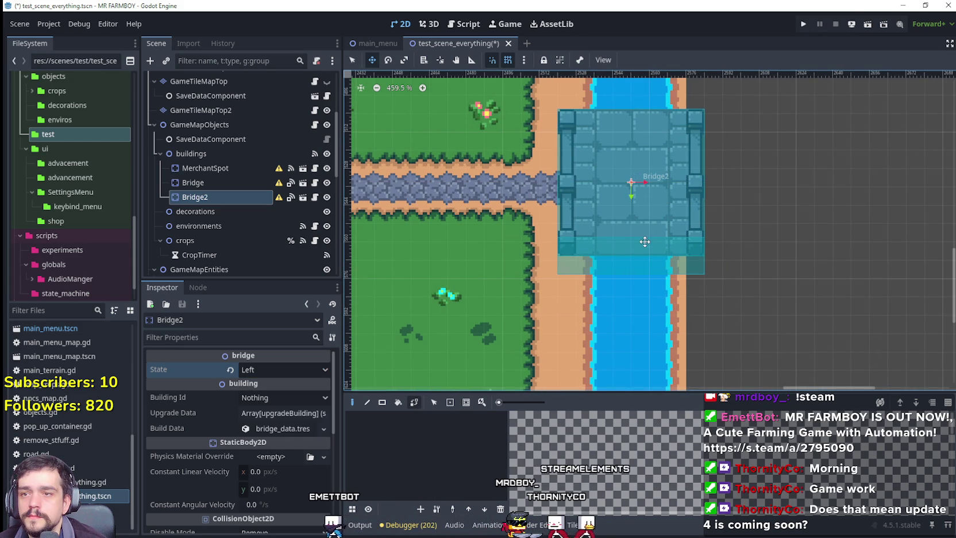
pyautogui.scroll(1, 612, 183)
pyautogui.hotkey('ctrl', 's')
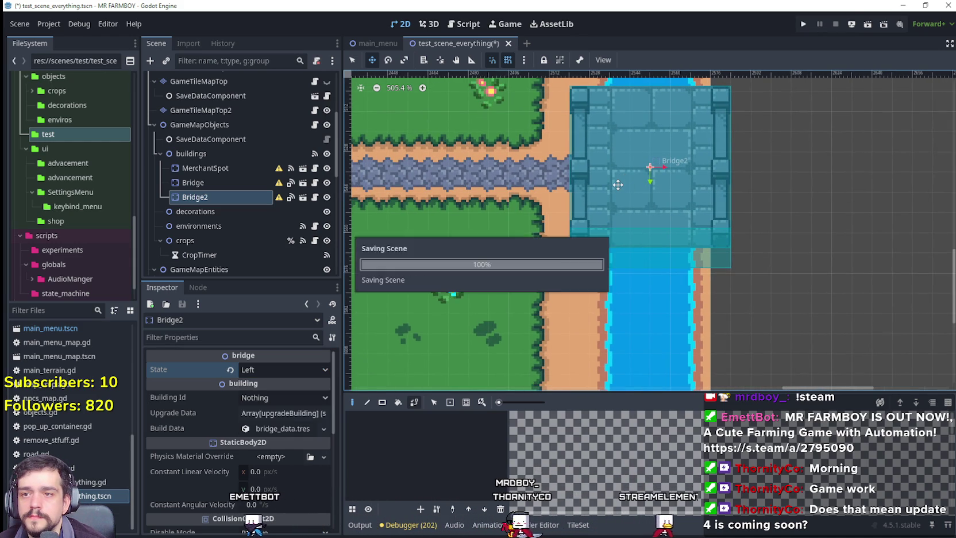
# Step: Duplicate into Bridge3, place it at the horizontal path end, and save
pyautogui.scroll(-10, 615, 189)
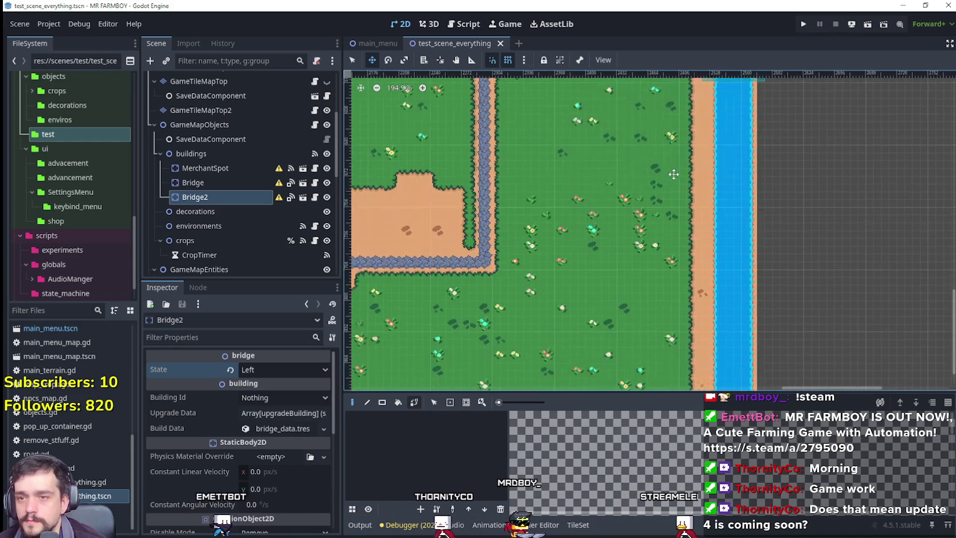
pyautogui.scroll(-2, 666, 199)
pyautogui.scroll(-2, 674, 240)
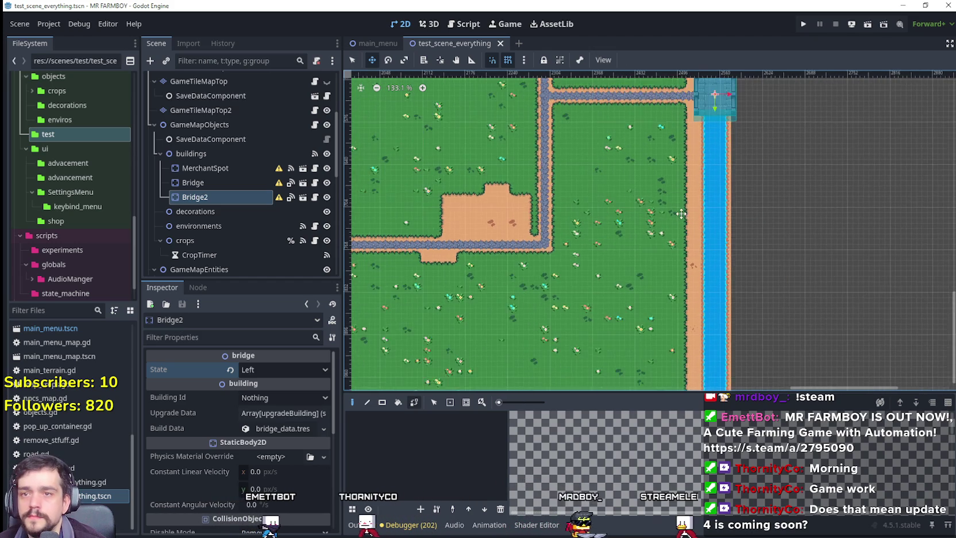
pyautogui.hotkey('ctrl', 'd')
pyautogui.scroll(14, 685, 315)
pyautogui.moveTo(686, 315); pyautogui.dragTo(670, 258)
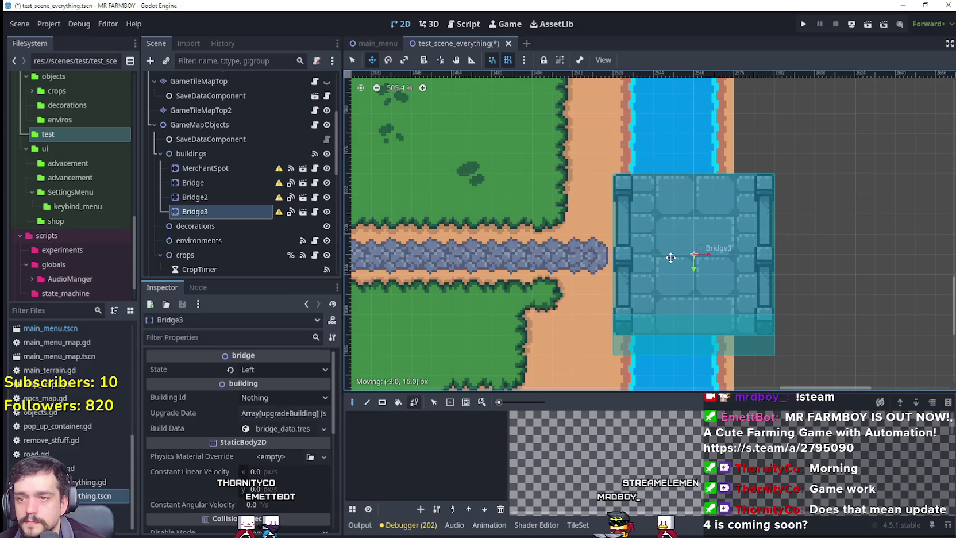
pyautogui.scroll(3, 670, 256)
pyautogui.scroll(-8, 651, 268)
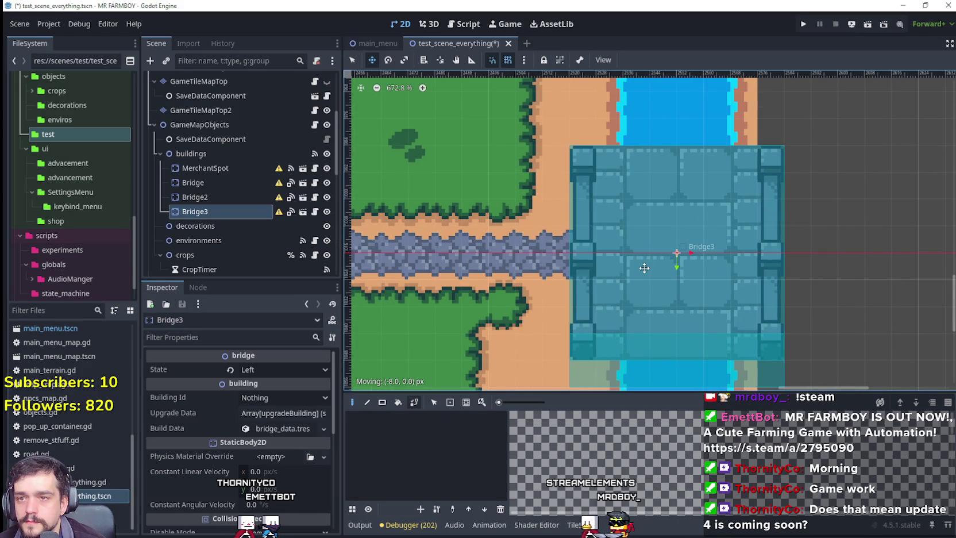
pyautogui.hotkey('ctrl', 's')
# Step: Duplicate Bridge3 as Bridge4 for the southern road
pyautogui.scroll(-6, 569, 316)
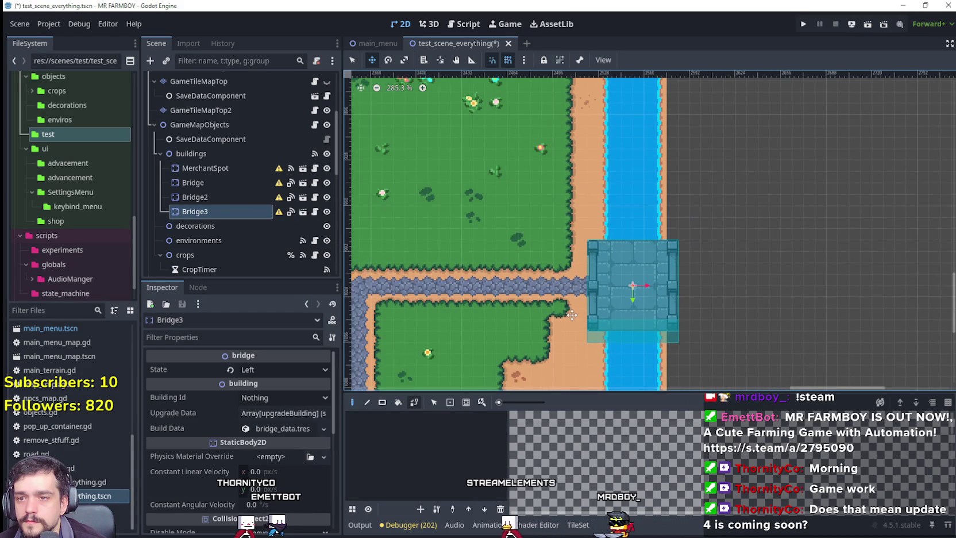
pyautogui.scroll(-3, 592, 161)
pyautogui.hscroll(-5, 660, 195)
pyautogui.scroll(-1, 720, 231)
pyautogui.hotkey('ctrl', 'd')
pyautogui.scroll(-2, 719, 230)
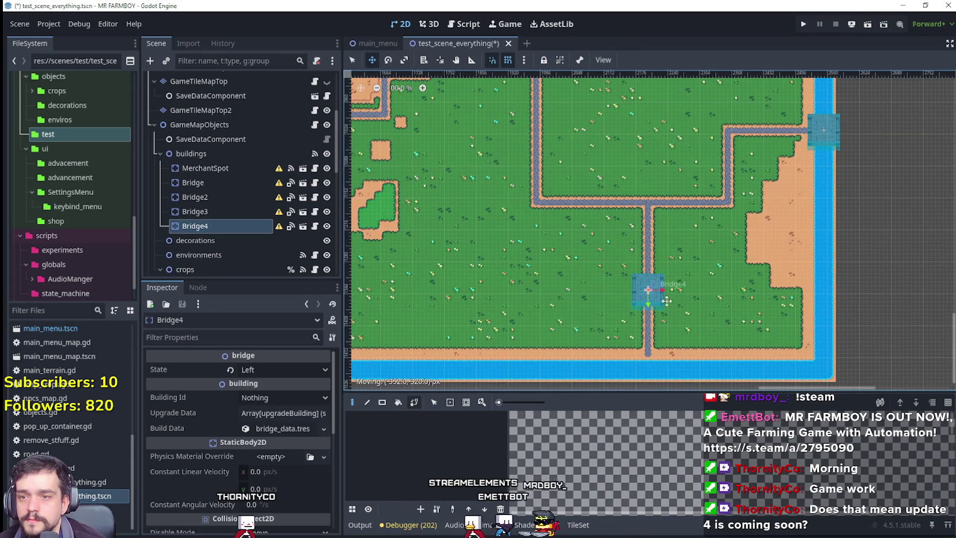
# Step: Set Bridge4's State to Up, place it across the bottom river, and save
pyautogui.scroll(4, 652, 295)
pyautogui.hscroll(2, 648, 178)
pyautogui.scroll(6, 645, 278)
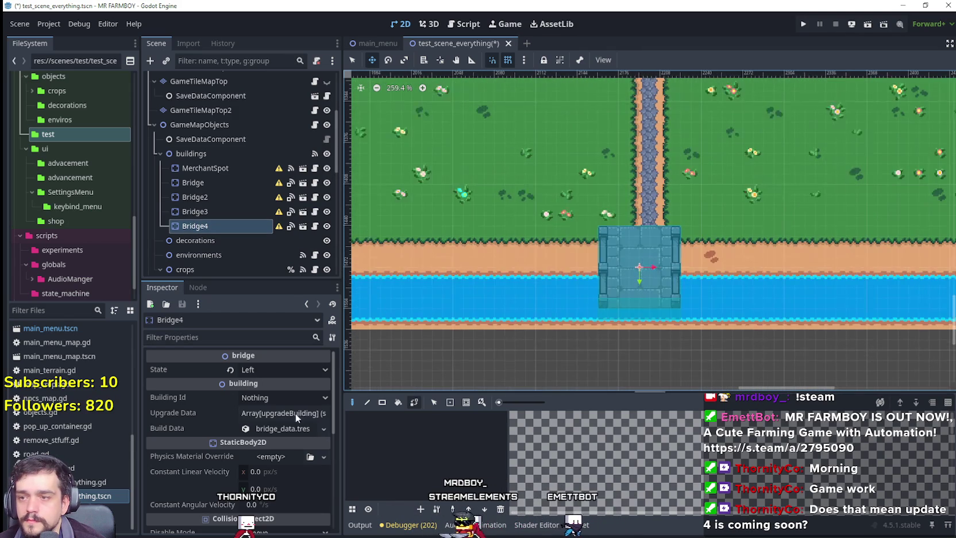
pyautogui.click(288, 370)
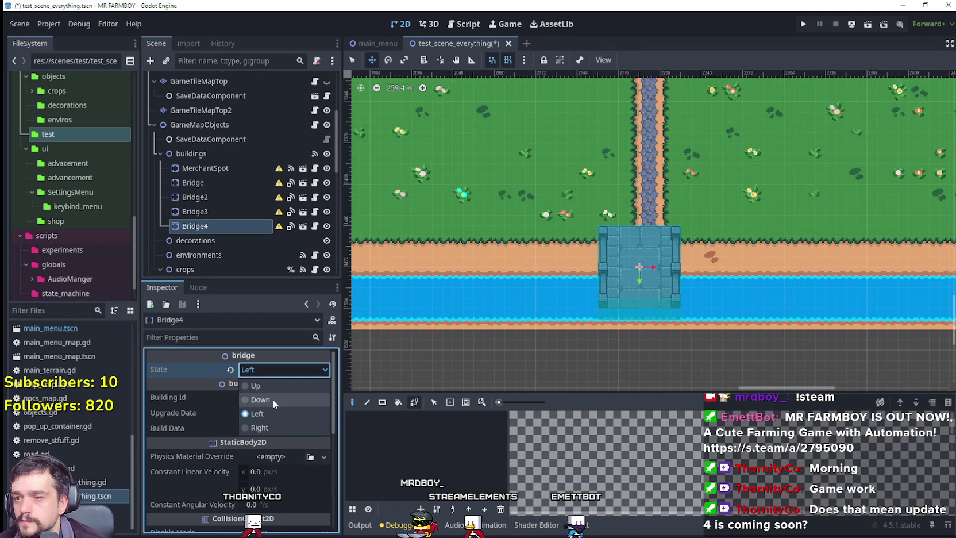
pyautogui.click(277, 388)
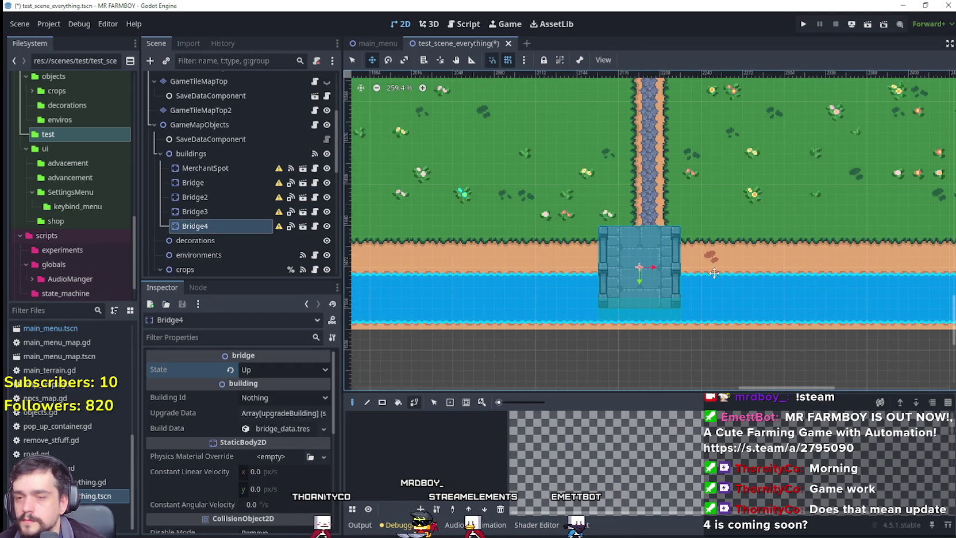
pyautogui.scroll(7, 677, 281)
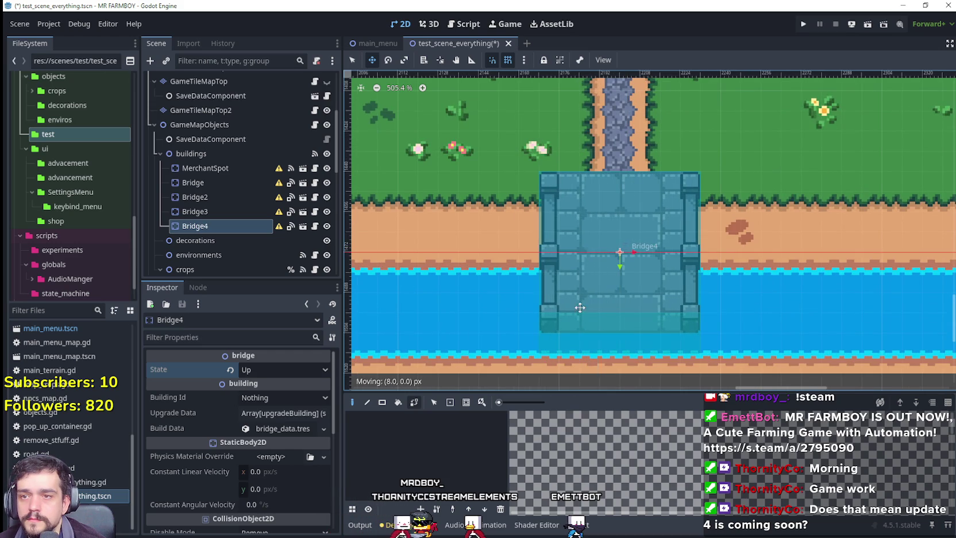
pyautogui.moveTo(581, 288); pyautogui.dragTo(582, 351)
pyautogui.scroll(-3, 590, 321)
pyautogui.moveTo(600, 229)
pyautogui.mouseDown()
pyautogui.moveTo(598, 290)
pyautogui.moveTo(595, 213)
pyautogui.mouseUp()
pyautogui.hotkey('ctrl', 's')
# Step: Duplicate Bridge4 as Bridge5, place it under another path on the bottom river, and save
pyautogui.scroll(-6, 637, 227)
pyautogui.scroll(-1, 762, 270)
pyautogui.scroll(-2, 750, 267)
pyautogui.hotkey('ctrl', 'd')
pyautogui.moveTo(750, 267)
pyautogui.mouseDown()
pyautogui.moveTo(540, 259)
pyautogui.moveTo(864, 258)
pyautogui.moveTo(894, 292)
pyautogui.moveTo(402, 292)
pyautogui.moveTo(778, 298)
pyautogui.moveTo(673, 285)
pyautogui.mouseUp()
pyautogui.scroll(14, 747, 296)
pyautogui.hotkey('ctrl', 's')
pyautogui.hotkey('ctrl', 's')
pyautogui.scroll(-15, 672, 284)
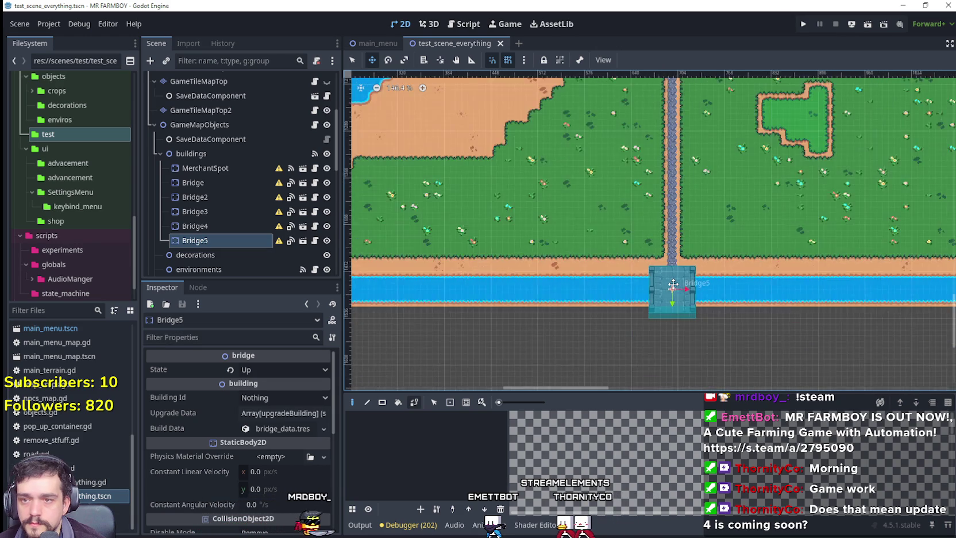
# Step: Duplicate Bridge5 as Bridge6, move it toward the western lake, and make it face Right
pyautogui.scroll(-1, 862, 257)
pyautogui.hscroll(3, 585, 290)
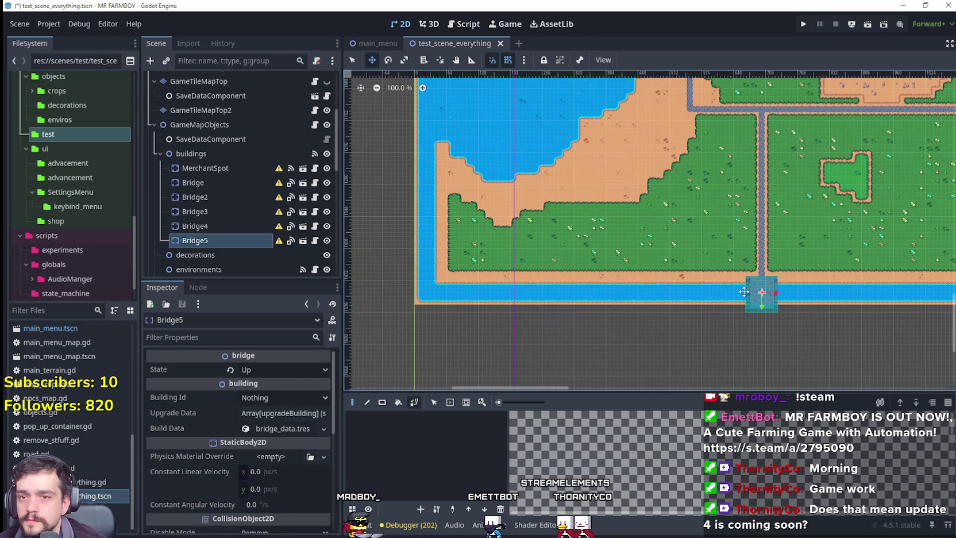
pyautogui.hotkey('ctrl', 'd')
pyautogui.moveTo(743, 291); pyautogui.dragTo(559, 181)
pyautogui.scroll(5, 523, 218)
pyautogui.hscroll(-2, 529, 303)
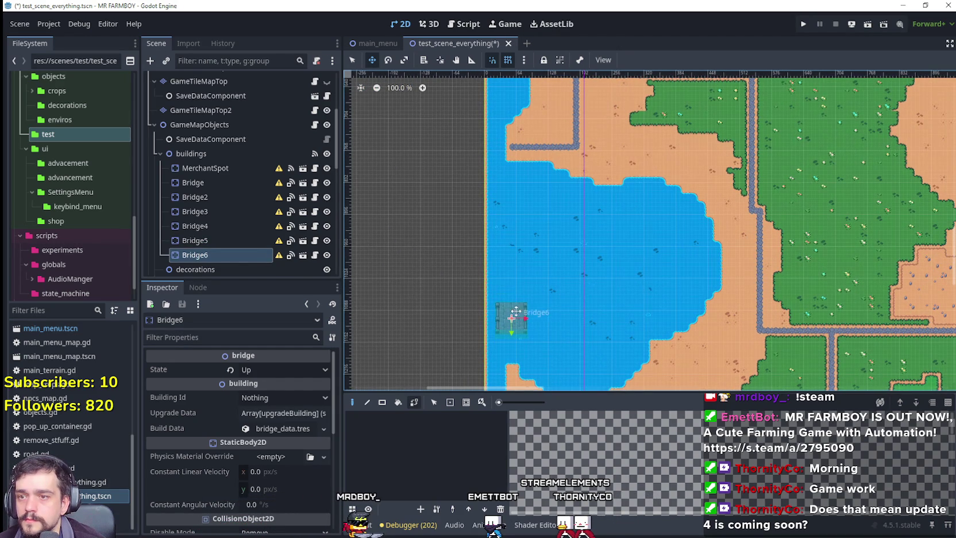
pyautogui.scroll(11, 507, 142)
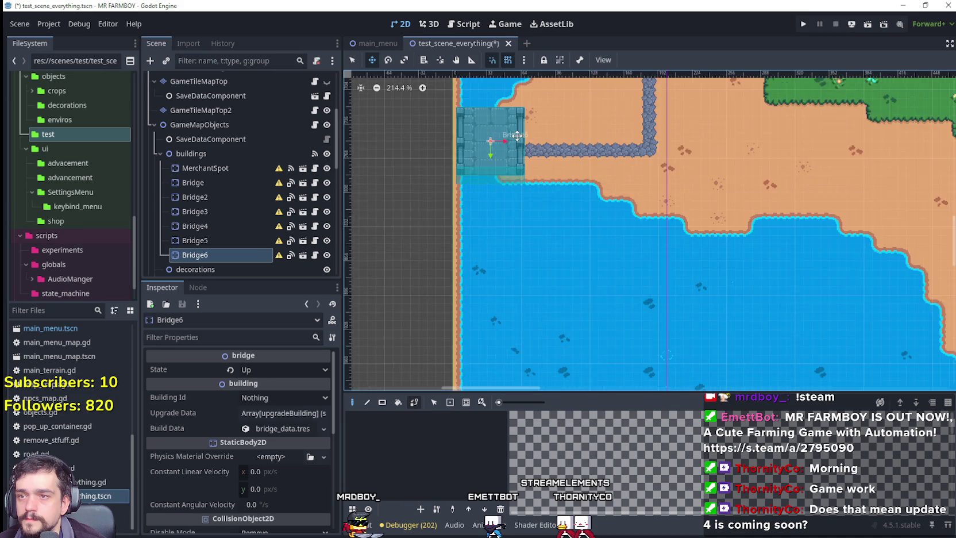
pyautogui.click(301, 371)
pyautogui.click(270, 427)
# Step: Nudge Bridge6 further right to sit at the path end, then save the scene
pyautogui.scroll(5, 483, 179)
pyautogui.scroll(3, 483, 179)
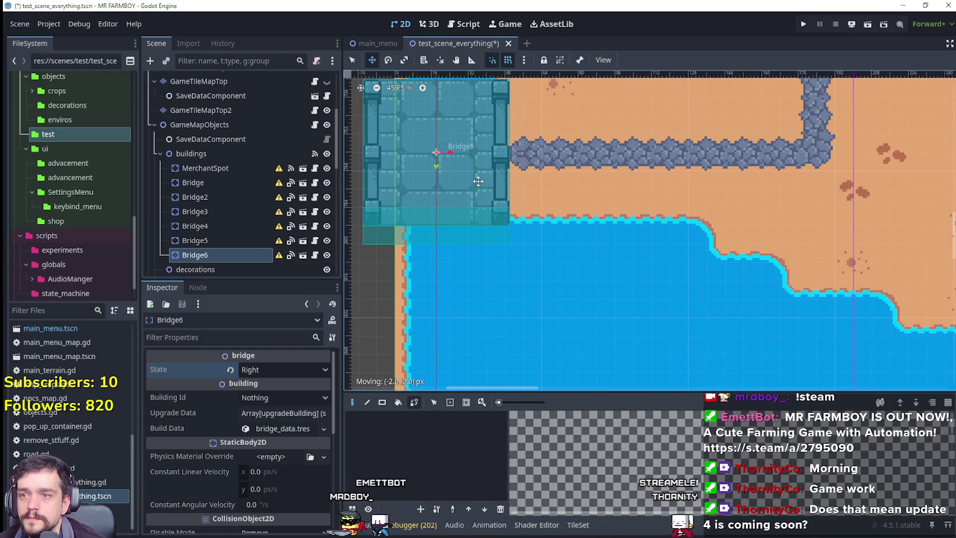
pyautogui.moveTo(478, 163); pyautogui.dragTo(503, 155)
pyautogui.scroll(2, 504, 151)
pyautogui.scroll(3, 509, 152)
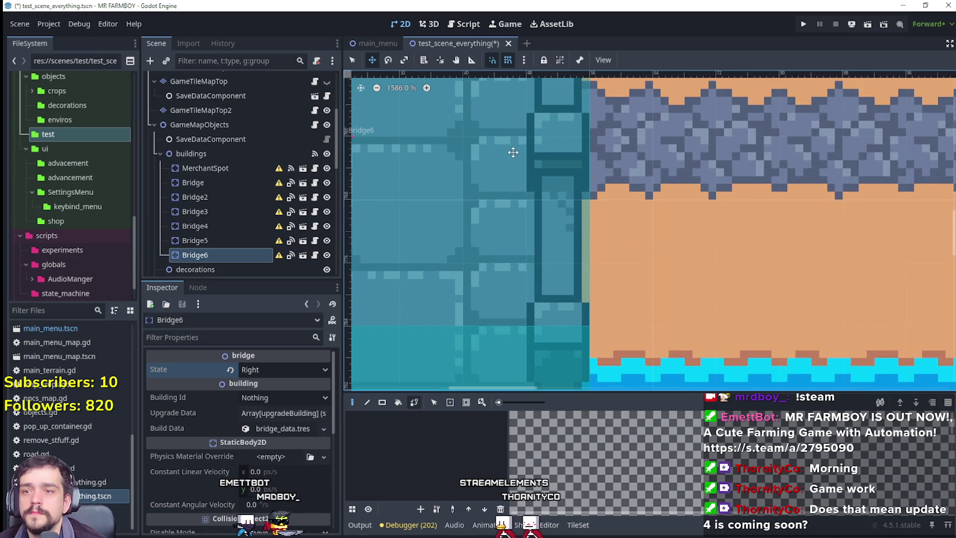
pyautogui.moveTo(497, 156)
pyautogui.mouseDown()
pyautogui.moveTo(512, 153)
pyautogui.moveTo(514, 183)
pyautogui.mouseUp()
pyautogui.scroll(-3, 512, 153)
pyautogui.scroll(-5, 513, 183)
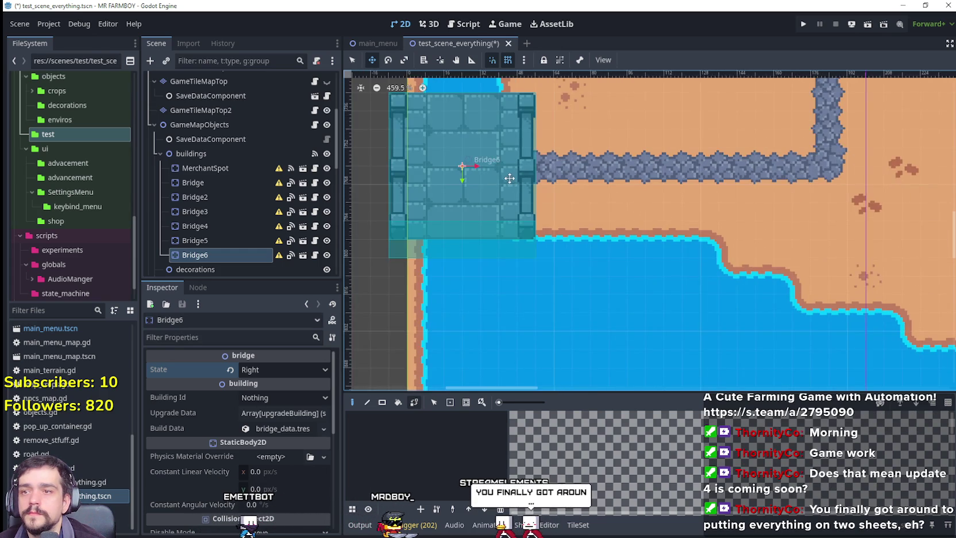
pyautogui.hotkey('ctrl', 's')
# Step: Duplicate Bridge6 as Bridge7 and place it above the path on the upper map
pyautogui.scroll(9, 528, 164)
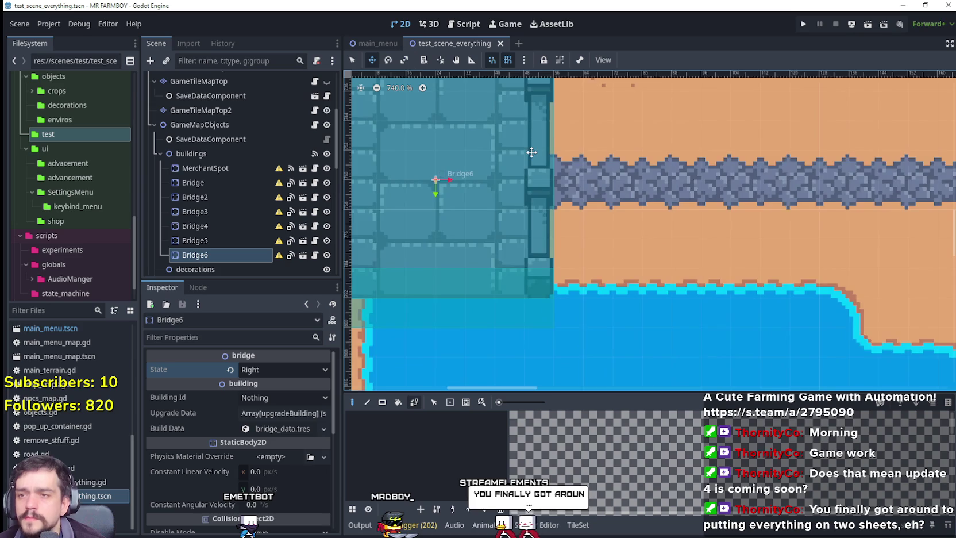
pyautogui.scroll(-10, 527, 164)
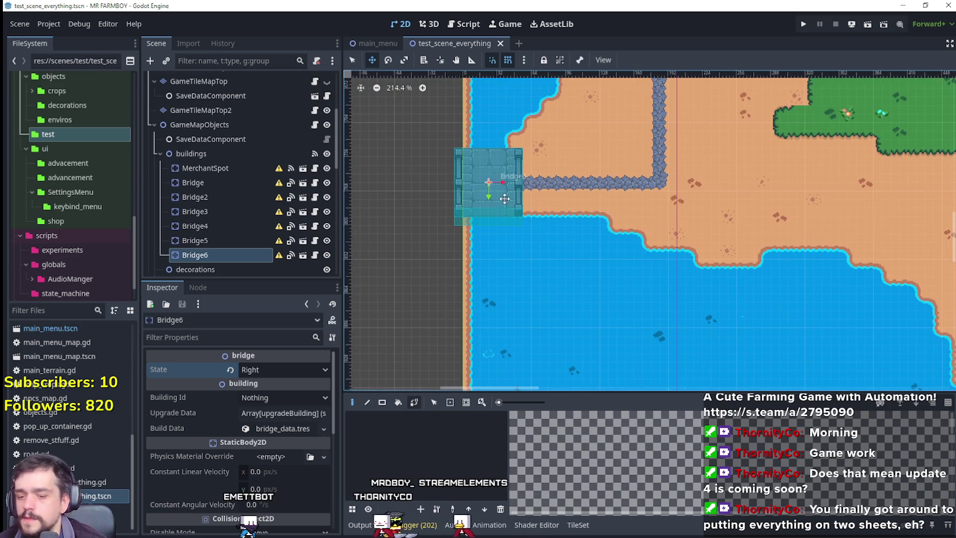
pyautogui.scroll(-2, 504, 198)
pyautogui.hotkey('ctrl', 'd')
pyautogui.moveTo(479, 286); pyautogui.dragTo(646, 140)
pyautogui.moveTo(506, 338); pyautogui.dragTo(615, 143)
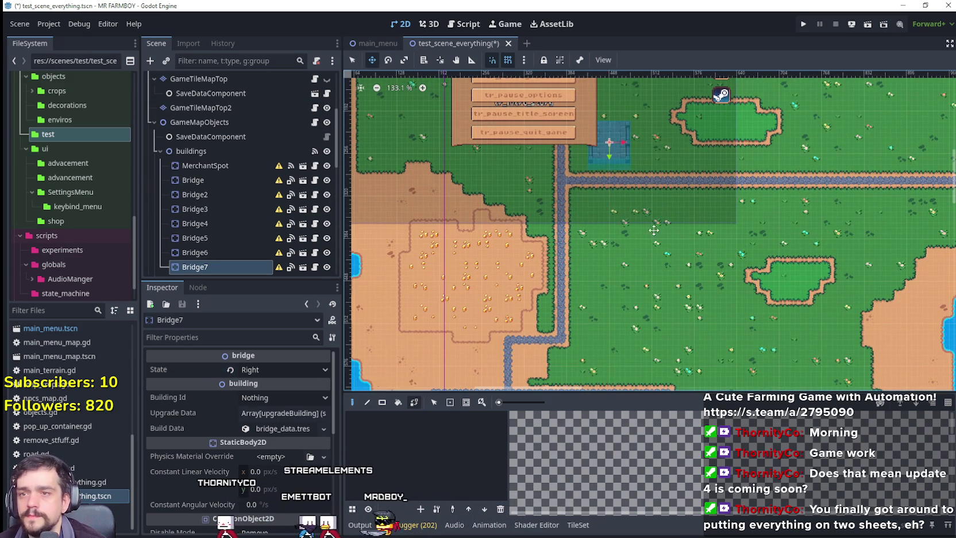
# Step: Set Bridge7's State to Down, place it across the top river crossing, and save
pyautogui.moveTo(662, 186); pyautogui.dragTo(574, 346)
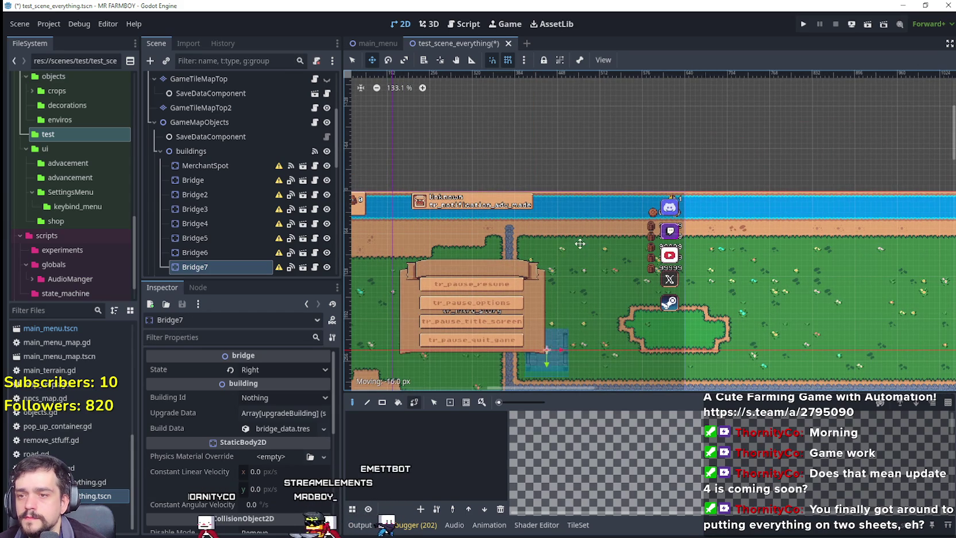
pyautogui.click(281, 369)
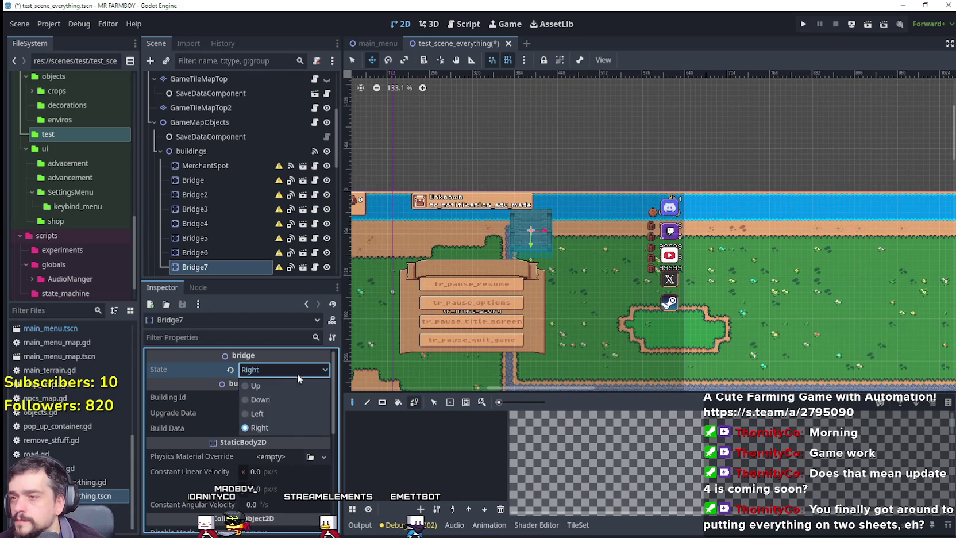
pyautogui.click(256, 402)
pyautogui.scroll(3, 548, 223)
pyautogui.moveTo(537, 201)
pyautogui.mouseDown()
pyautogui.moveTo(519, 170)
pyautogui.moveTo(553, 180)
pyautogui.moveTo(555, 205)
pyautogui.mouseUp()
pyautogui.scroll(3, 522, 200)
pyautogui.scroll(3, 551, 184)
pyautogui.hotkey('ctrl', 's')
pyautogui.scroll(-8, 585, 243)
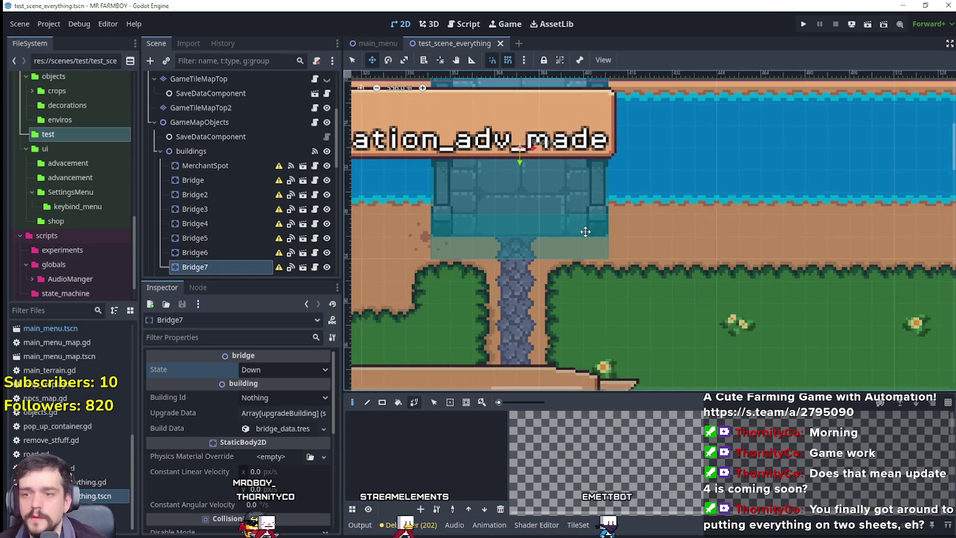
pyautogui.scroll(-8, 599, 209)
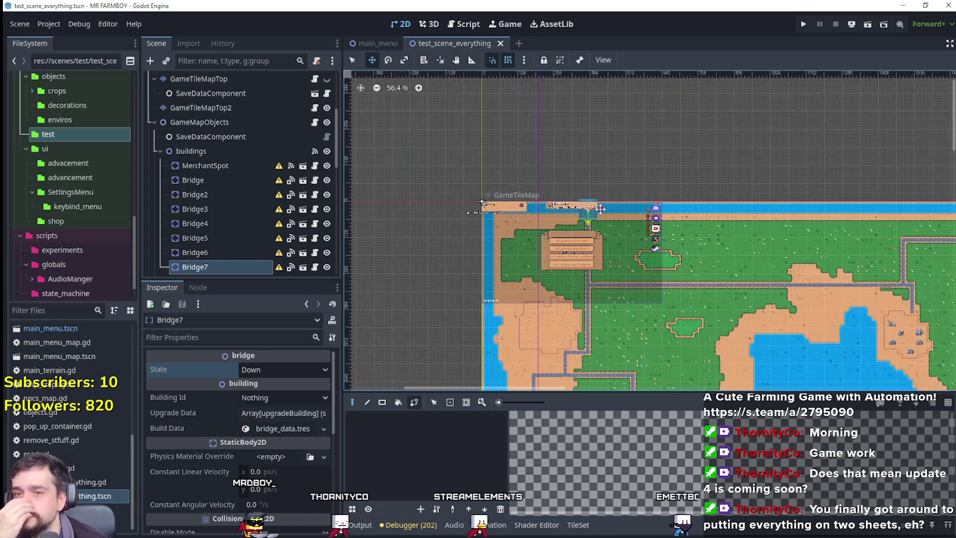
pyautogui.scroll(4, 747, 276)
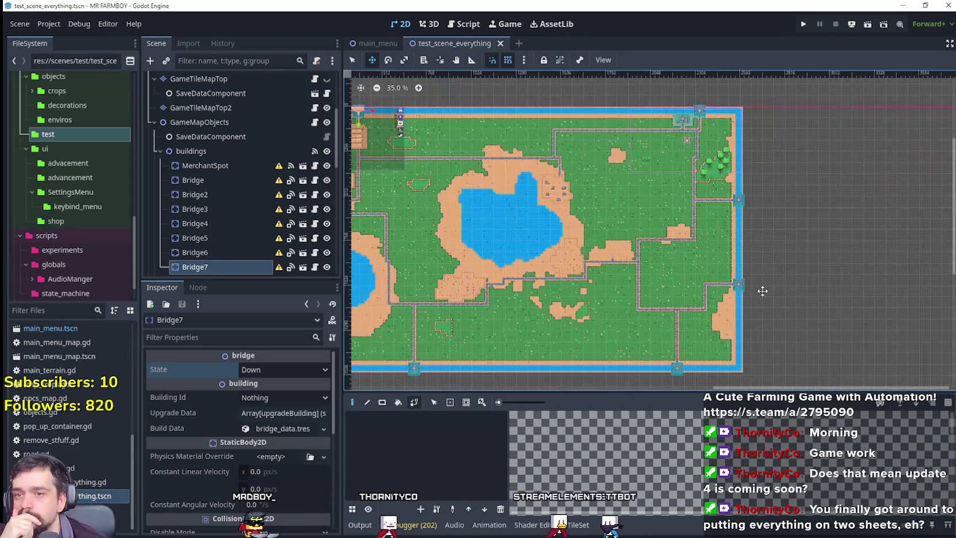
pyautogui.scroll(-2, 191, 114)
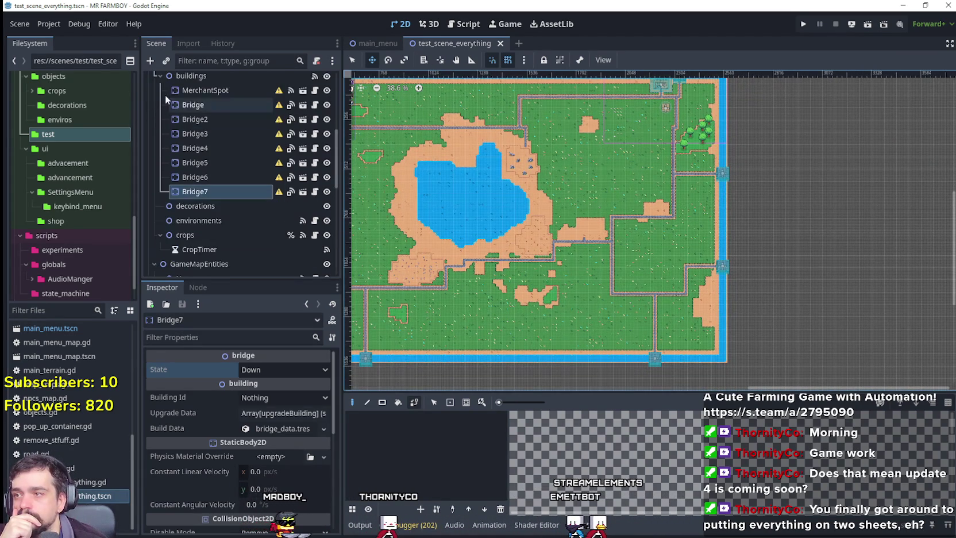
# Step: Instance apple_tree.tscn as a child of the environments node
pyautogui.click(159, 101)
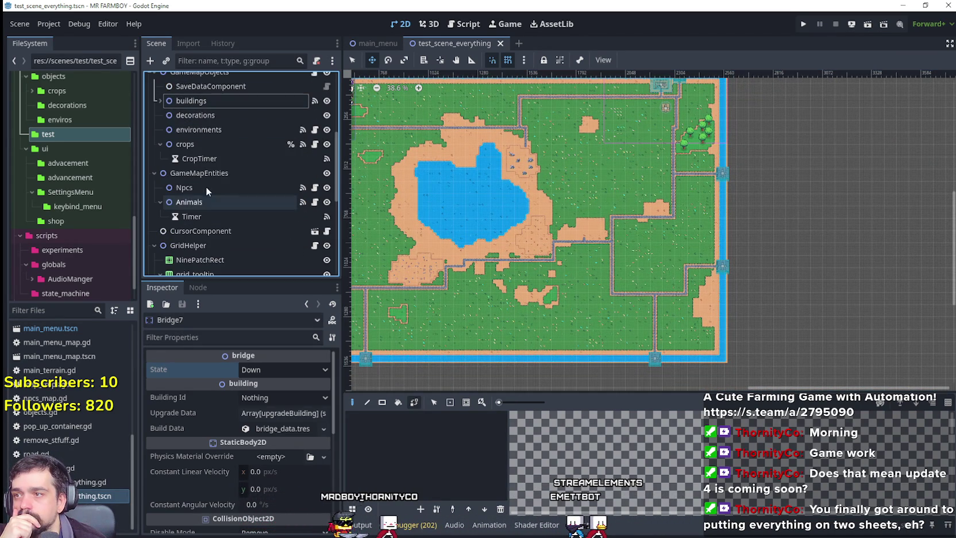
pyautogui.rightClick(195, 130)
pyautogui.click(247, 174)
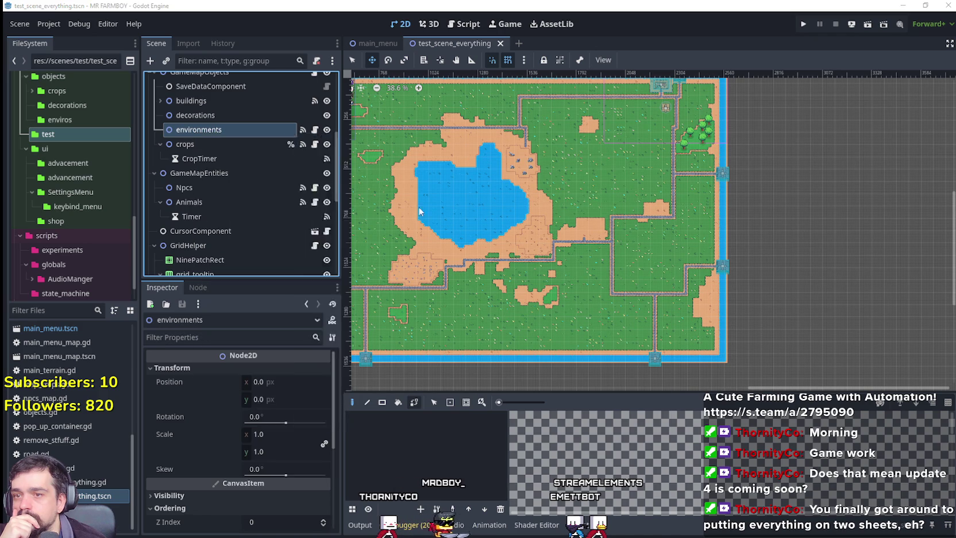
pyautogui.write('apple')
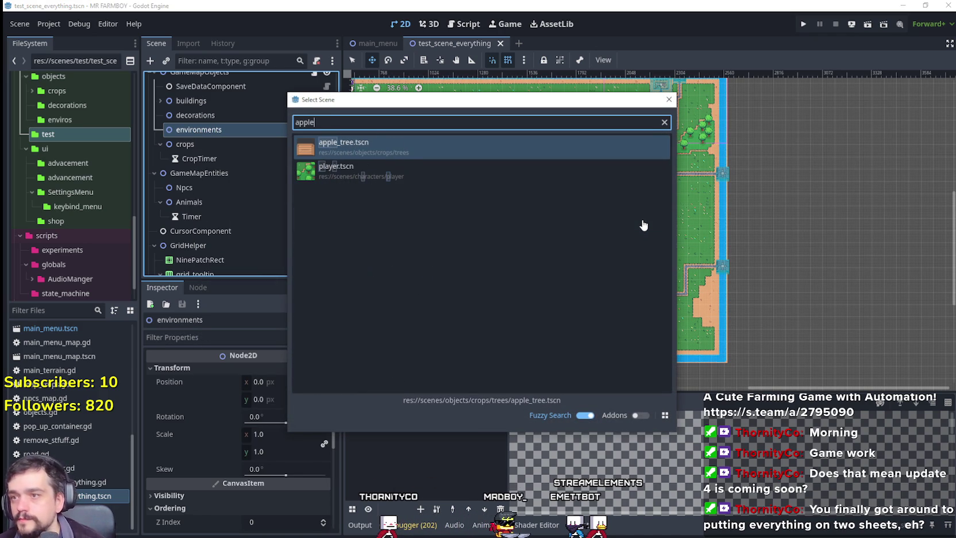
pyautogui.doubleClick(356, 151)
# Step: Move the new apple tree onto the grass patch inside the dirt area
pyautogui.scroll(-2, 600, 199)
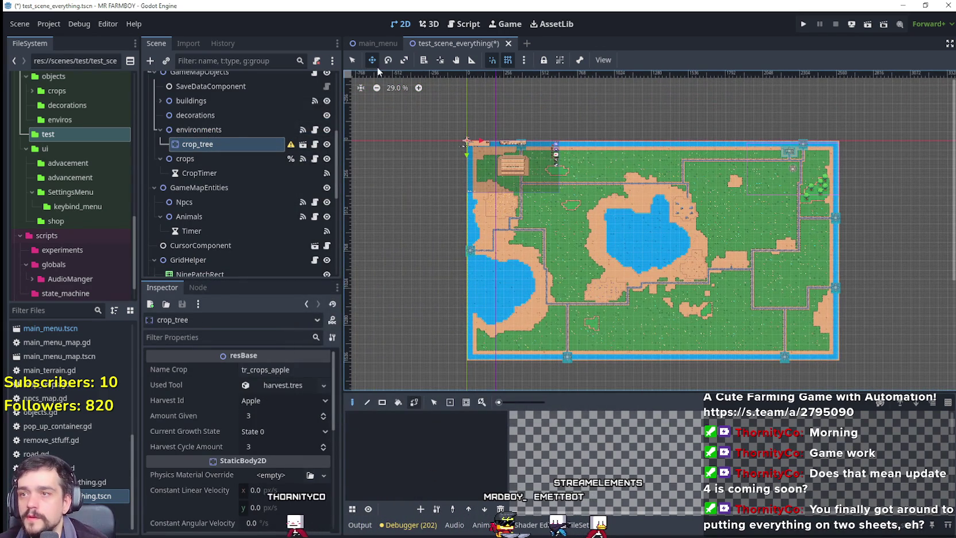
pyautogui.scroll(8, 798, 269)
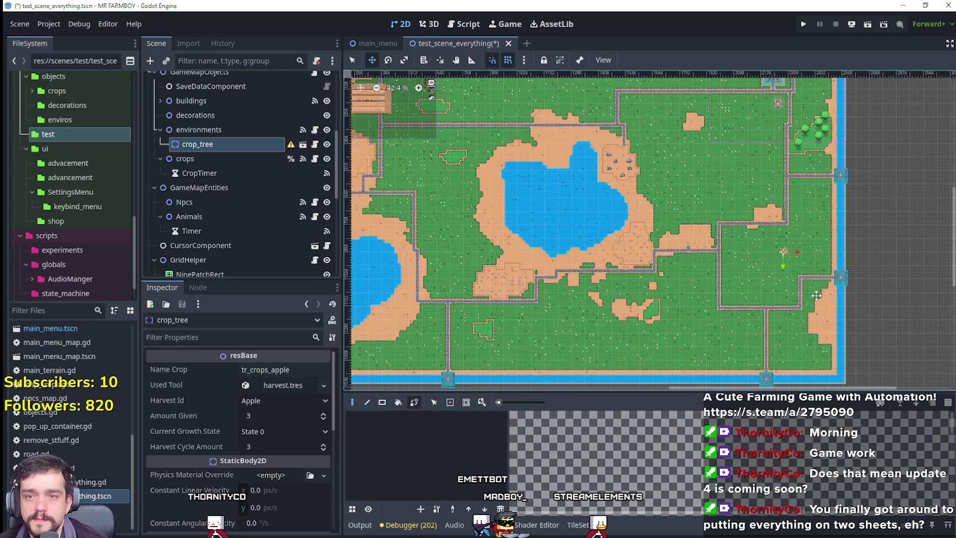
pyautogui.scroll(-1, 784, 215)
pyautogui.moveTo(772, 276)
pyautogui.mouseDown()
pyautogui.moveTo(727, 389)
pyautogui.moveTo(761, 319)
pyautogui.mouseUp()
pyautogui.scroll(-1, 727, 388)
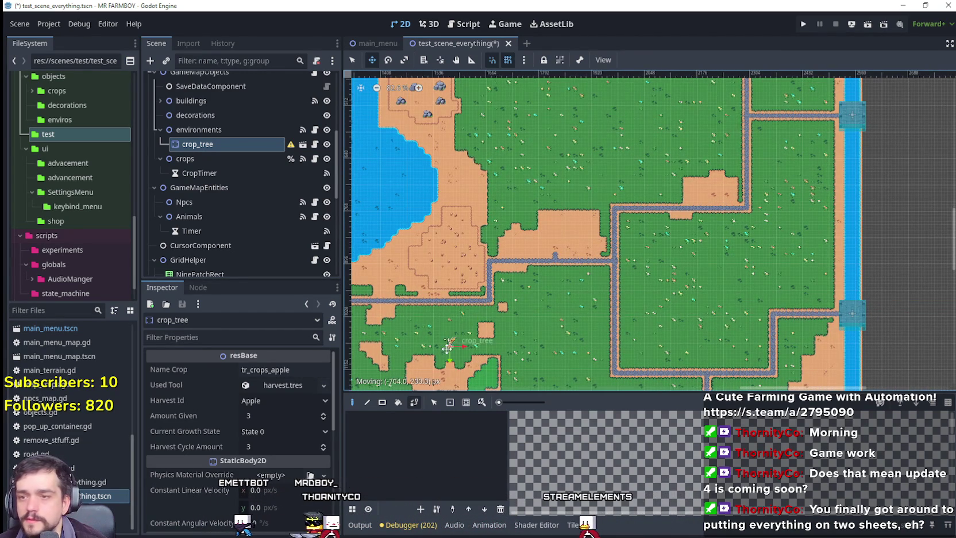
pyautogui.scroll(5, 446, 347)
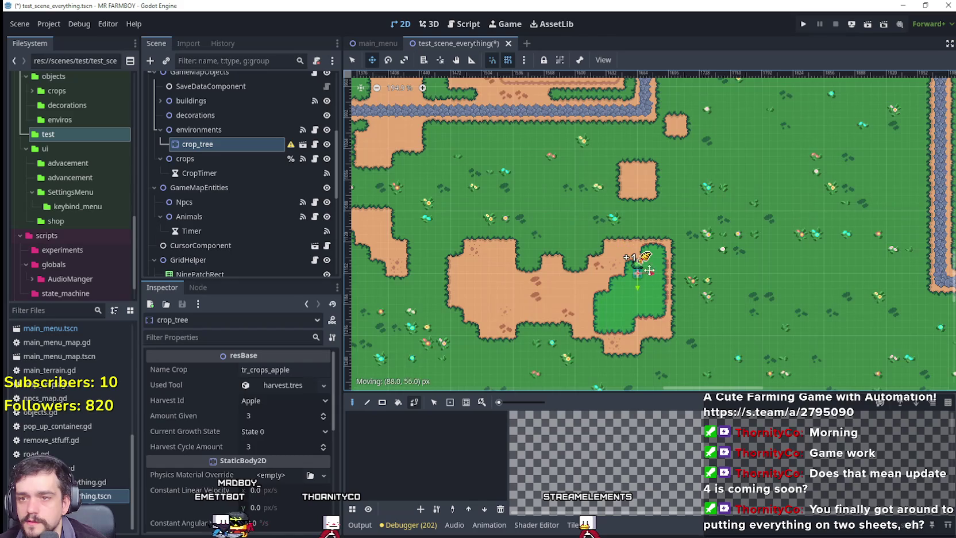
# Step: Nudge crop_tree into its final spot on the grass patch
pyautogui.scroll(5, 647, 266)
pyautogui.moveTo(622, 257); pyautogui.dragTo(639, 240)
pyautogui.scroll(2, 649, 250)
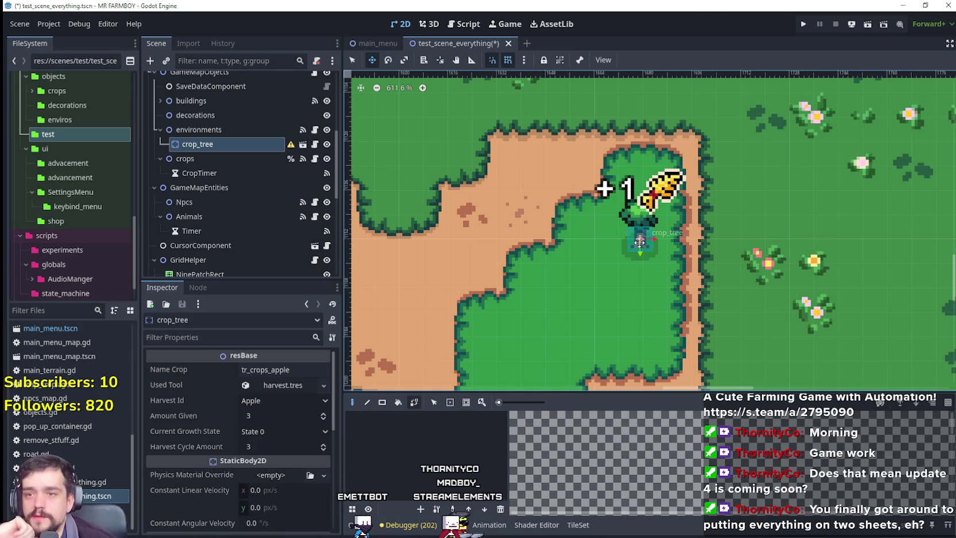
pyautogui.moveTo(634, 251); pyautogui.dragTo(590, 256)
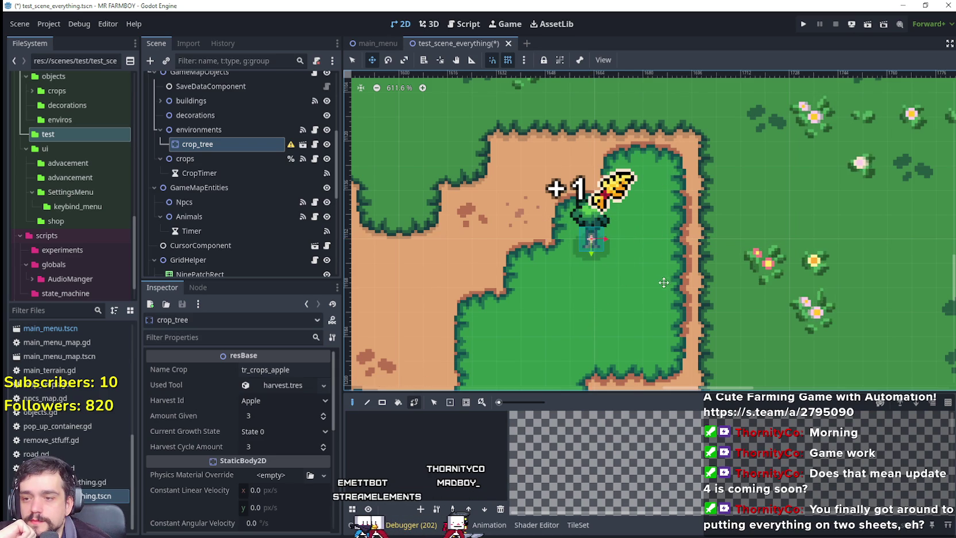
pyautogui.scroll(2, 664, 280)
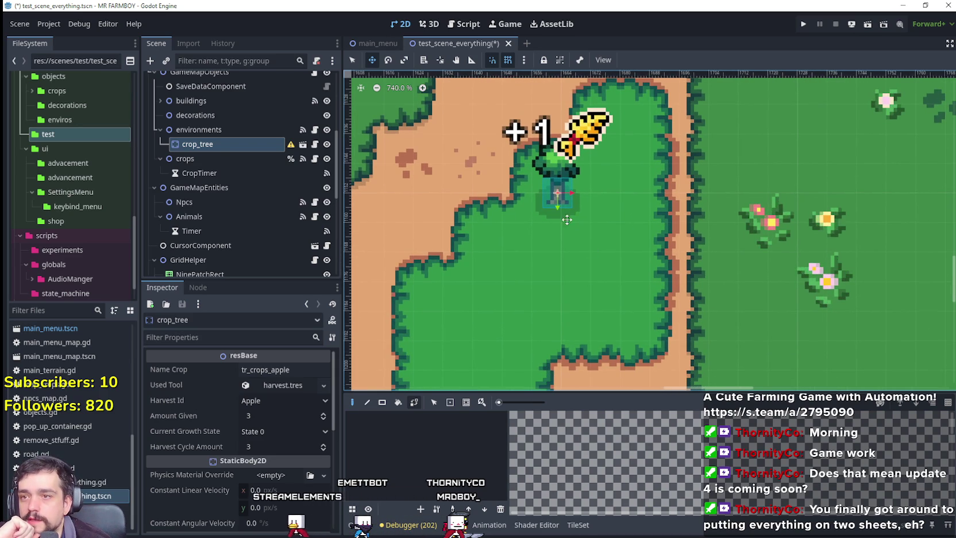
pyautogui.moveTo(557, 194)
pyautogui.mouseDown()
pyautogui.moveTo(605, 226)
pyautogui.moveTo(613, 121)
pyautogui.moveTo(582, 232)
pyautogui.moveTo(603, 227)
pyautogui.moveTo(608, 238)
pyautogui.moveTo(591, 239)
pyautogui.mouseUp()
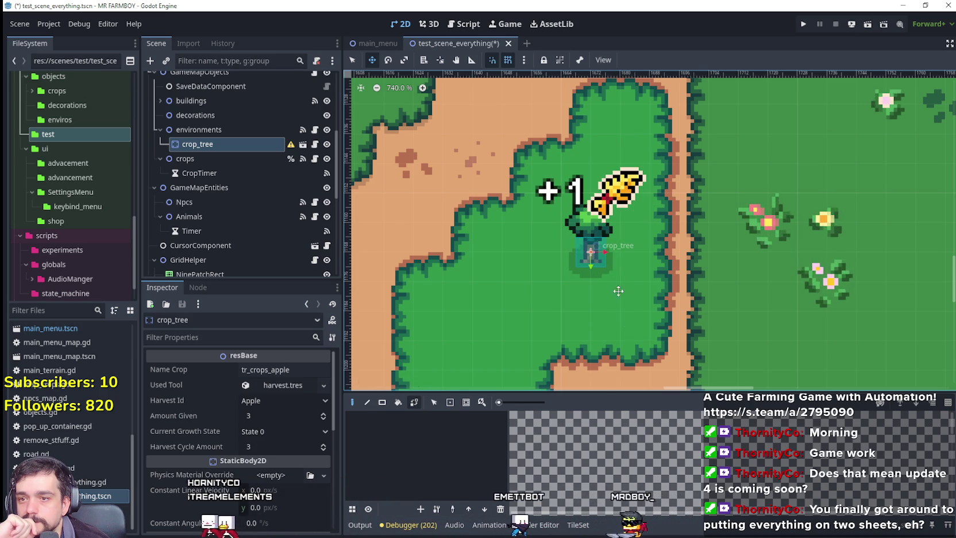
pyautogui.scroll(-3, 607, 260)
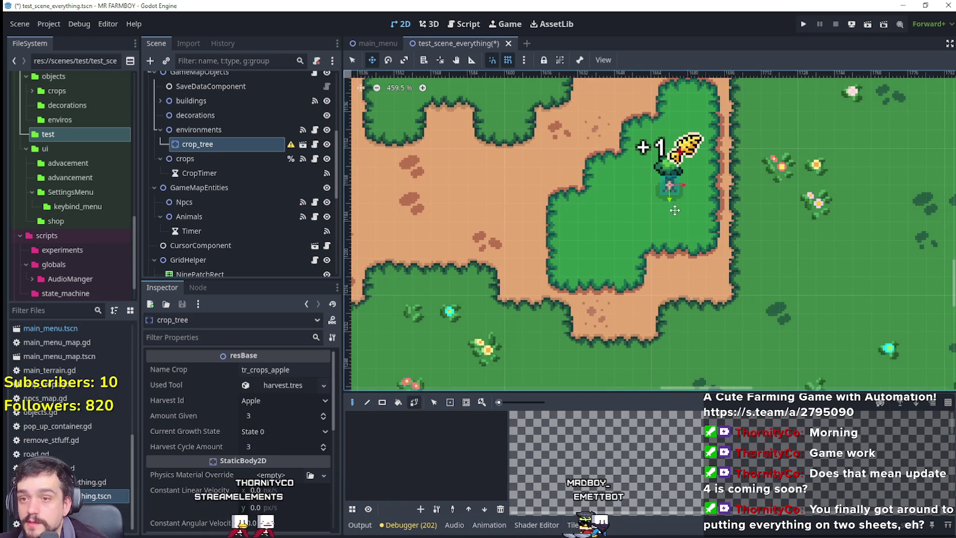
# Step: Duplicate the apple tree as crop_tree2 beside the first, save, and open Instantiate Child Scene
pyautogui.hotkey('ctrl', 'd')
pyautogui.moveTo(664, 199); pyautogui.dragTo(596, 242)
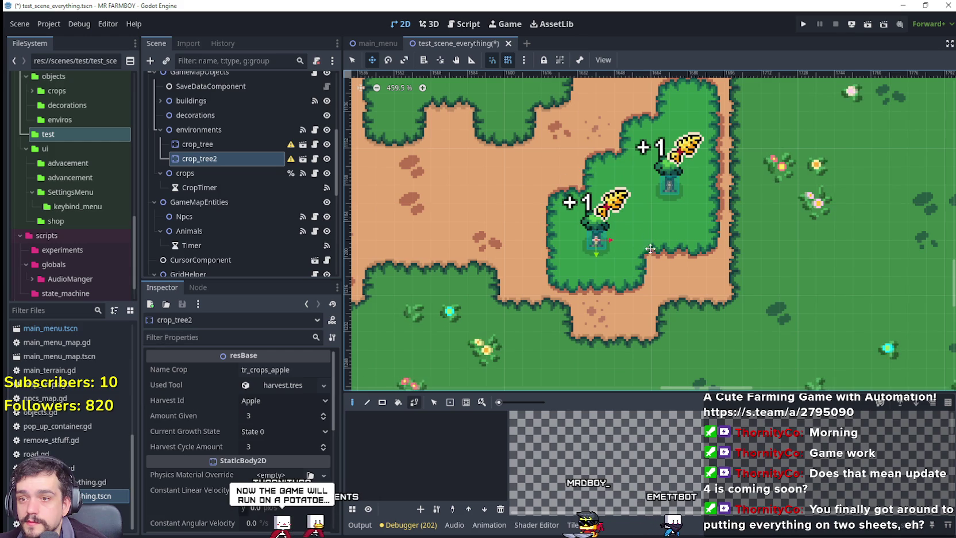
pyautogui.scroll(-2, 646, 240)
pyautogui.scroll(-11, 685, 254)
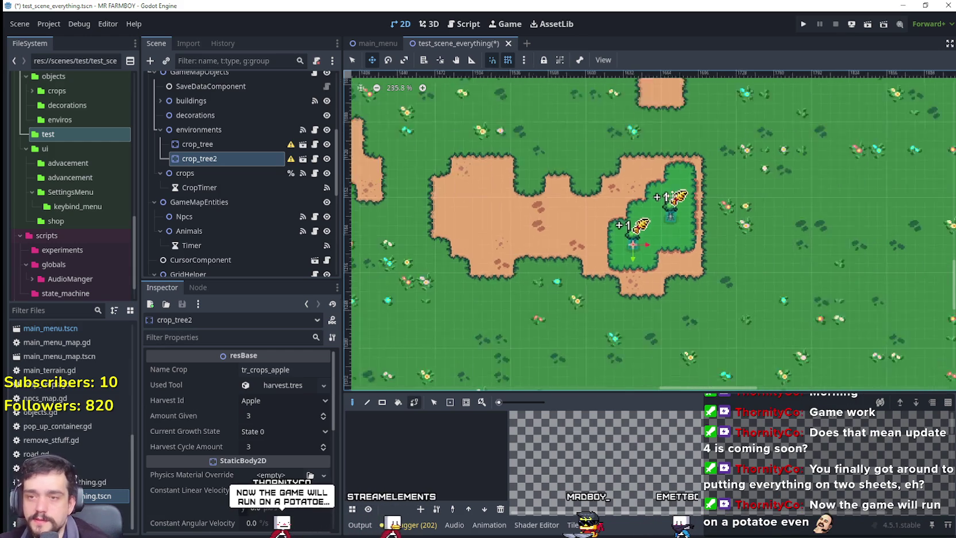
pyautogui.hotkey('ctrl', 's')
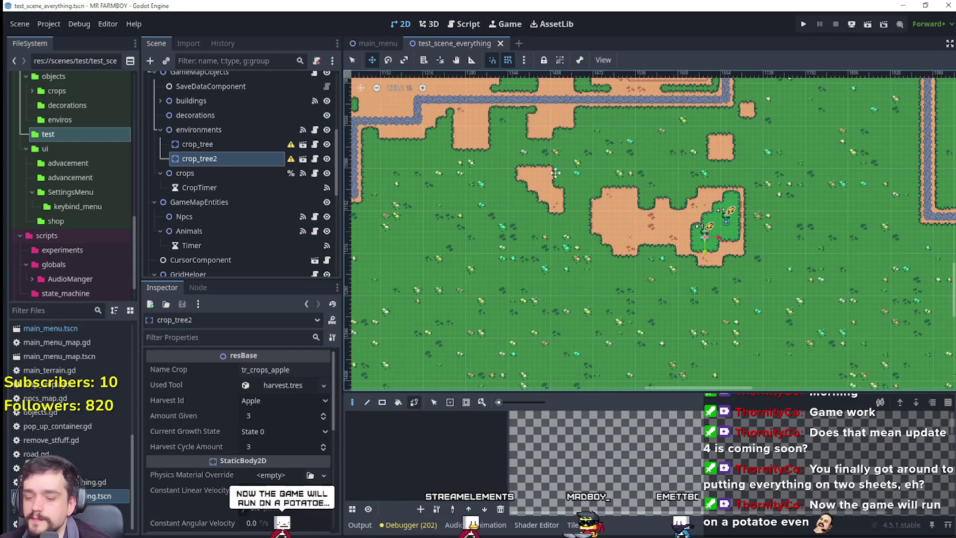
pyautogui.rightClick(239, 128)
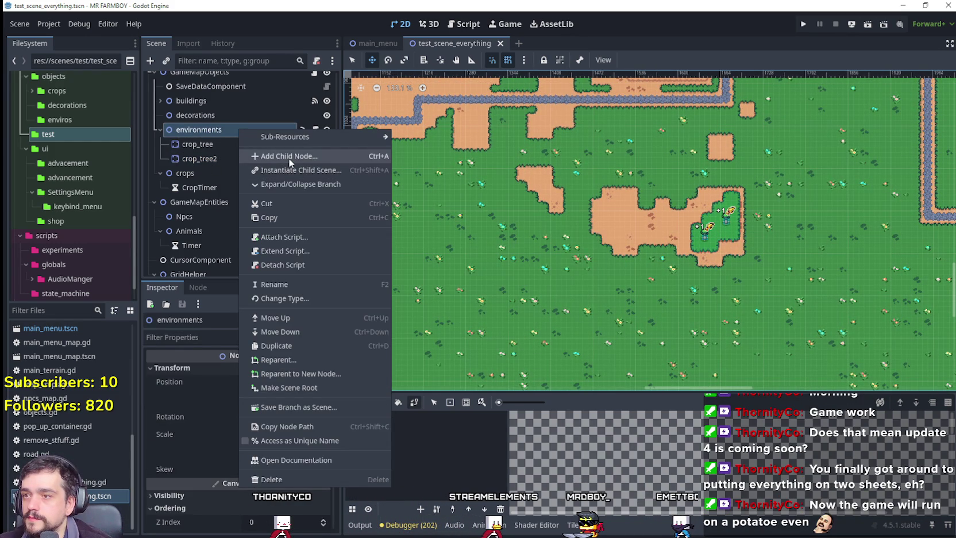
pyautogui.click(290, 170)
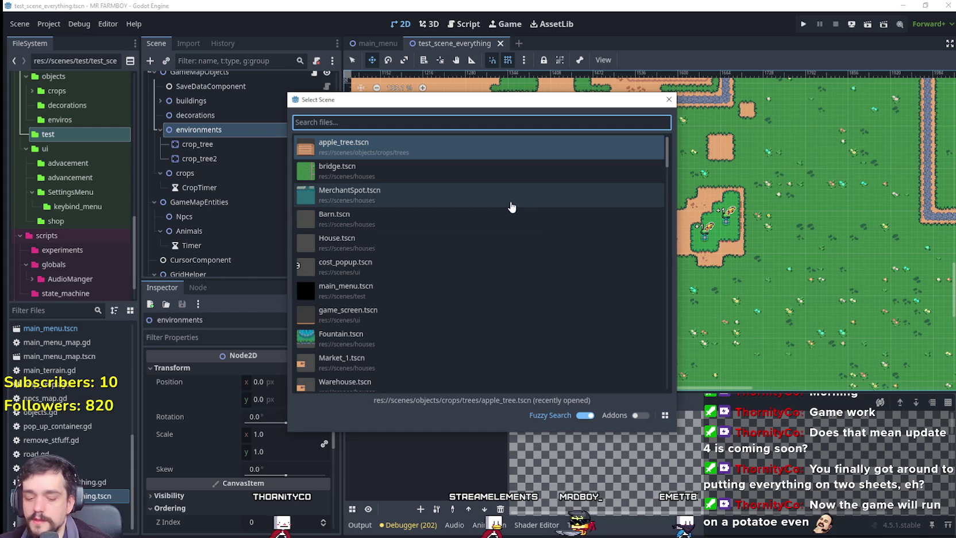
# Step: Add cherry_tree.tscn as crop_tree3 and position it inside the dirt-bordered grass patch
pyautogui.write('cherry')
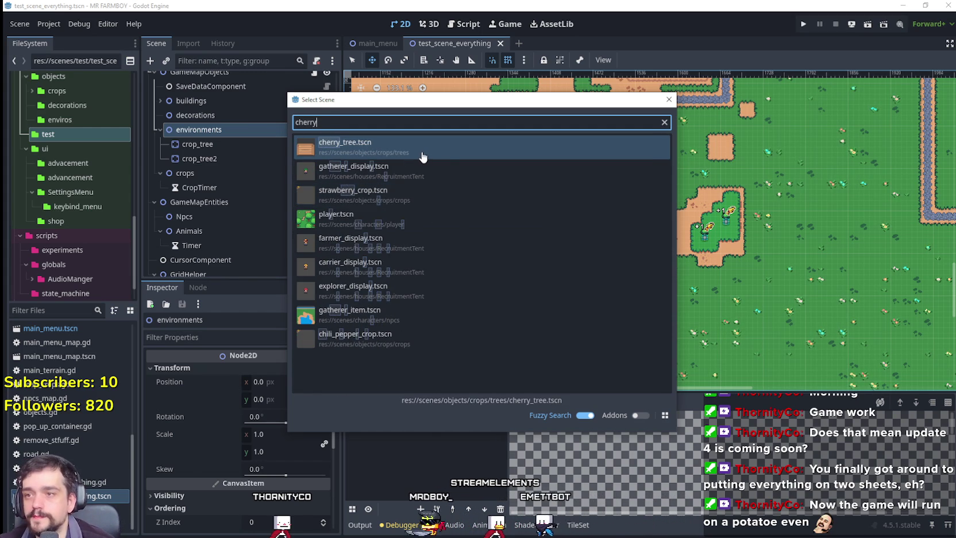
pyautogui.doubleClick(423, 148)
pyautogui.scroll(-5, 436, 221)
pyautogui.scroll(-4, 436, 221)
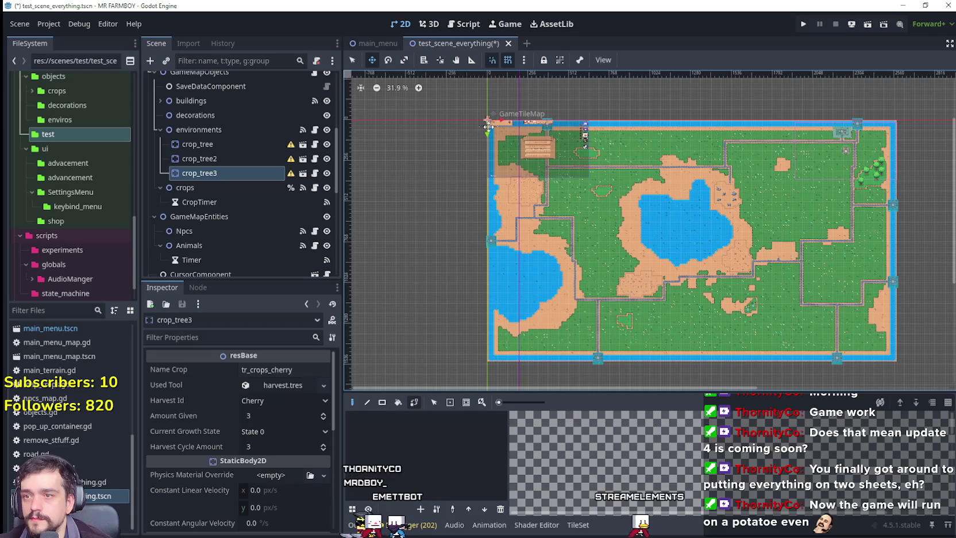
pyautogui.moveTo(529, 174); pyautogui.dragTo(605, 291)
pyautogui.moveTo(648, 325); pyautogui.dragTo(649, 325)
pyautogui.scroll(10, 648, 325)
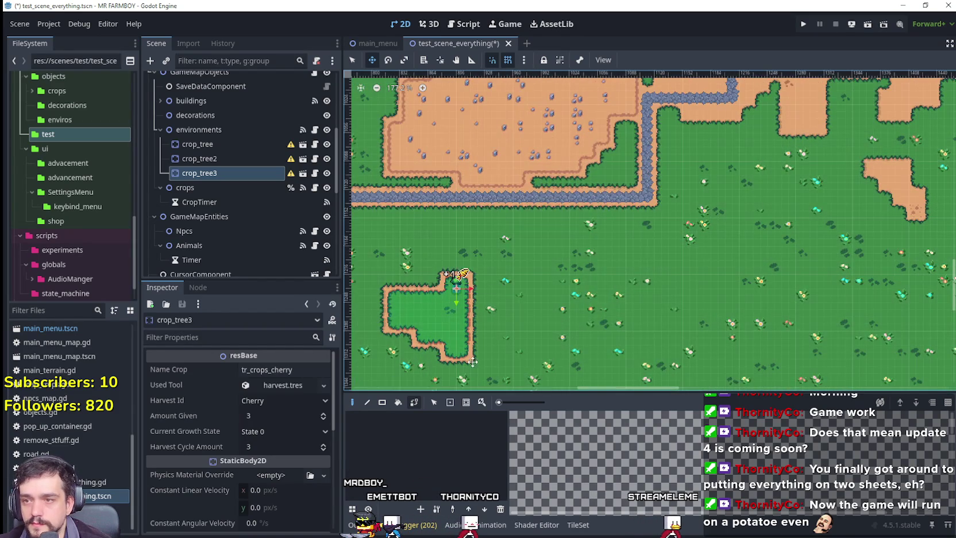
pyautogui.scroll(4, 471, 357)
pyautogui.hscroll(-1, 878, 251)
pyautogui.moveTo(805, 208); pyautogui.dragTo(691, 238)
# Step: Duplicate the cherry tree as crop_tree4 beside the first one and save
pyautogui.scroll(3, 708, 220)
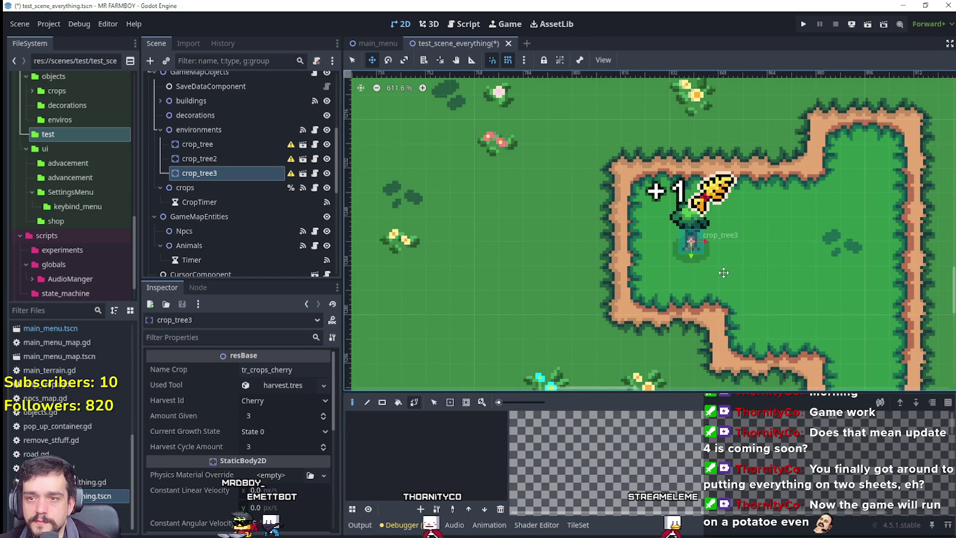
pyautogui.hscroll(2, 634, 244)
pyautogui.hscroll(1, 635, 244)
pyautogui.hotkey('ctrl', 'd')
pyautogui.moveTo(571, 225)
pyautogui.mouseDown()
pyautogui.moveTo(702, 246)
pyautogui.moveTo(720, 269)
pyautogui.mouseUp()
pyautogui.hotkey('ctrl', 's')
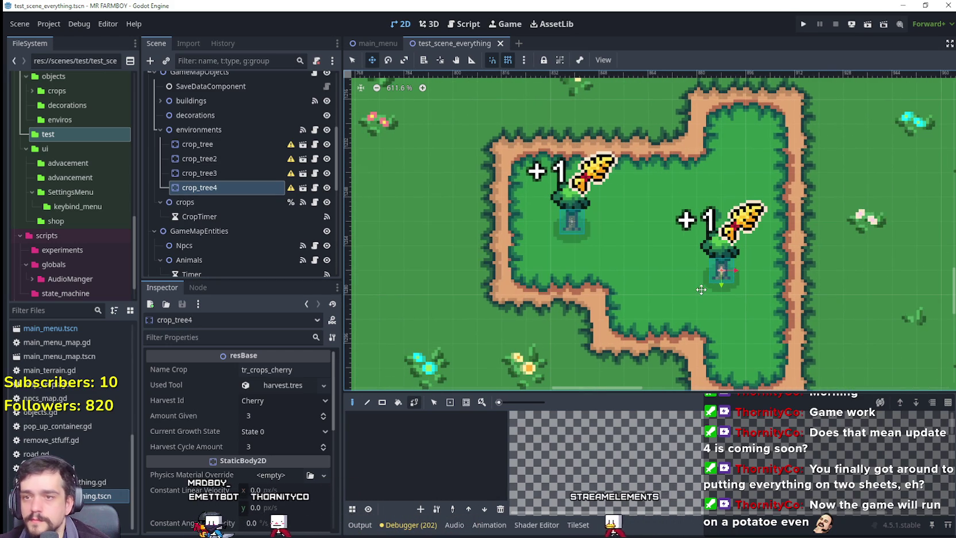
pyautogui.scroll(-5, 654, 266)
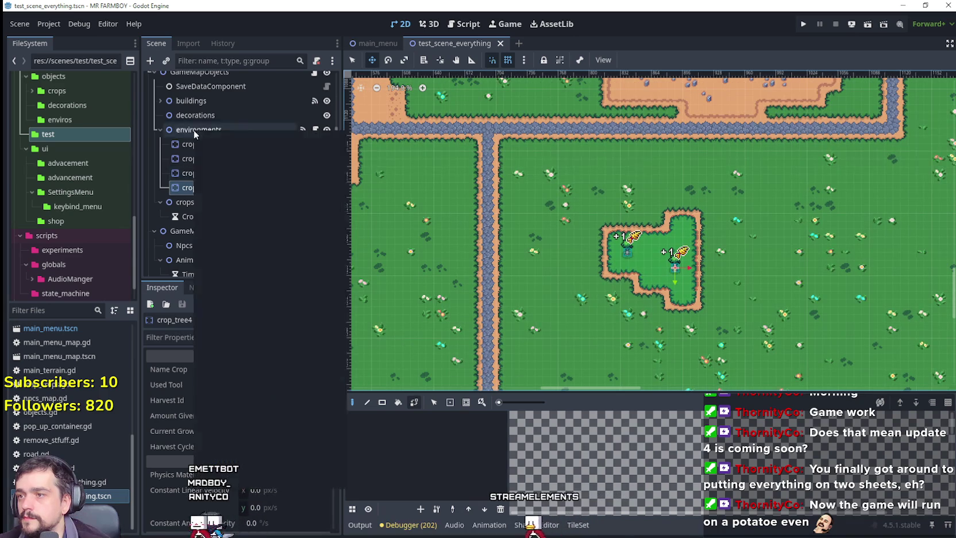
# Step: Instance pear_tree.tscn under environments as crop_tree5
pyautogui.rightClick(194, 130)
pyautogui.click(256, 172)
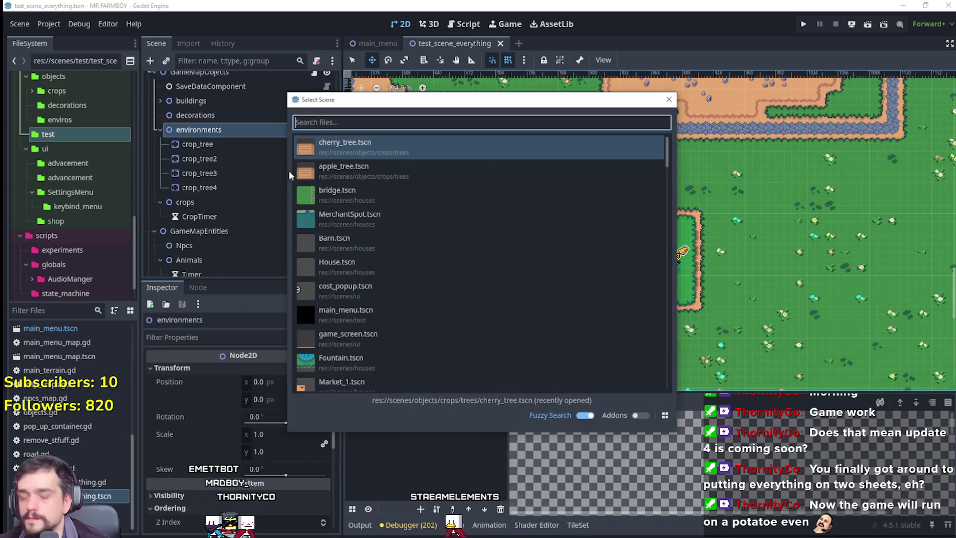
pyautogui.write('pear')
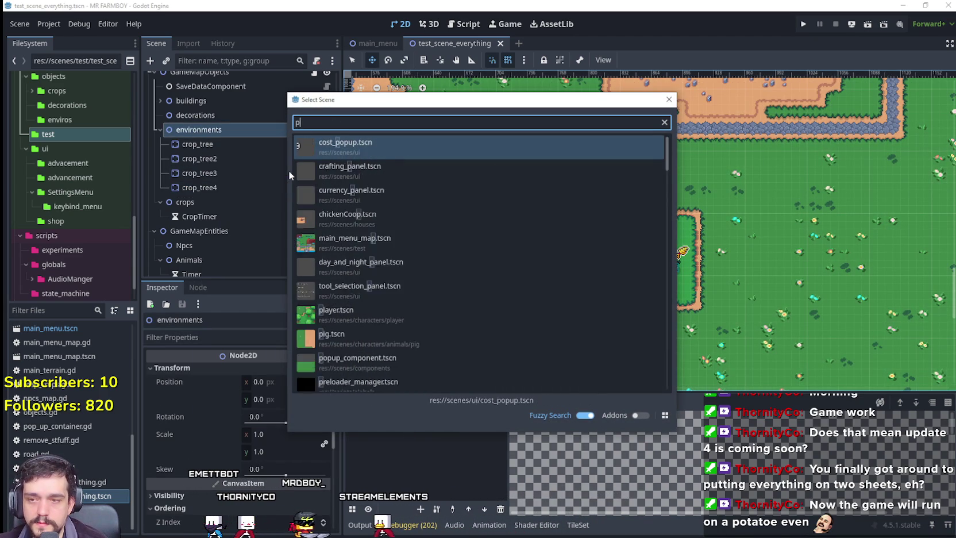
pyautogui.doubleClick(376, 146)
# Step: Move crop_tree5 inside another dirt-bordered grass patch
pyautogui.scroll(-6, 663, 275)
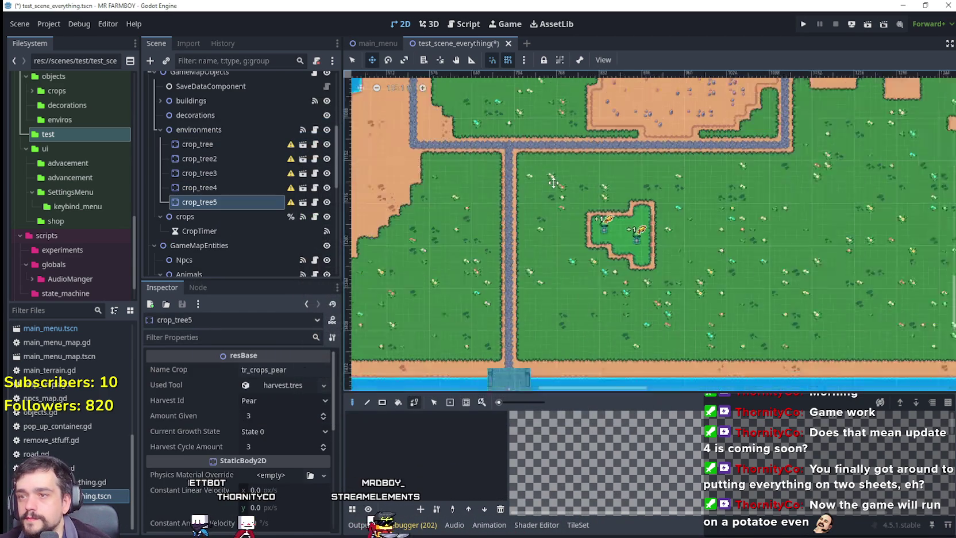
pyautogui.scroll(3, 636, 175)
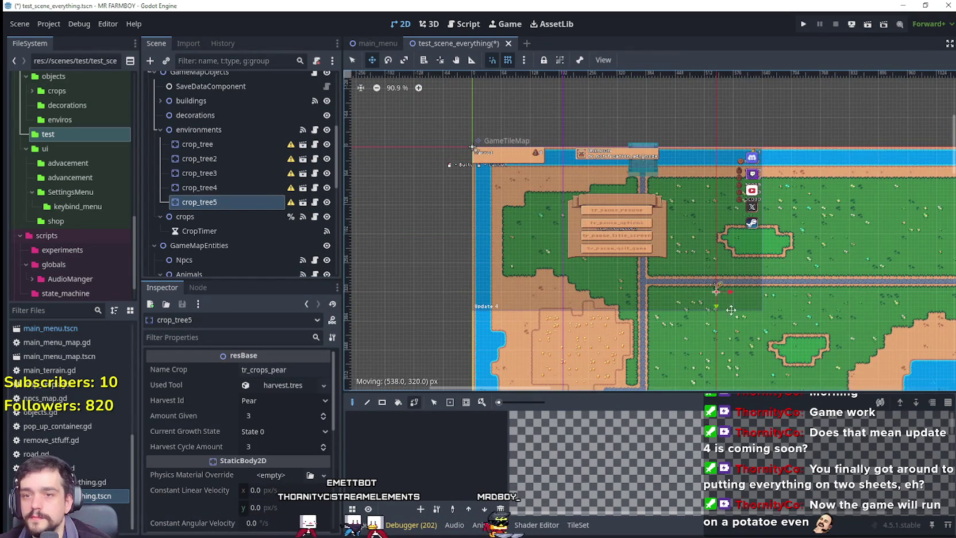
pyautogui.moveTo(471, 150); pyautogui.dragTo(531, 118)
pyautogui.scroll(2, 553, 248)
pyautogui.scroll(4, 553, 248)
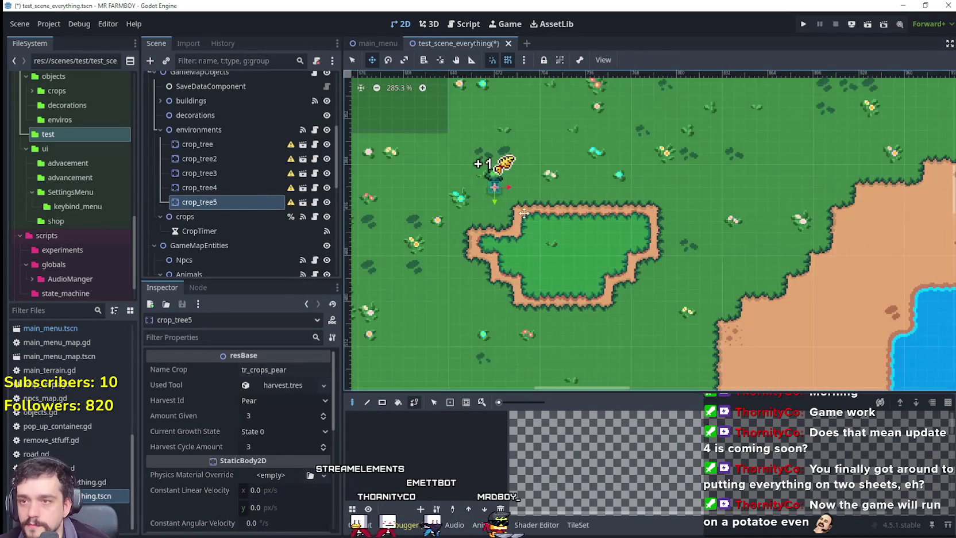
pyautogui.moveTo(498, 172)
pyautogui.mouseDown()
pyautogui.moveTo(547, 223)
pyautogui.moveTo(657, 220)
pyautogui.moveTo(632, 219)
pyautogui.moveTo(647, 218)
pyautogui.moveTo(630, 233)
pyautogui.mouseUp()
pyautogui.scroll(3, 547, 223)
pyautogui.scroll(1, 632, 219)
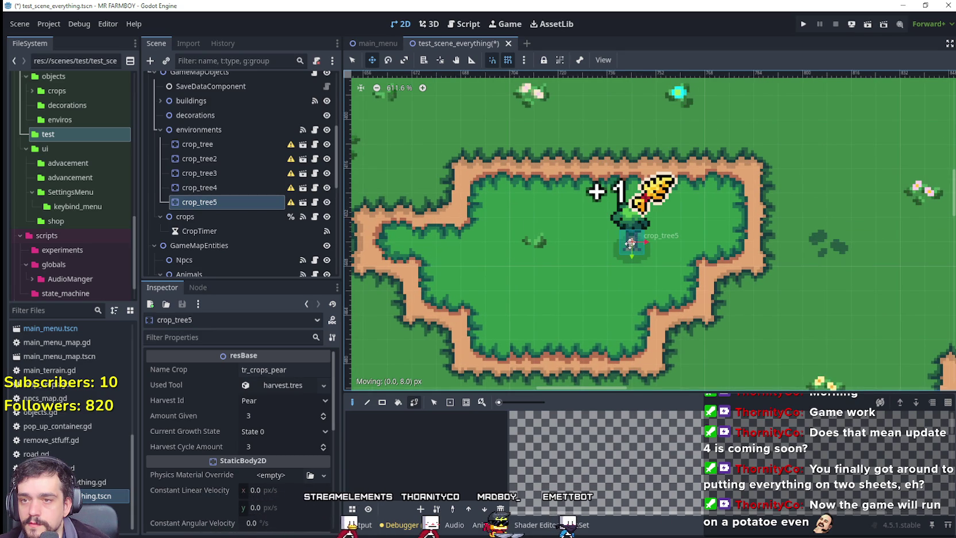
pyautogui.scroll(1, 729, 294)
# Step: Duplicate the pear tree as crop_tree6 down-left of the first and save
pyautogui.moveTo(730, 294); pyautogui.dragTo(801, 241)
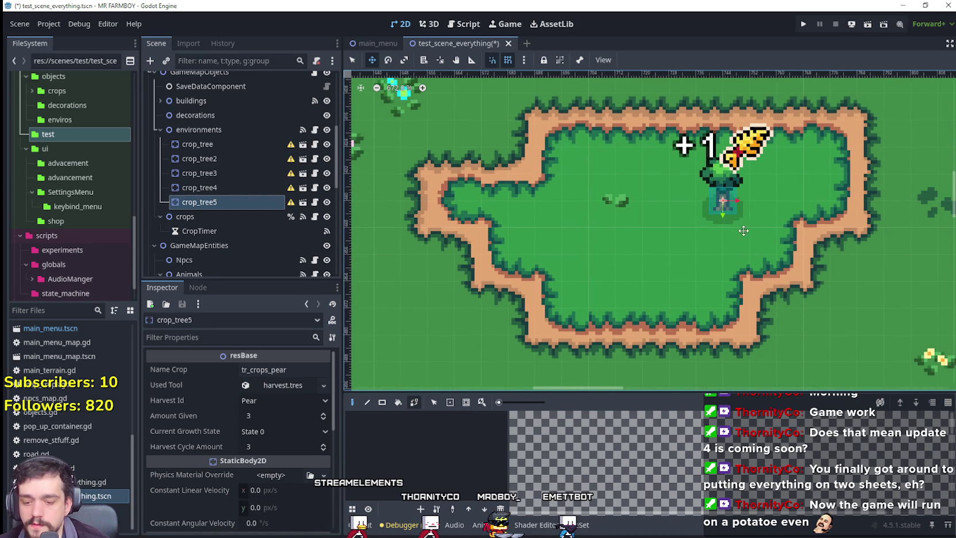
pyautogui.hotkey('ctrl', 'd')
pyautogui.moveTo(724, 195); pyautogui.dragTo(616, 246)
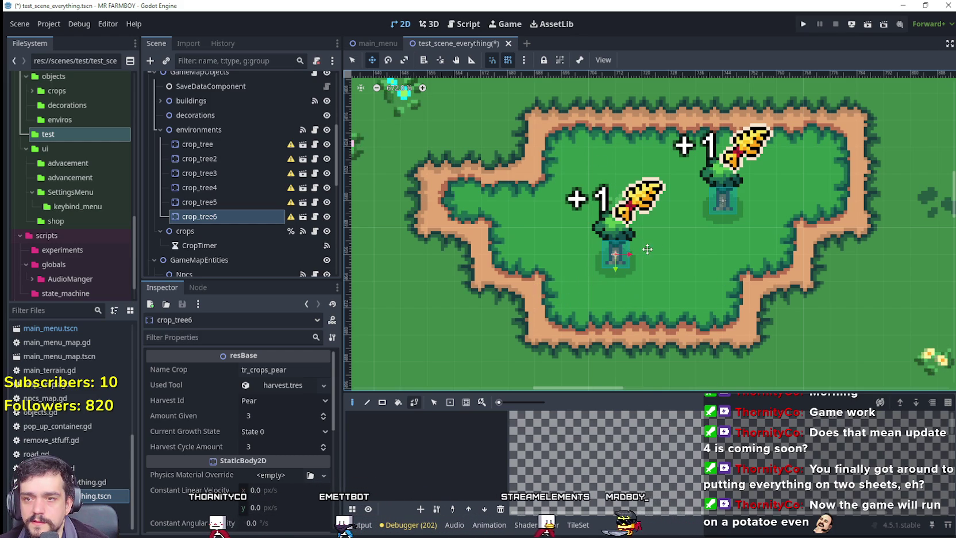
pyautogui.scroll(-2, 613, 300)
pyautogui.hotkey('ctrl', 's')
pyautogui.scroll(-1, 608, 217)
pyautogui.scroll(-4, 608, 216)
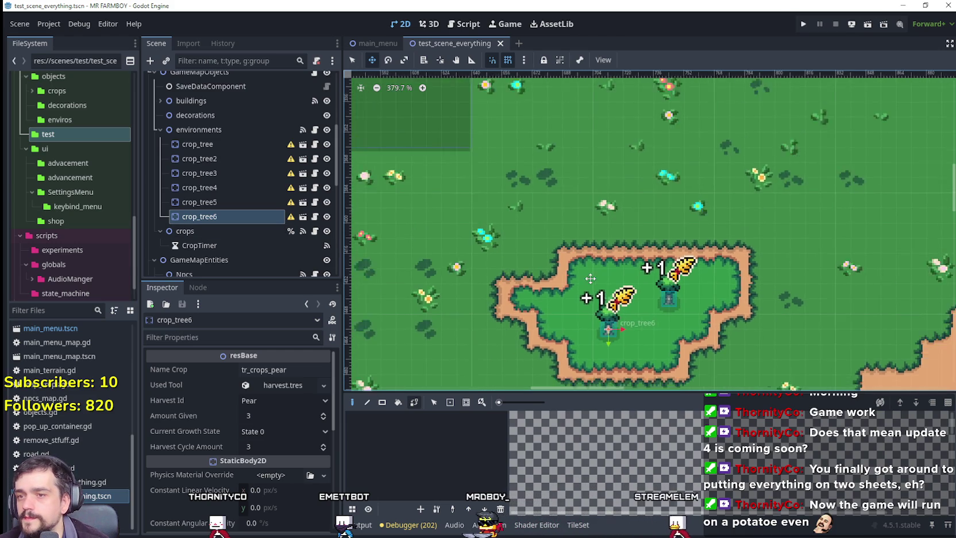
pyautogui.scroll(5, 599, 253)
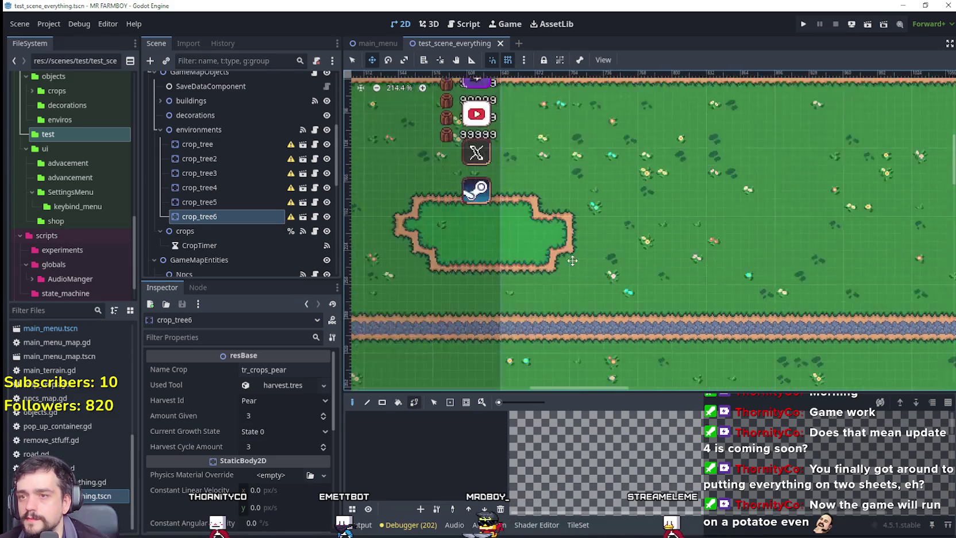
# Step: Instance peach_tree.tscn under environments as crop_tree7
pyautogui.rightClick(195, 131)
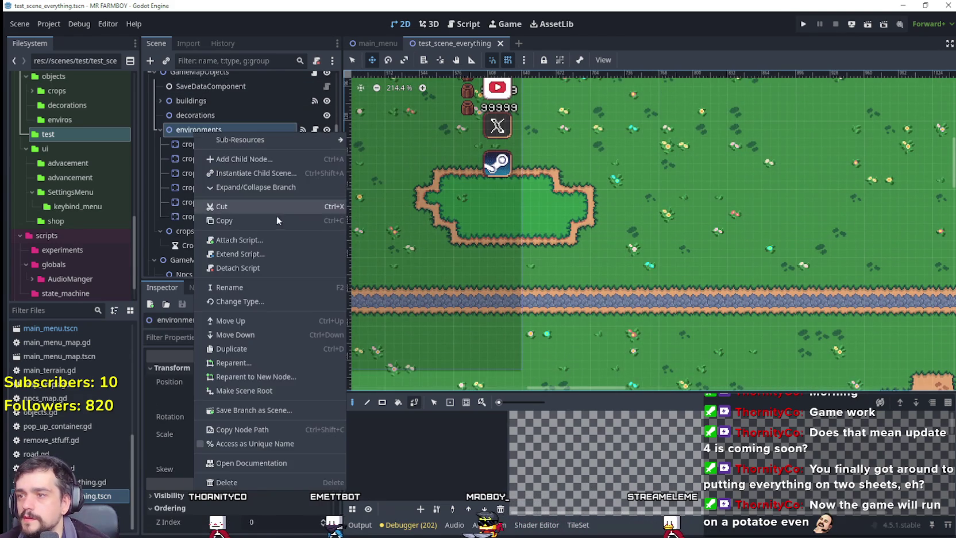
pyautogui.click(255, 176)
pyautogui.write('peach')
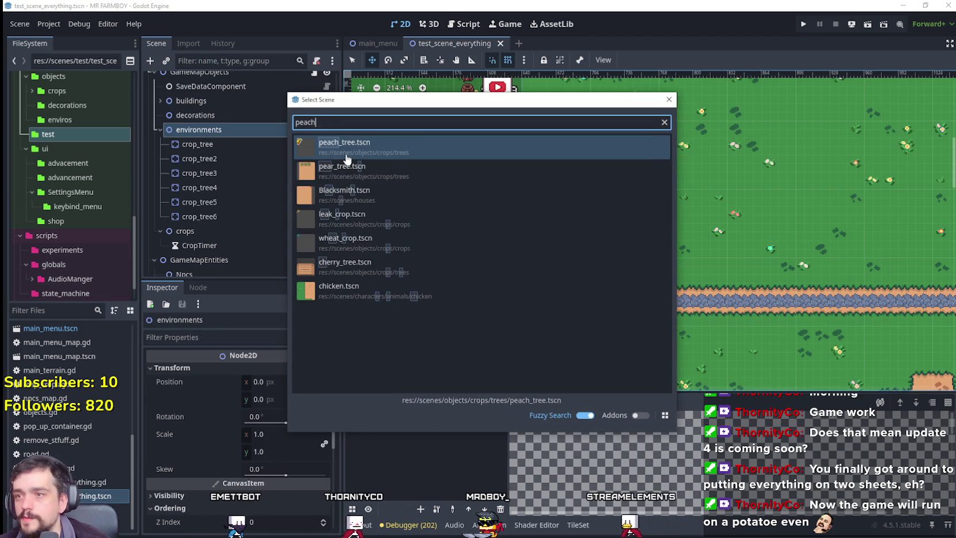
pyautogui.doubleClick(344, 146)
# Step: Position crop_tree7 inside the grass patch below the social icons
pyautogui.scroll(-5, 580, 217)
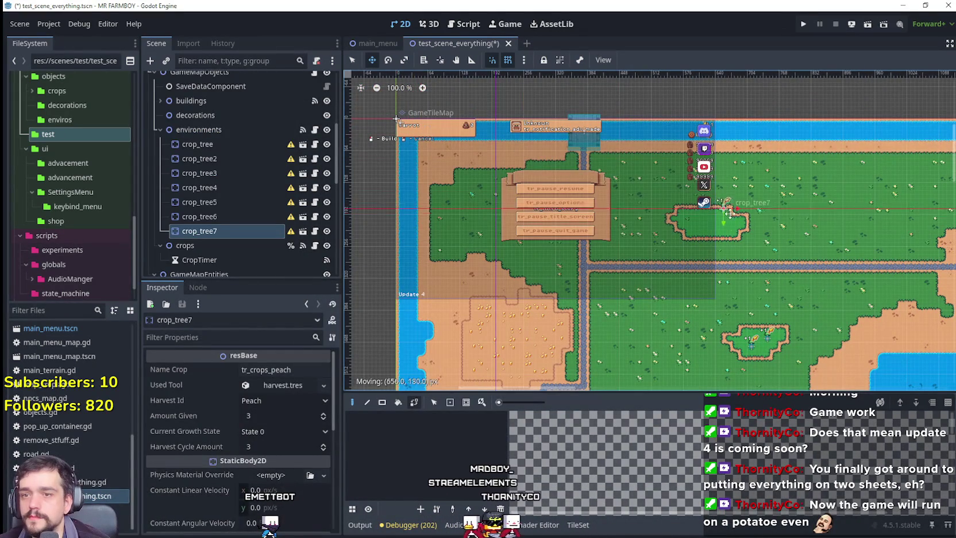
pyautogui.scroll(7, 739, 233)
pyautogui.scroll(5, 707, 181)
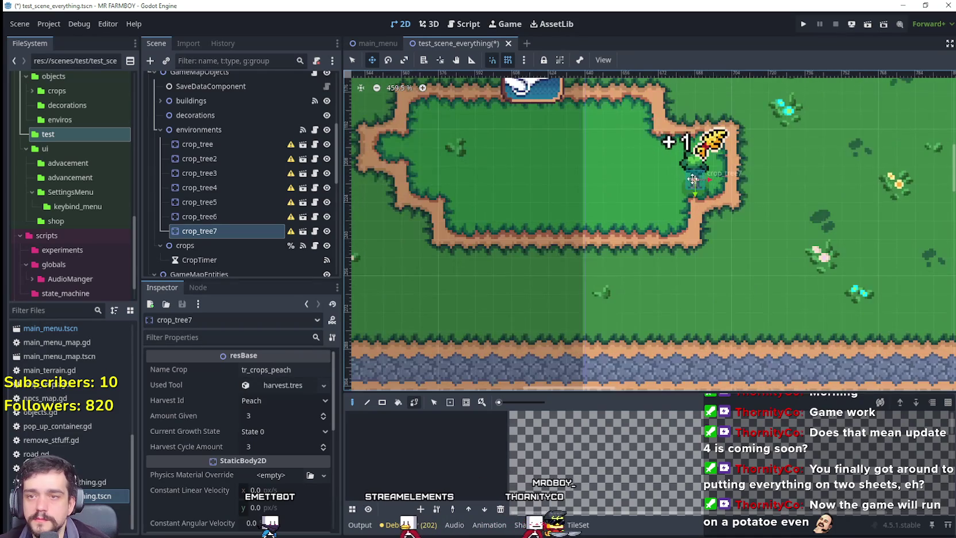
pyautogui.scroll(2, 623, 162)
pyautogui.moveTo(623, 161); pyautogui.dragTo(613, 199)
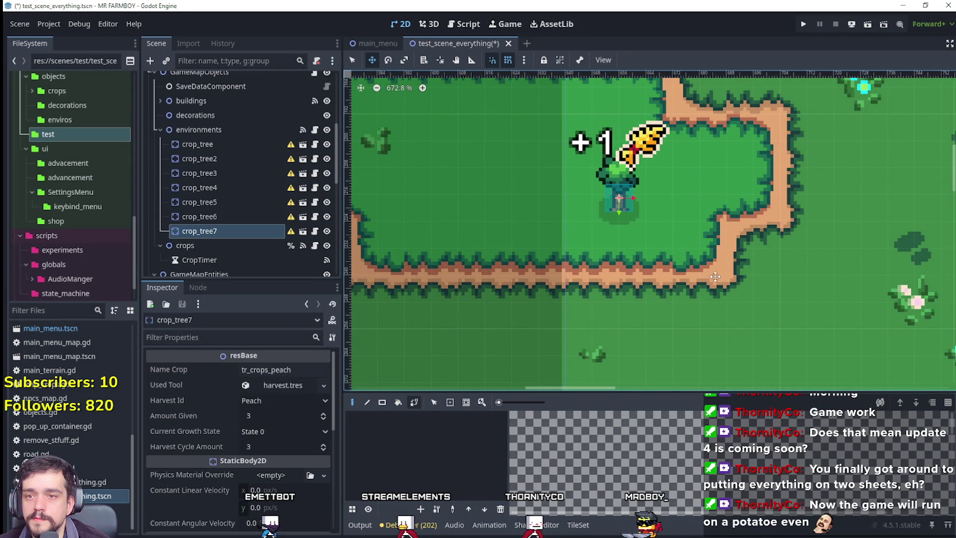
pyautogui.moveTo(609, 199); pyautogui.dragTo(629, 188)
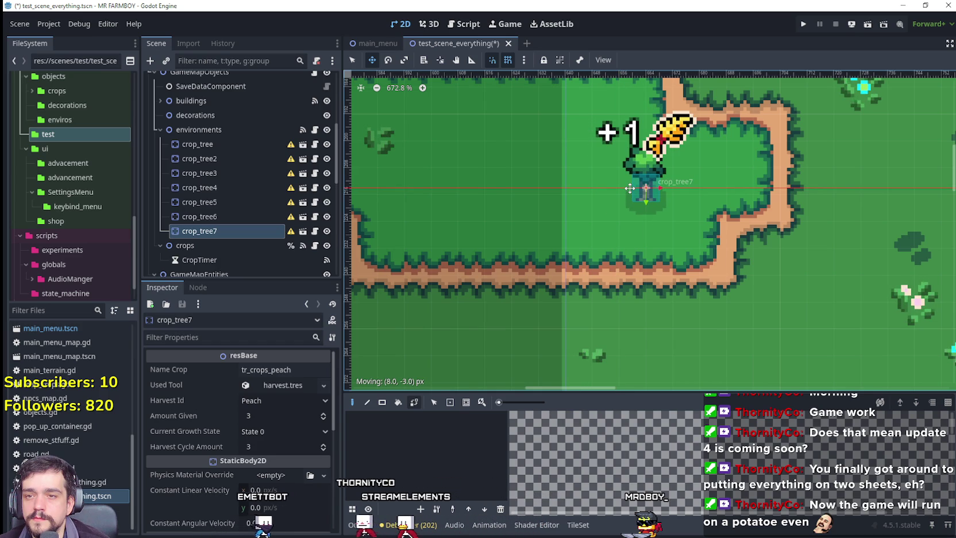
# Step: Duplicate the peach tree as crop_tree8 to the left of the first and save
pyautogui.scroll(-2, 633, 241)
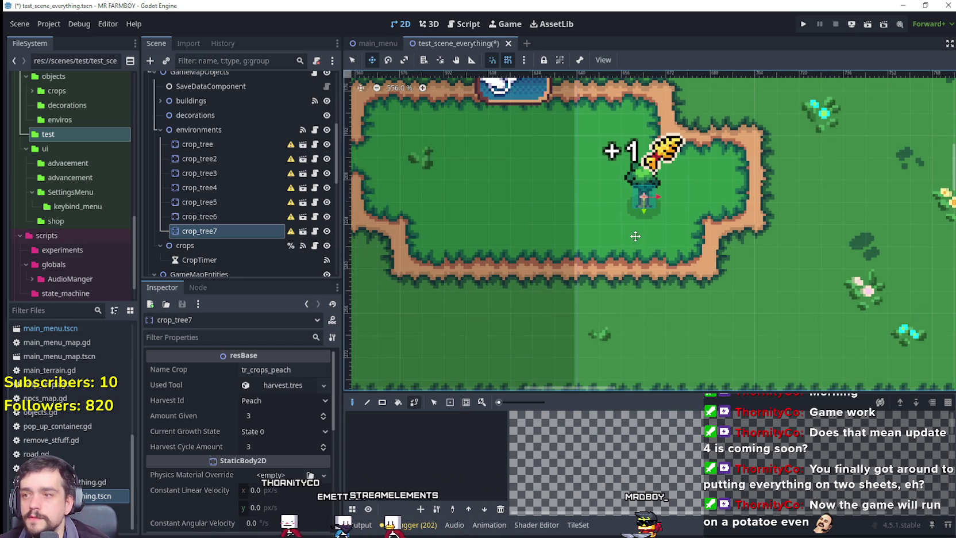
pyautogui.hotkey('ctrl', 'd')
pyautogui.moveTo(731, 223); pyautogui.dragTo(553, 184)
pyautogui.scroll(-2, 623, 233)
pyautogui.hotkey('ctrl', 's')
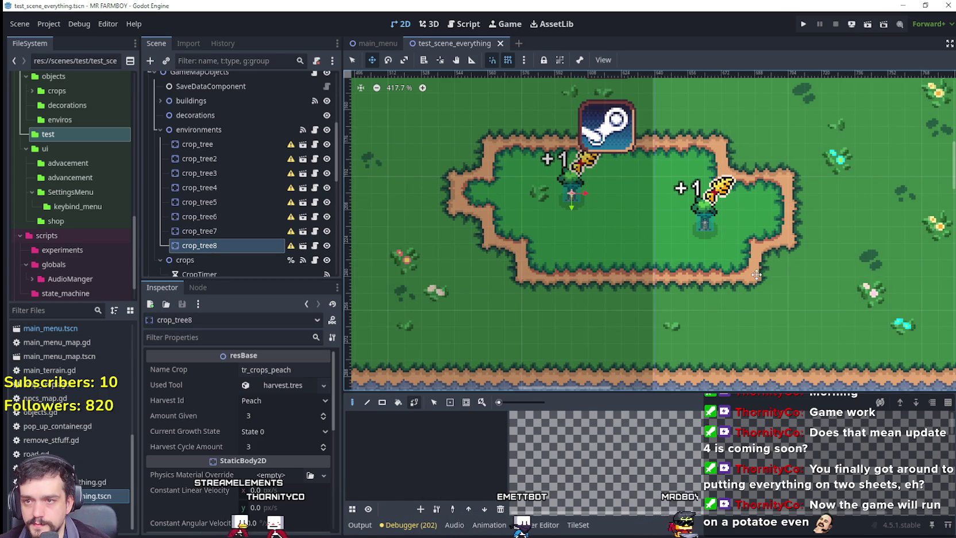
pyautogui.scroll(-2, 757, 275)
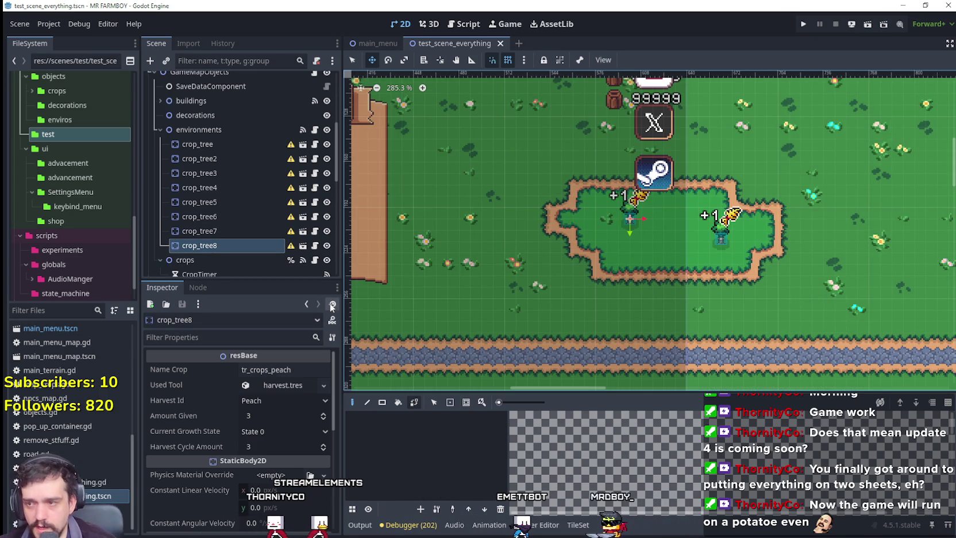
pyautogui.scroll(-1, 660, 272)
pyautogui.scroll(-10, 660, 271)
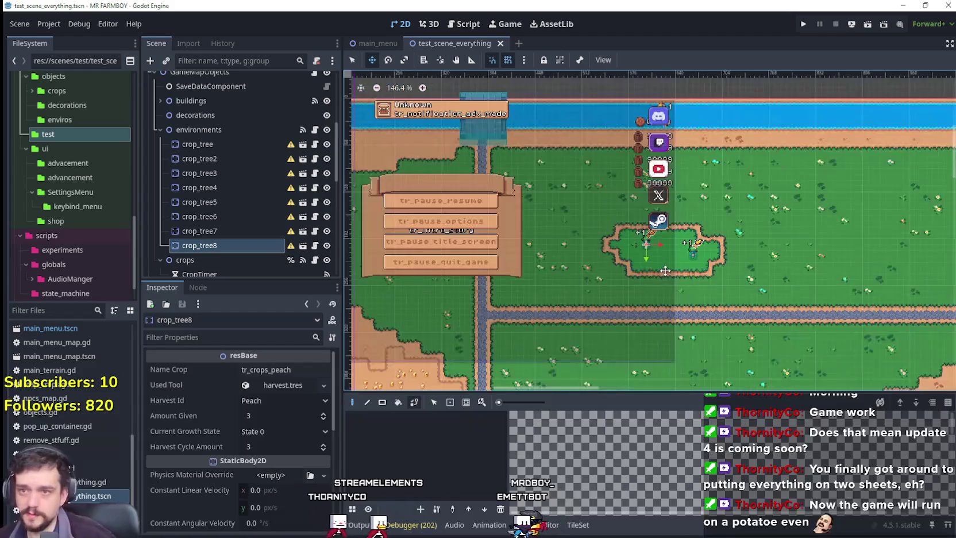
pyautogui.scroll(-3, 622, 216)
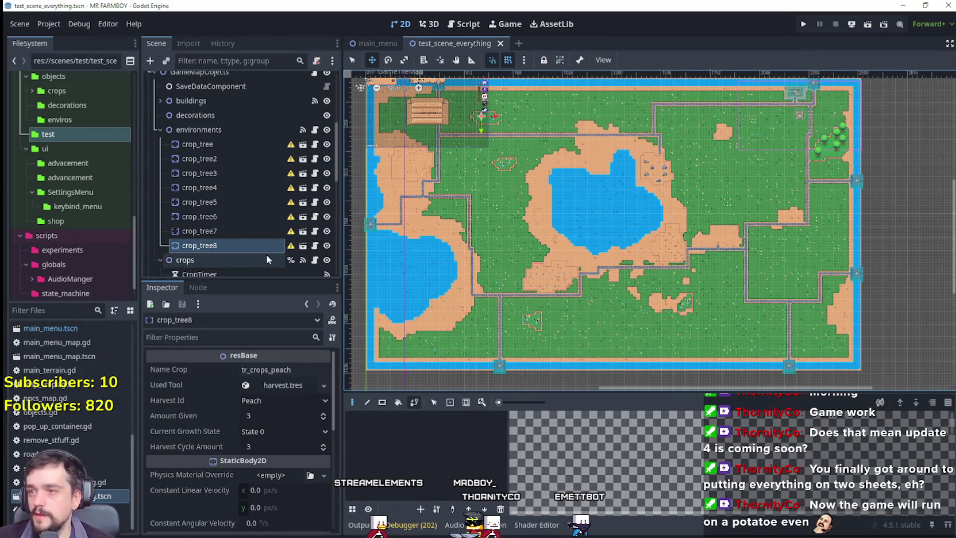
# Step: Make the GameTileMapTop layer visible, save the scene, and switch to Select mode
pyautogui.scroll(5, 313, 162)
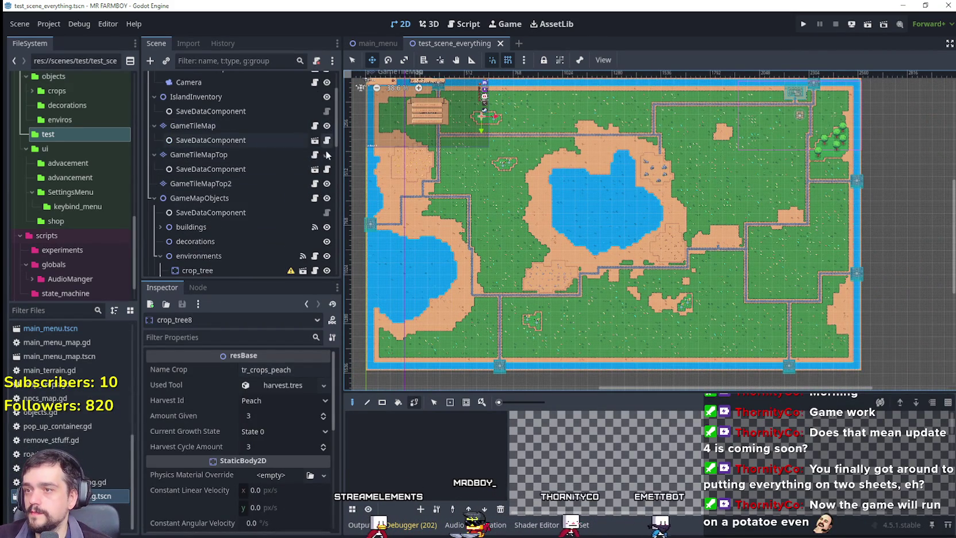
pyautogui.click(327, 155)
pyautogui.scroll(-2, 751, 250)
pyautogui.hotkey('ctrl', 's')
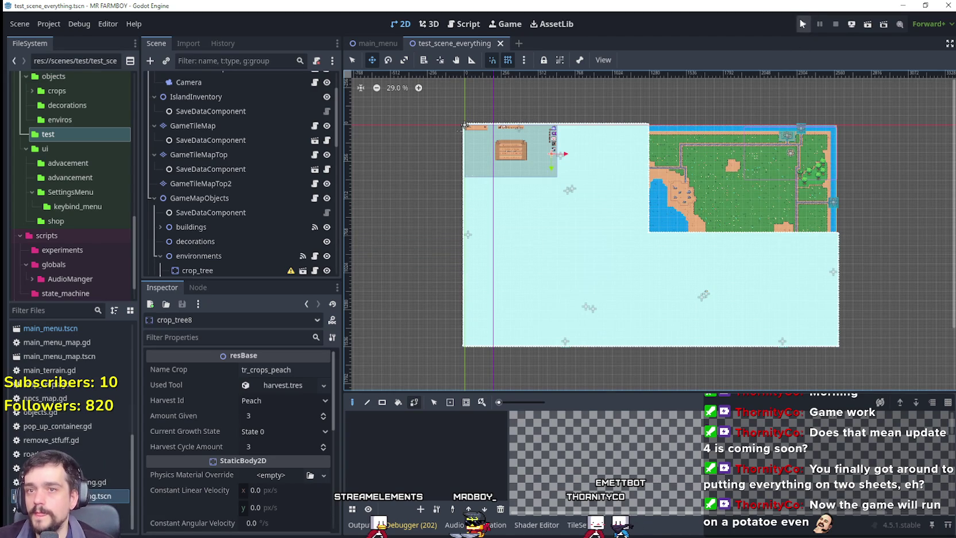
pyautogui.click(349, 60)
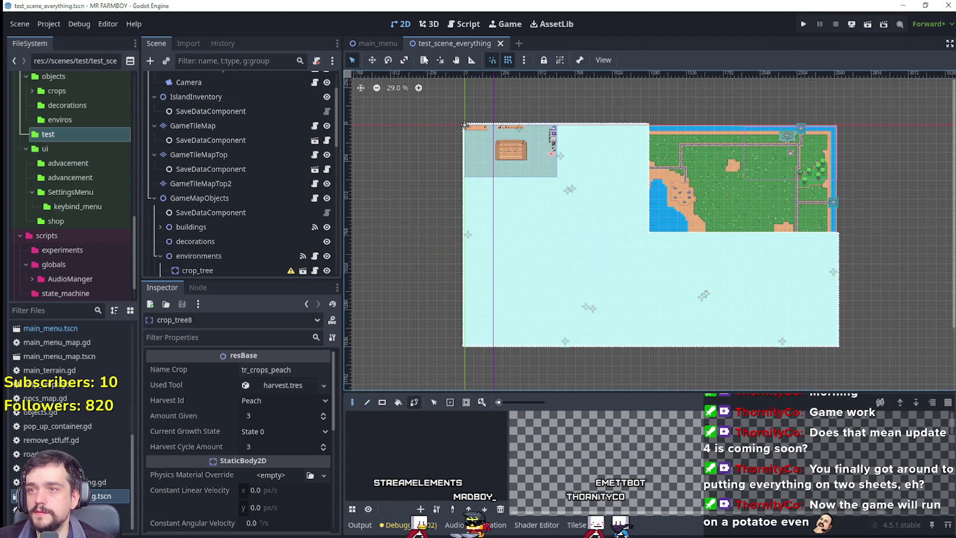
# Step: In the main_menu scene, select the MainMenuMap node and open its scene in its own tab
pyautogui.click(377, 44)
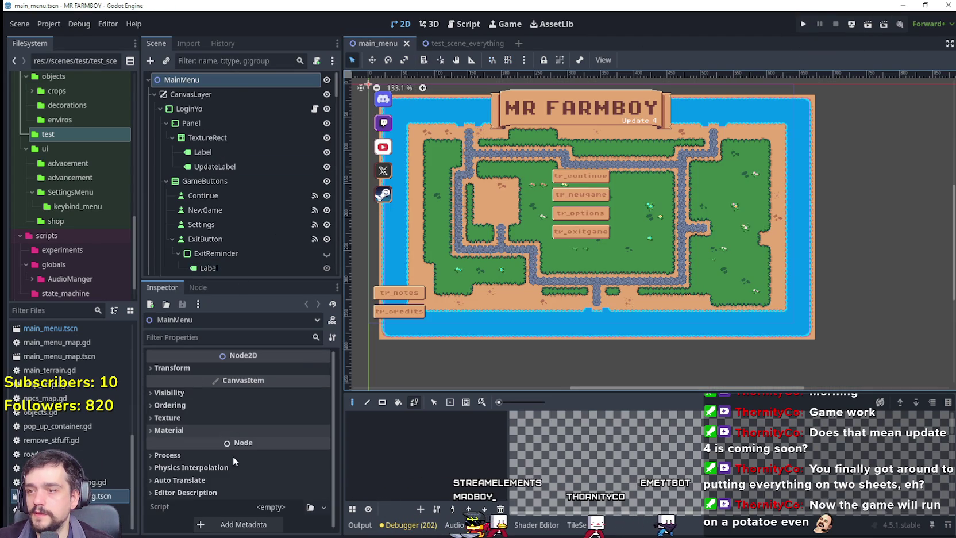
pyautogui.scroll(-5, 204, 209)
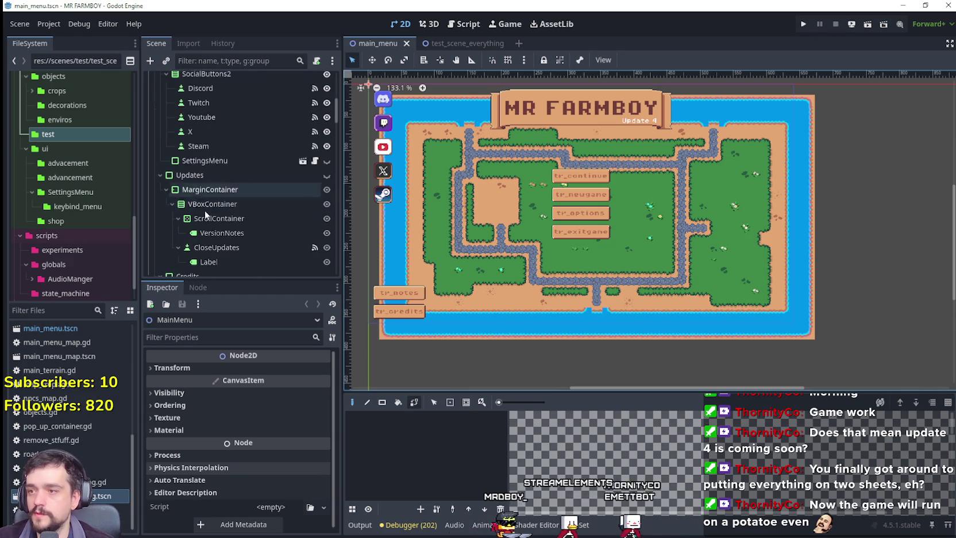
pyautogui.scroll(-10, 205, 213)
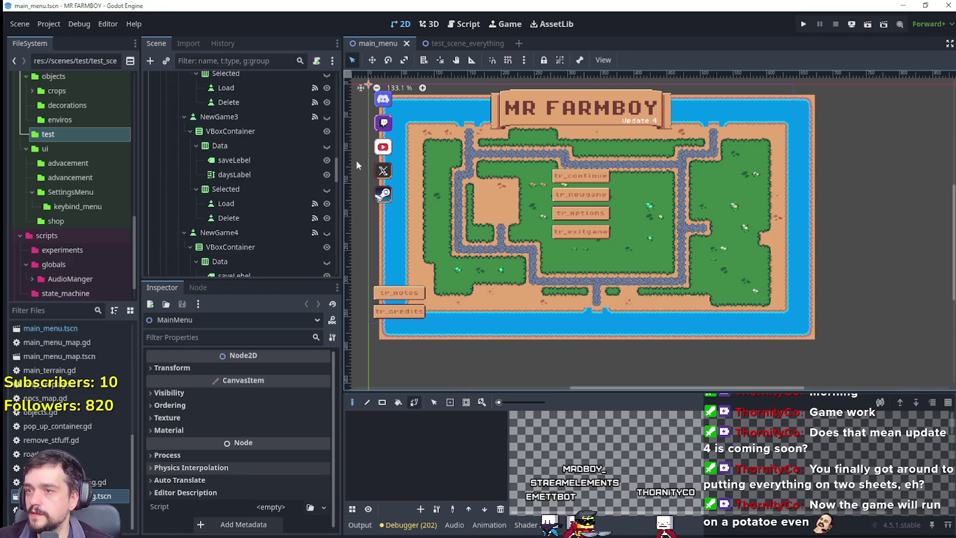
pyautogui.moveTo(336, 166); pyautogui.dragTo(328, 280)
pyautogui.click(238, 265)
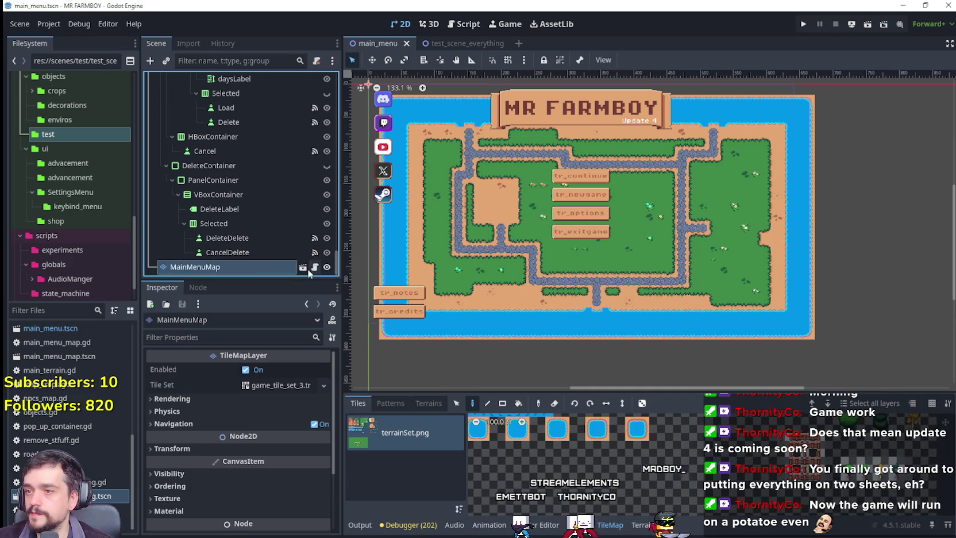
pyautogui.click(303, 268)
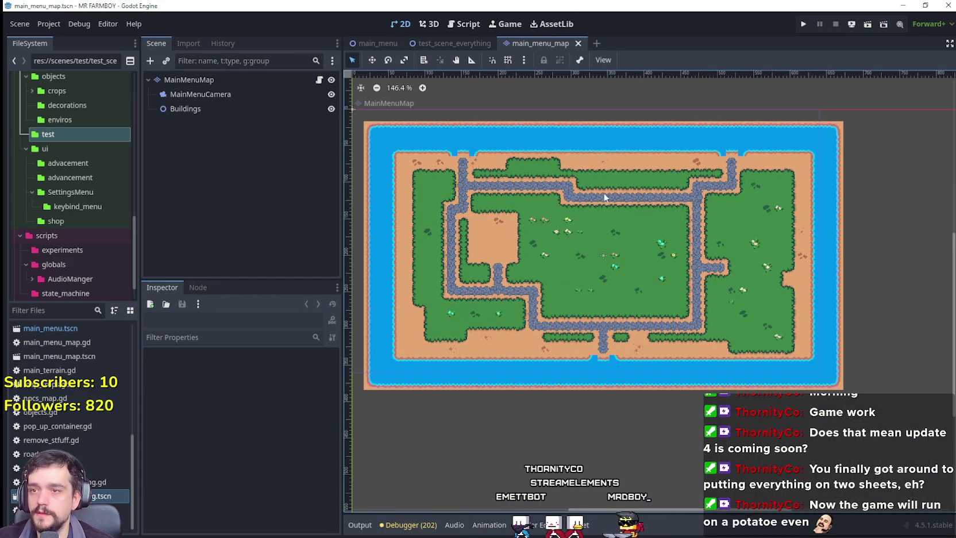
# Step: On the MainMenuMap tile layer, fill the water notch below the bottom road with sand terrain
pyautogui.click(242, 83)
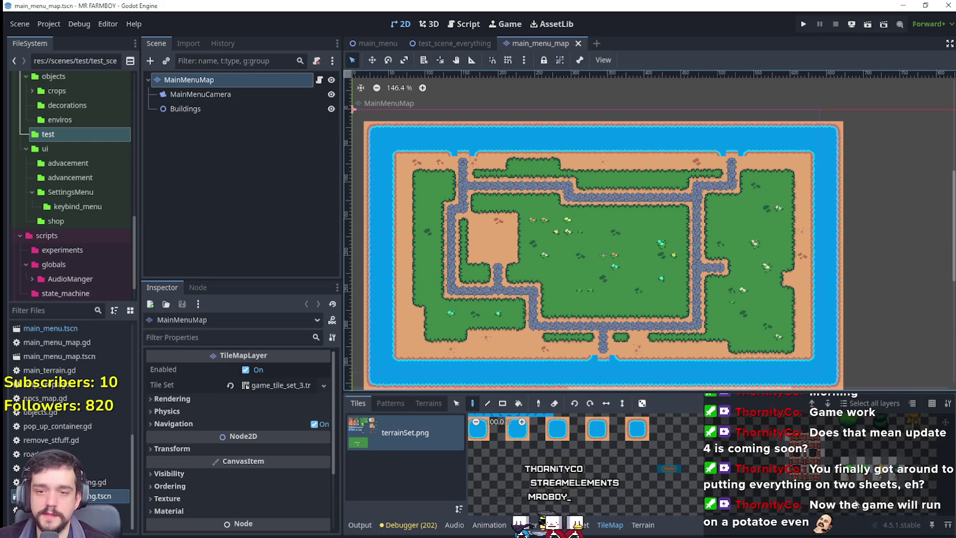
pyautogui.click(648, 528)
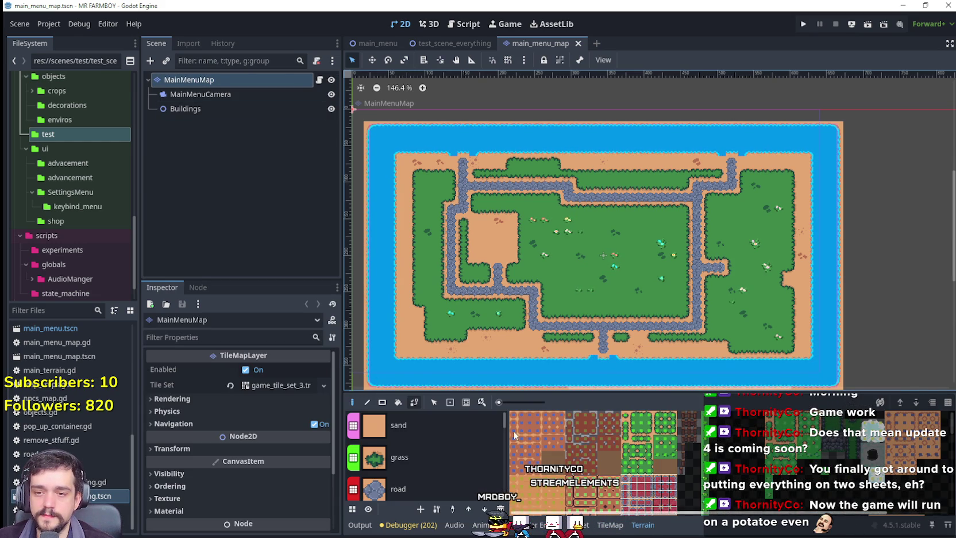
pyautogui.scroll(-1, 413, 462)
pyautogui.scroll(1, 407, 447)
pyautogui.click(402, 426)
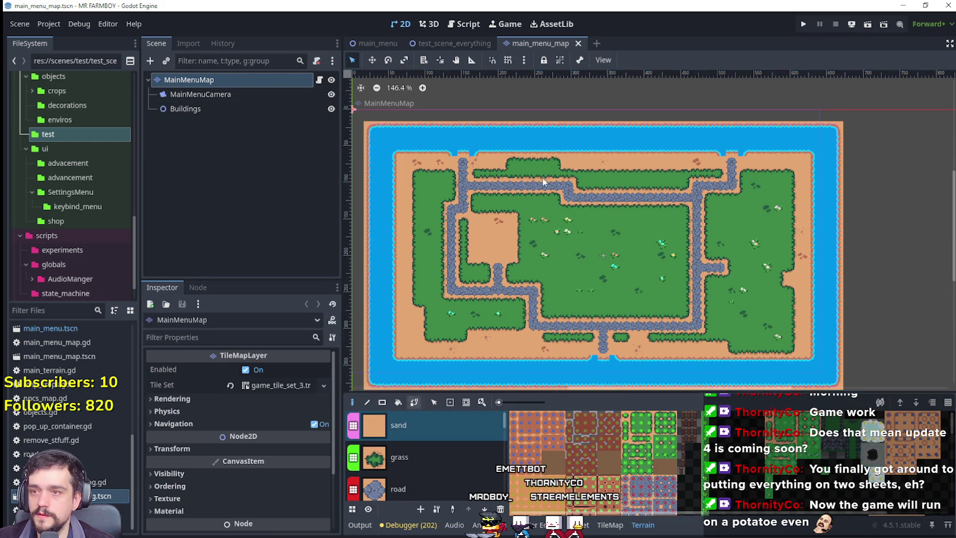
pyautogui.scroll(5, 466, 162)
pyautogui.click(465, 162)
pyautogui.scroll(-5, 591, 218)
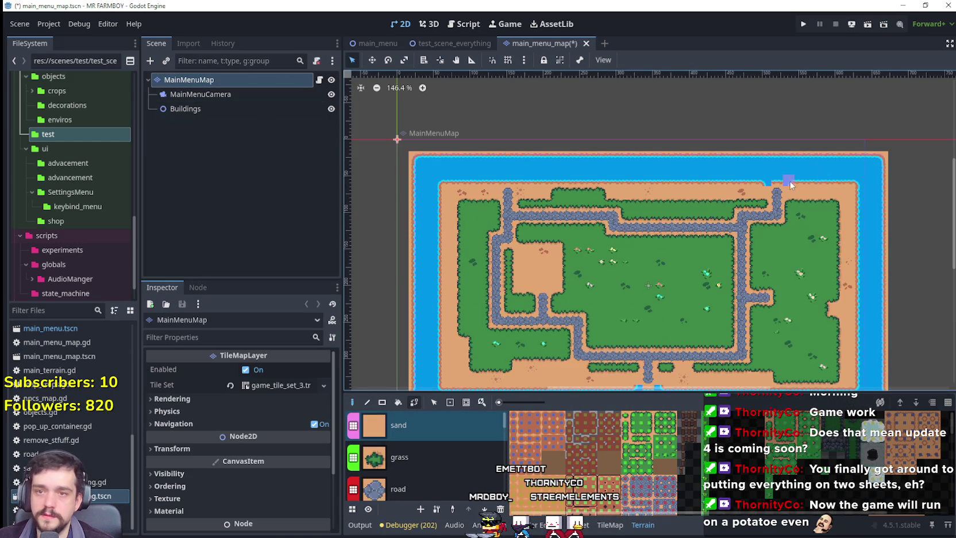
pyautogui.moveTo(693, 371)
pyautogui.mouseDown()
pyautogui.moveTo(721, 369)
pyautogui.moveTo(711, 352)
pyautogui.moveTo(592, 294)
pyautogui.mouseUp()
pyautogui.scroll(2, 592, 294)
pyautogui.click(534, 316)
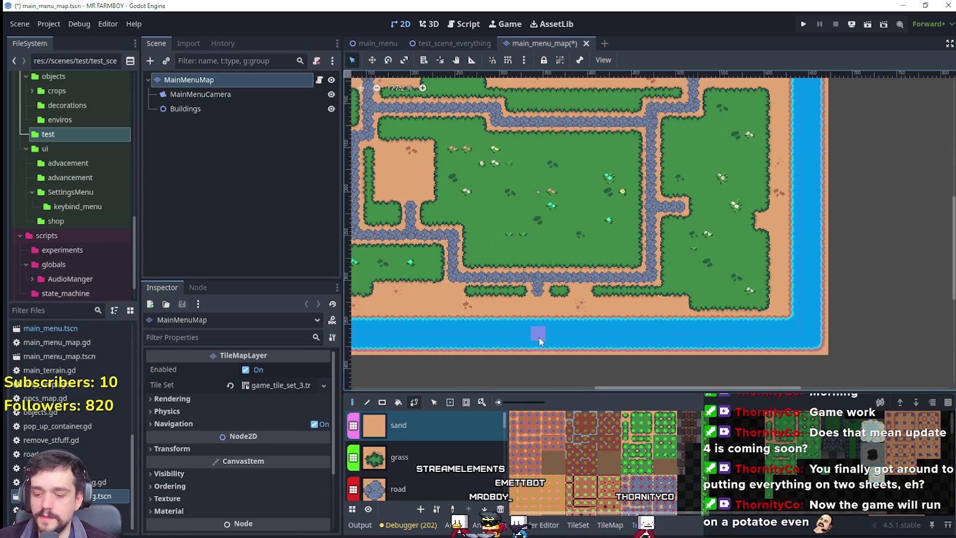
pyautogui.scroll(-2, 536, 318)
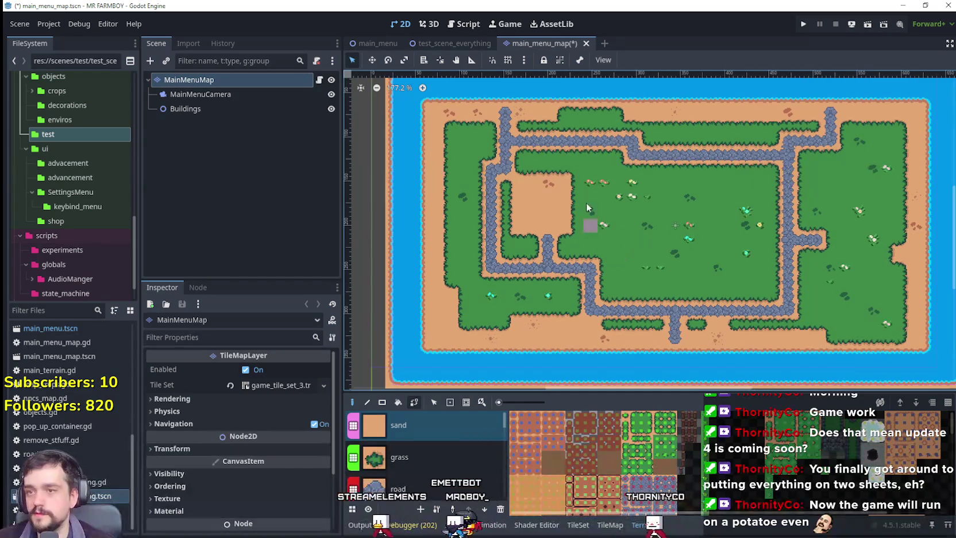
# Step: Save the main menu map scene and run the game
pyautogui.hotkey('ctrl', 's')
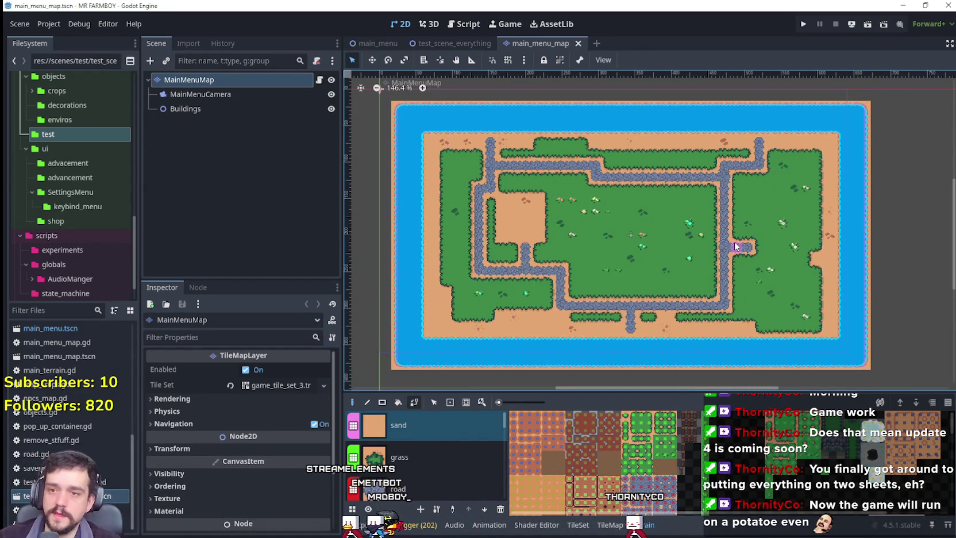
pyautogui.scroll(2, 737, 210)
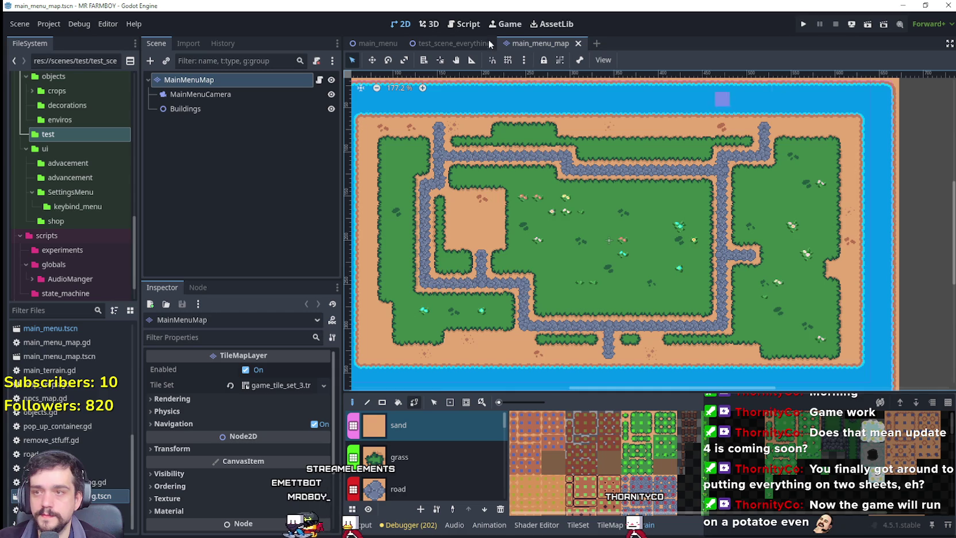
pyautogui.click(804, 25)
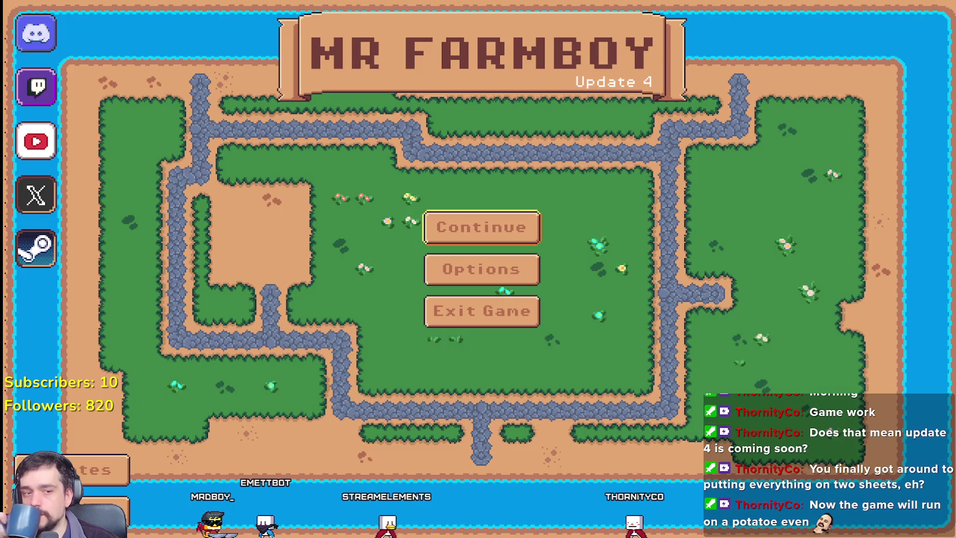
# Step: Relaunch the game, choose Continue and create a new fourth save
pyautogui.hotkey('alt', 'F4')
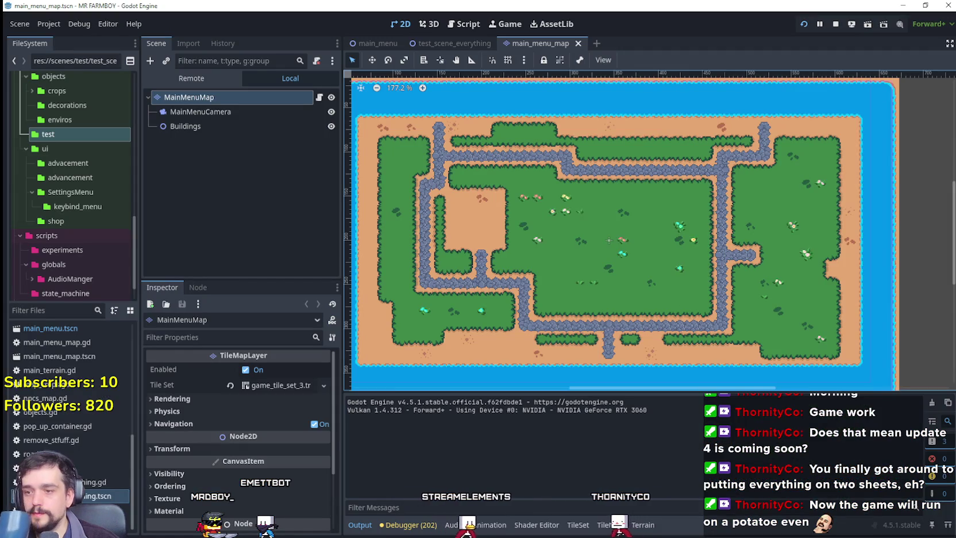
pyautogui.press('F5')
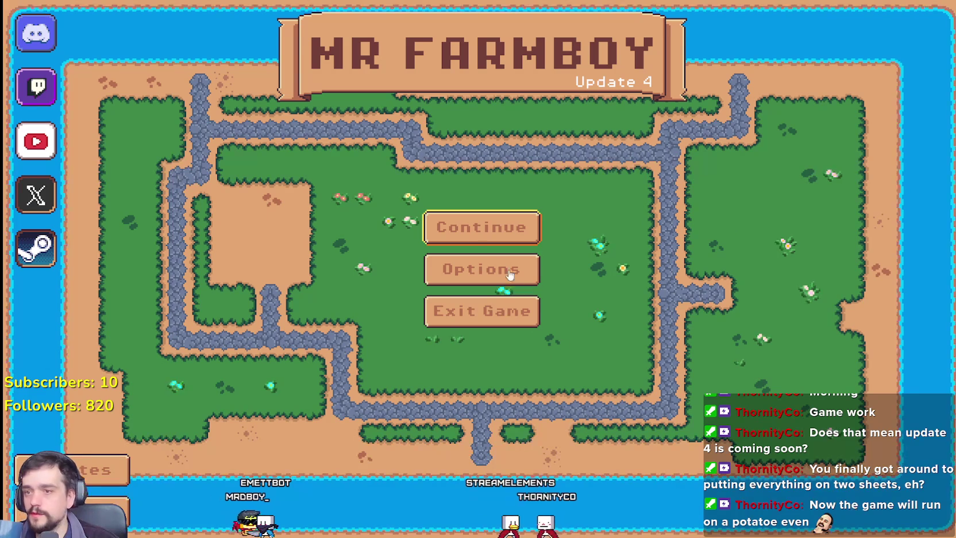
pyautogui.click(480, 224)
pyautogui.click(483, 379)
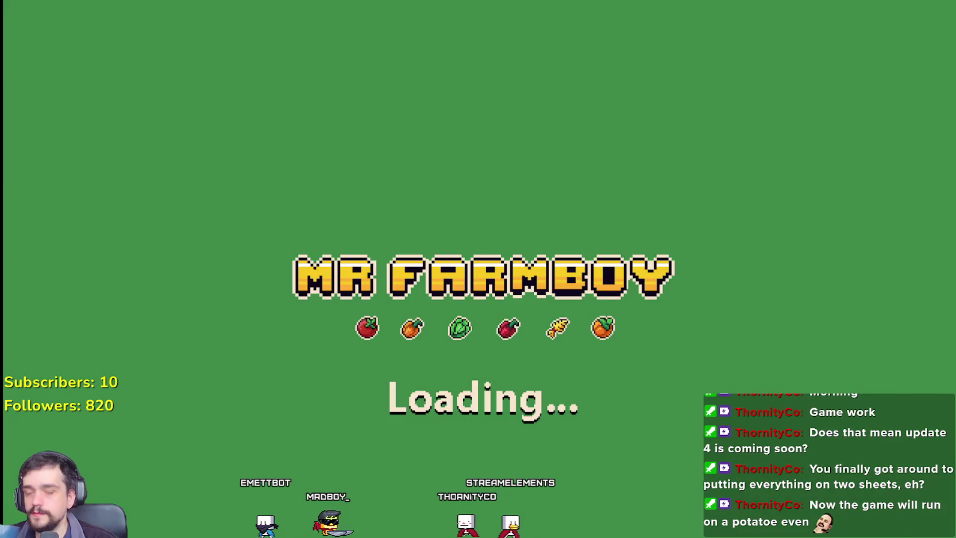
# Step: Skip through the King's intro text to start playing
pyautogui.press('F8')
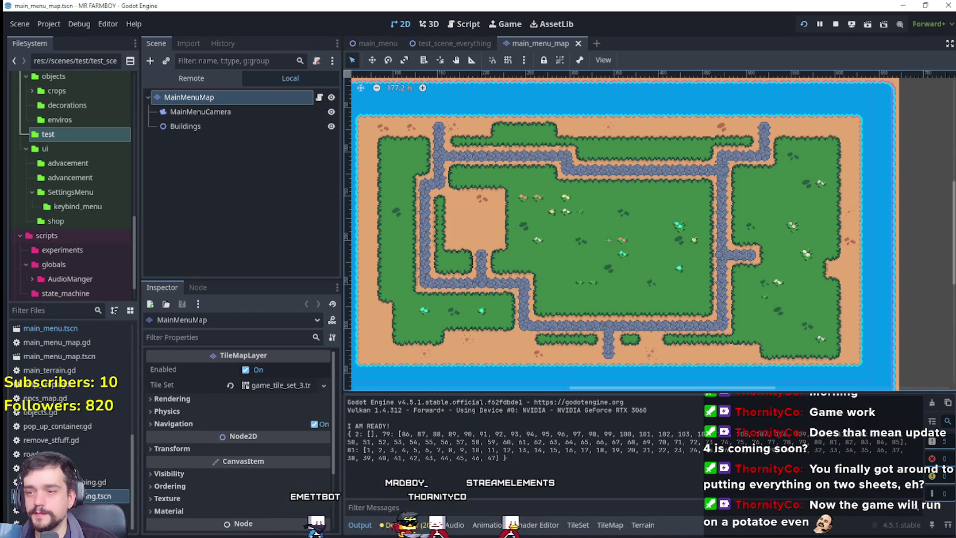
pyautogui.press('F5')
pyautogui.click(472, 196)
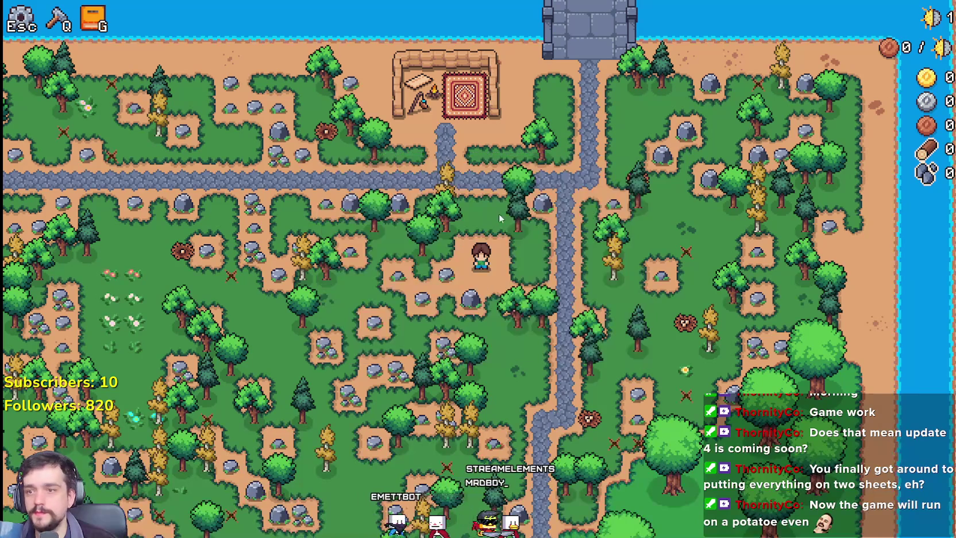
# Step: Chop down the tree beside the character and mine the rock up-left
pyautogui.scroll(-5, 608, 281)
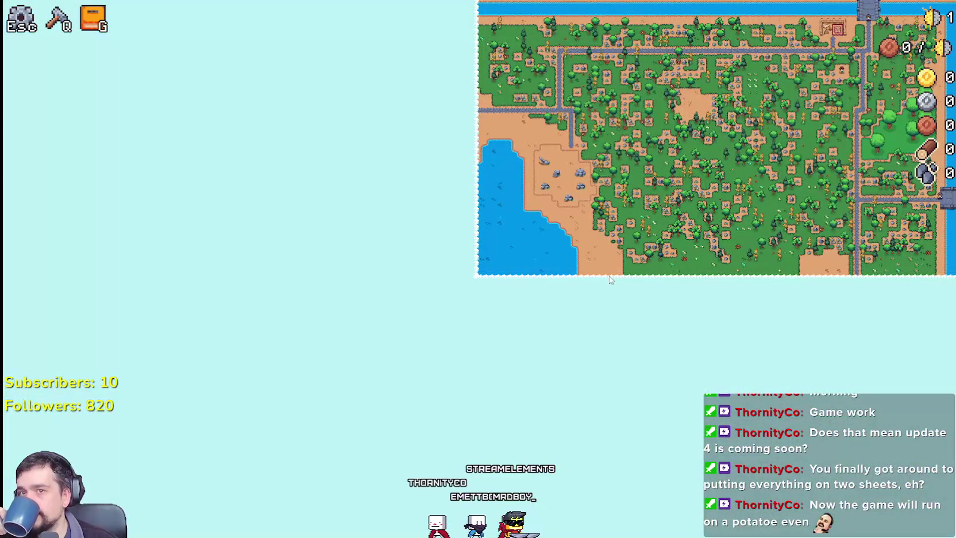
pyautogui.scroll(5, 610, 280)
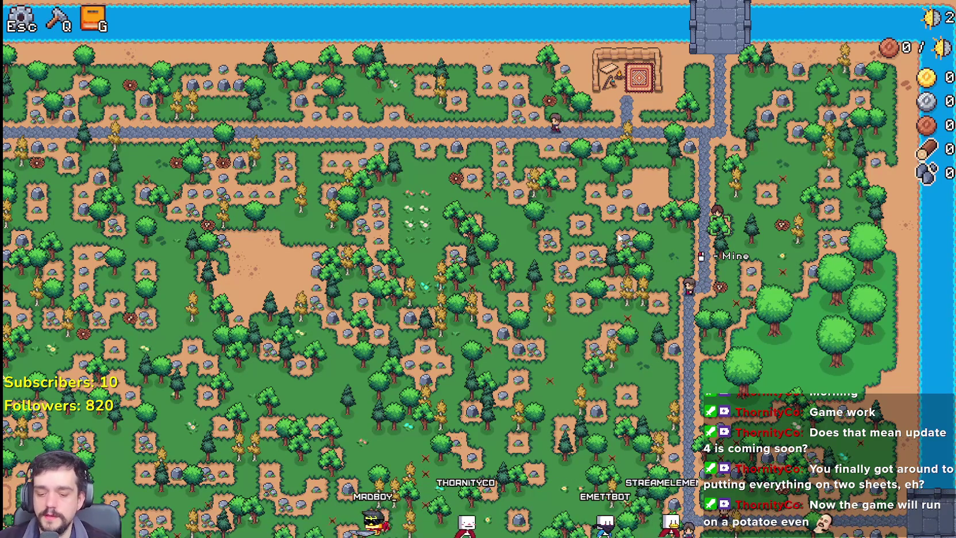
pyautogui.scroll(3, 619, 237)
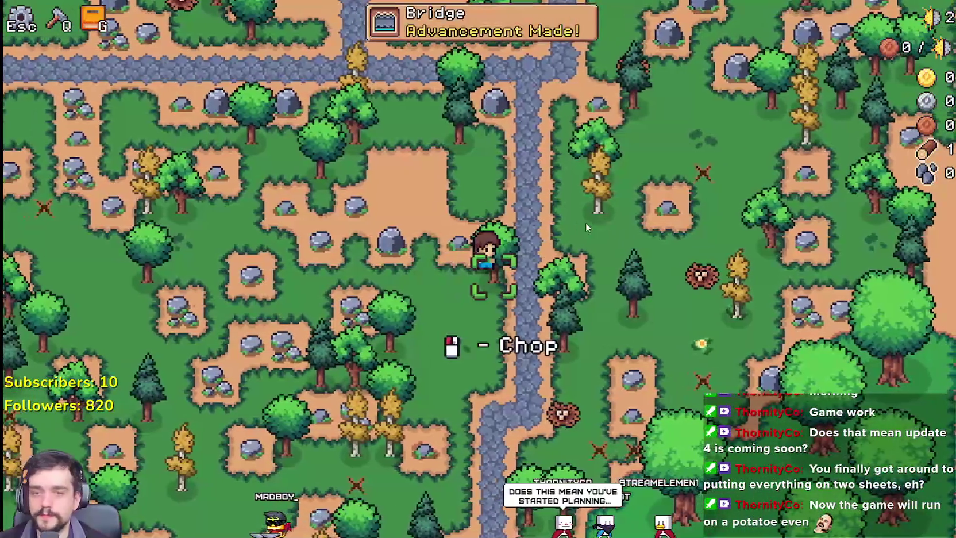
pyautogui.click(586, 222)
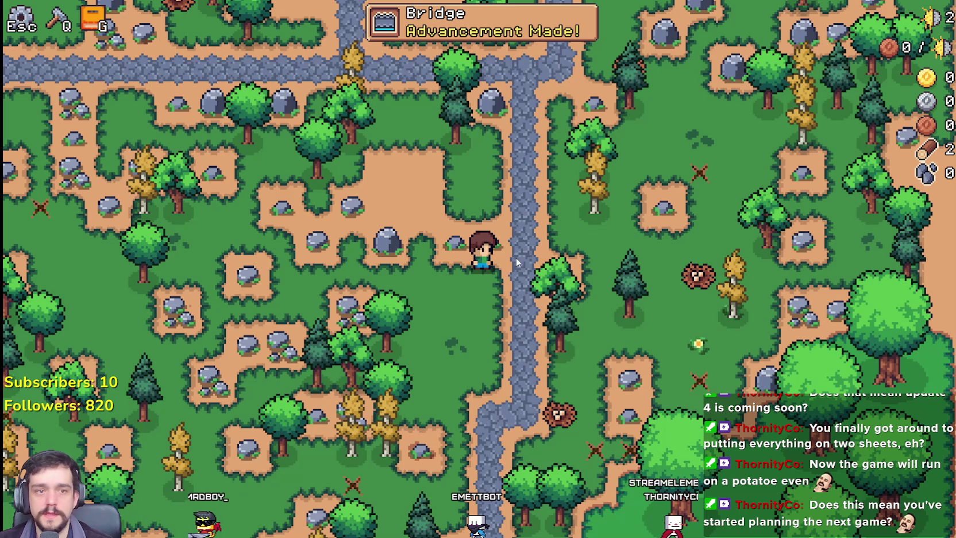
pyautogui.press('a')
pyautogui.click(559, 248)
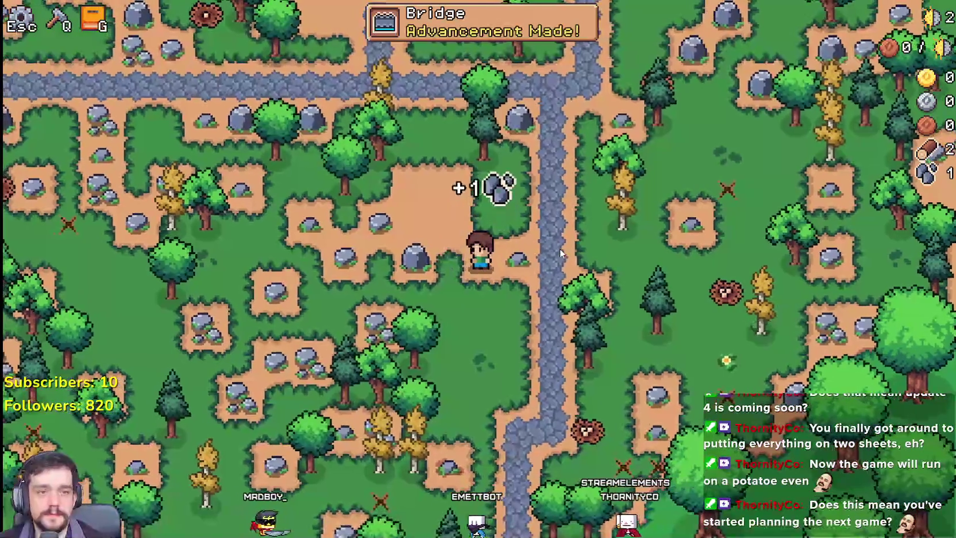
# Step: Move up-right, chopping the nearby trees and mining the rock cluster
pyautogui.press('d')
pyautogui.press('w')
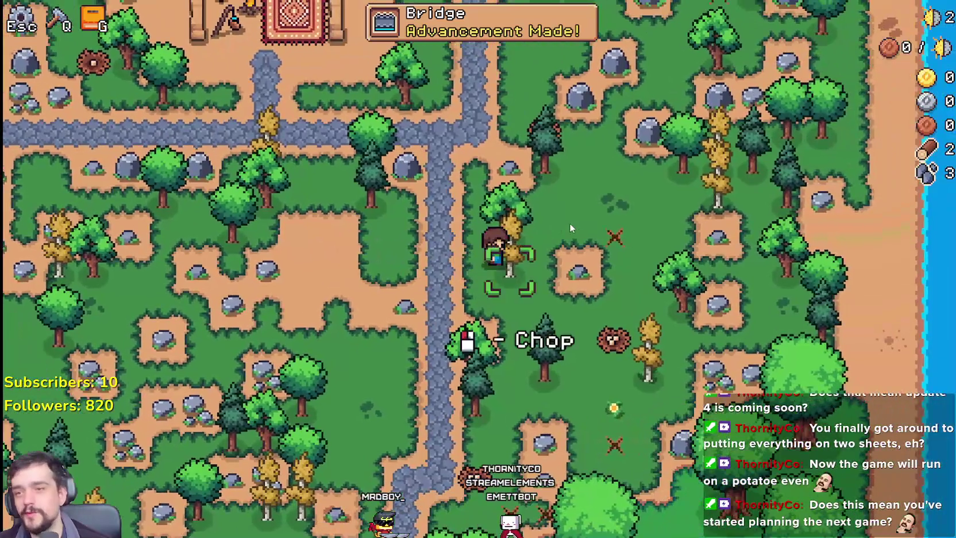
pyautogui.click(570, 229)
pyautogui.press('w')
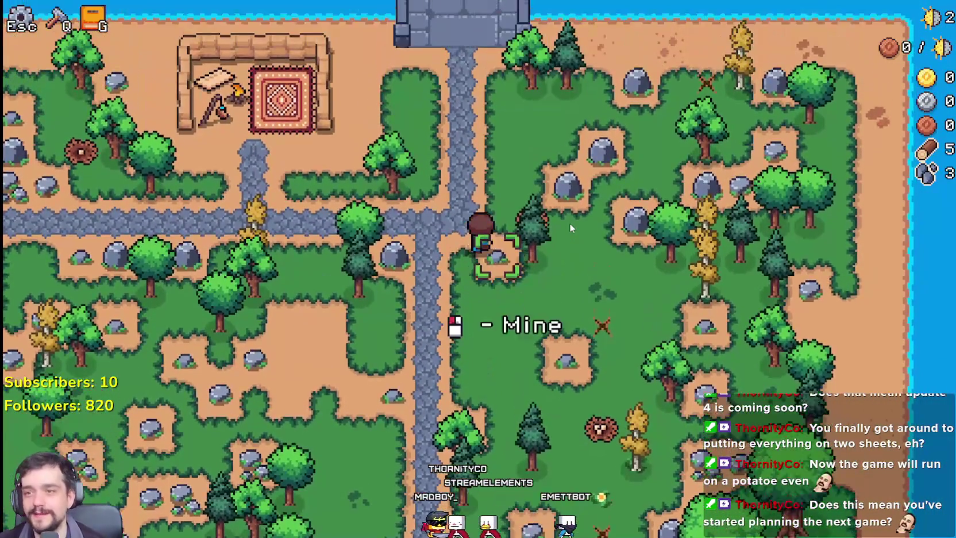
pyautogui.click(570, 228)
pyautogui.click(571, 227)
pyautogui.press('d')
pyautogui.press('w')
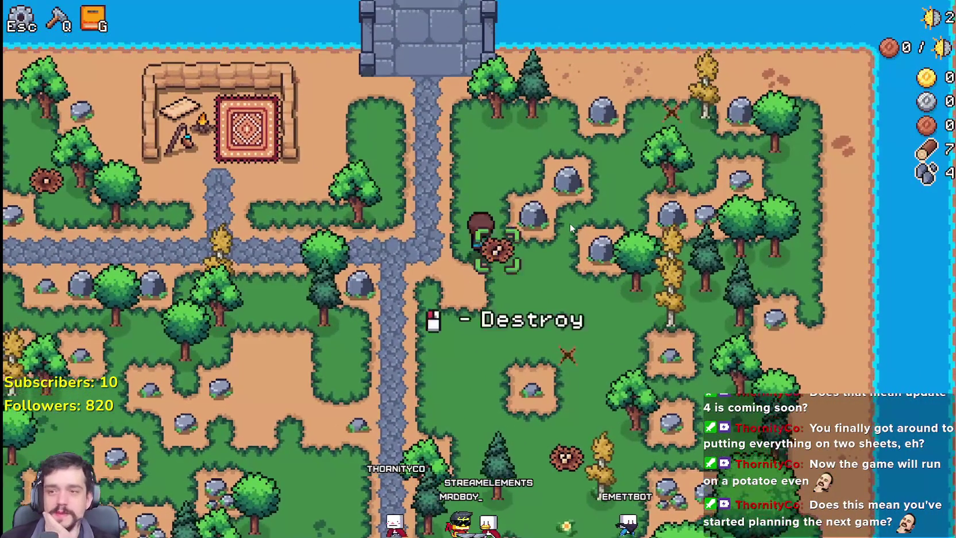
pyautogui.click(570, 227)
pyautogui.click(570, 228)
# Step: Chop the dark pine and the yellow tree, and mine another rock for stone
pyautogui.press('d')
pyautogui.press('w')
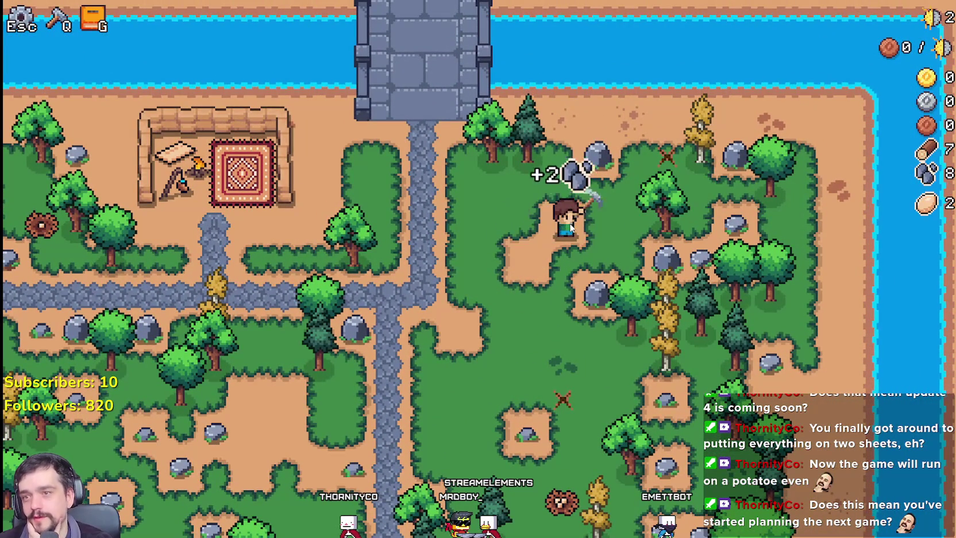
pyautogui.press('w')
pyautogui.press('a')
pyautogui.click(571, 228)
pyautogui.click(571, 228)
pyautogui.press('d')
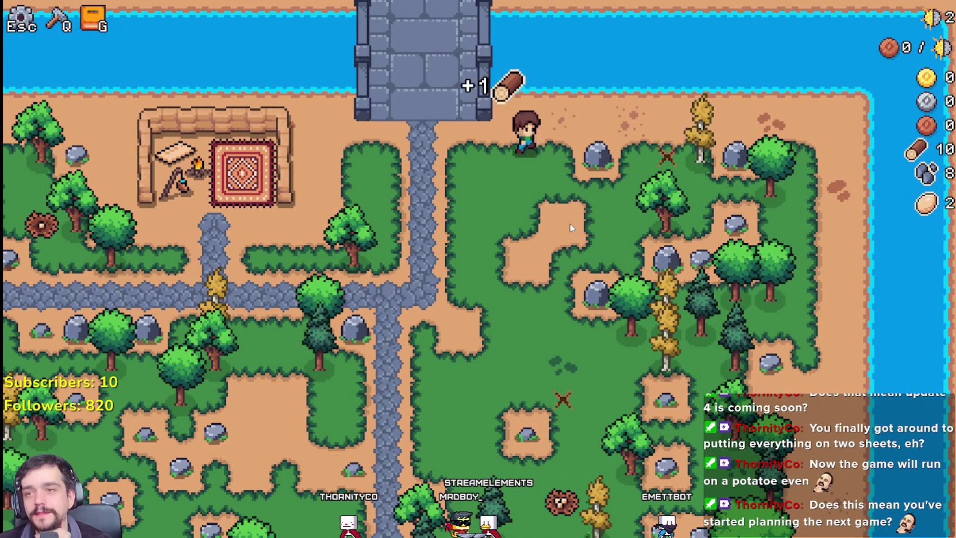
pyautogui.press('d')
pyautogui.click(571, 228)
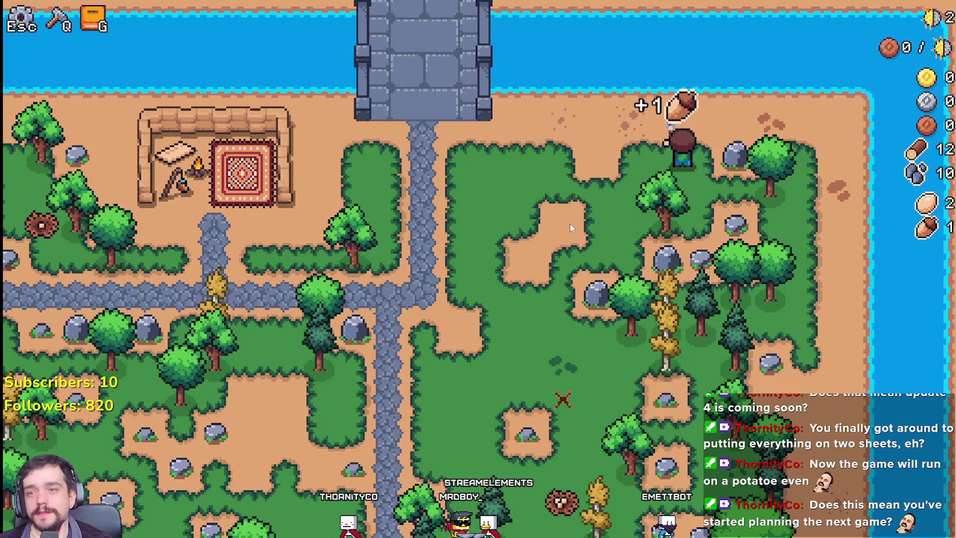
pyautogui.click(570, 228)
pyautogui.click(571, 228)
# Step: Mine one more rock, reaching 13 wood and 14 stone, and open Crafting
pyautogui.press('s')
pyautogui.press('a')
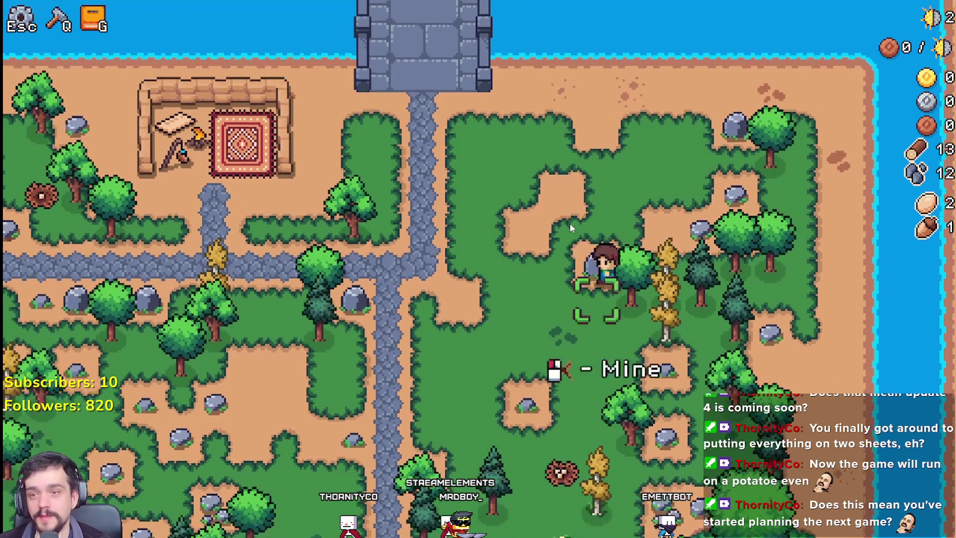
pyautogui.click(570, 228)
pyautogui.press('a')
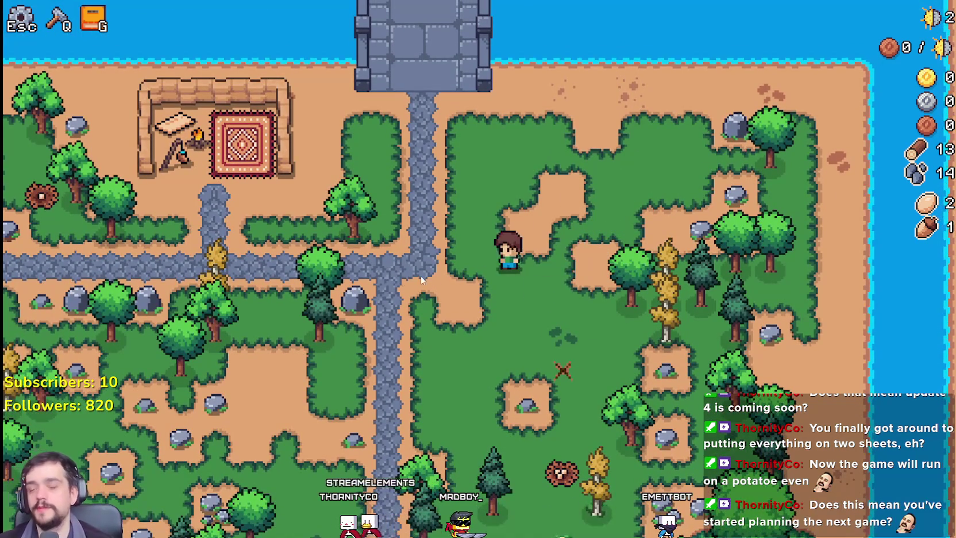
pyautogui.press('q')
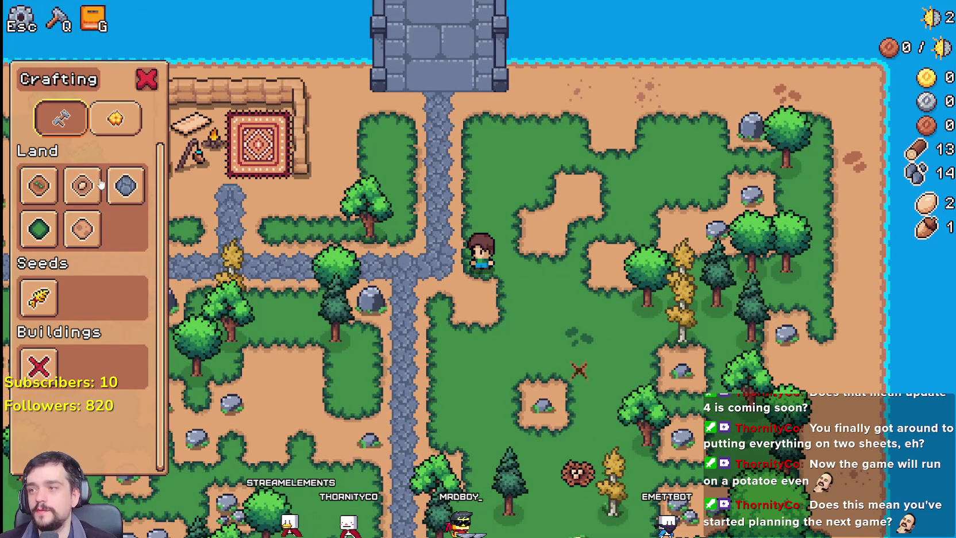
# Step: Choose the dirt Farm Tile and place five dirt tiles right of the stone path crossing
pyautogui.click(46, 185)
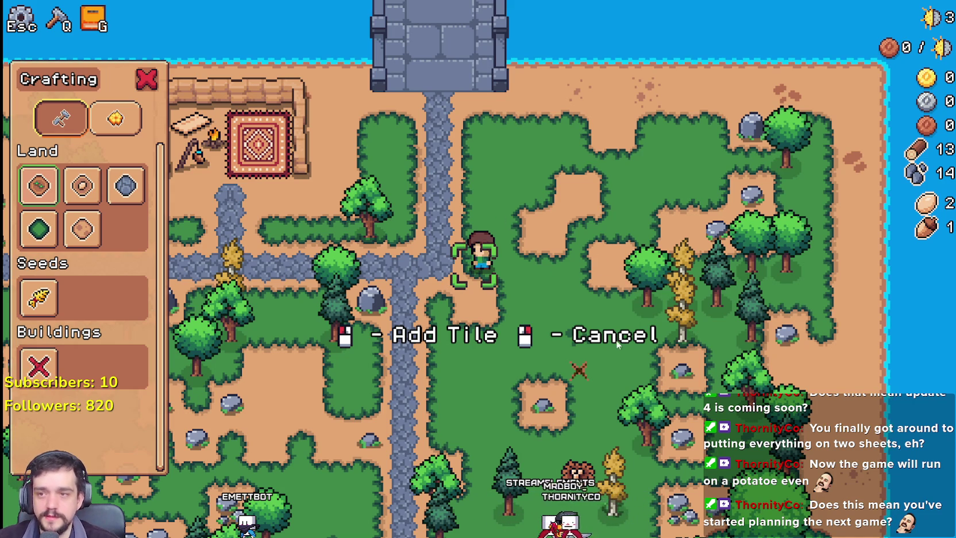
pyautogui.click(560, 293)
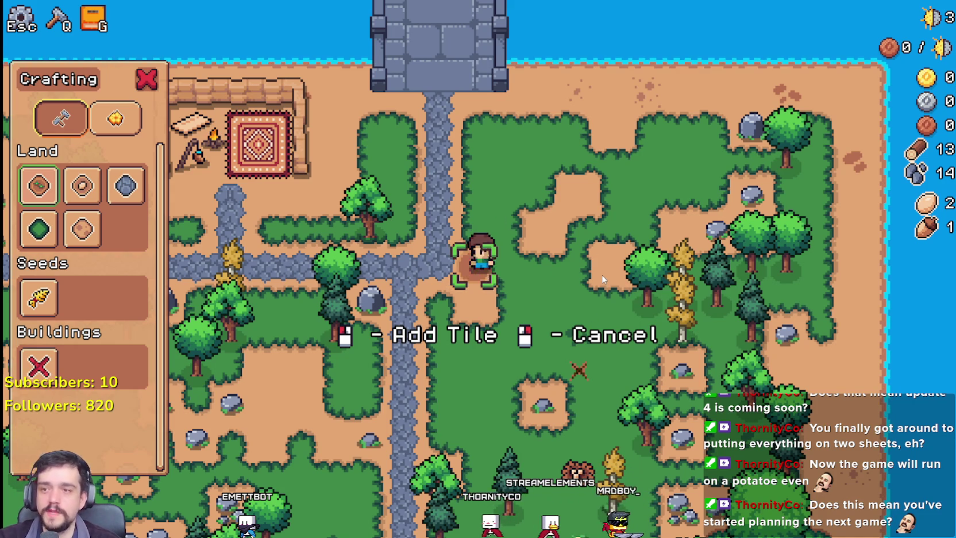
pyautogui.press('d')
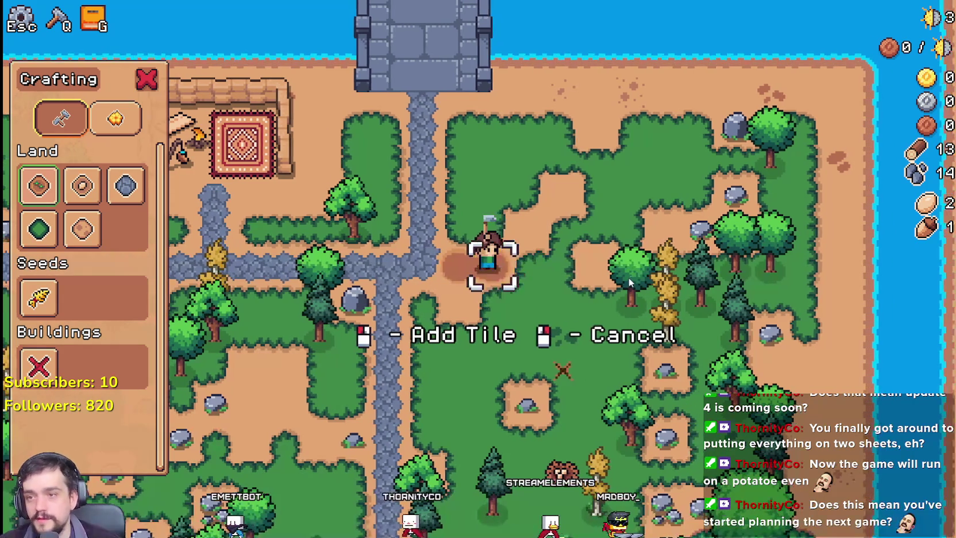
pyautogui.click(626, 278)
pyautogui.press('d')
pyautogui.press('s')
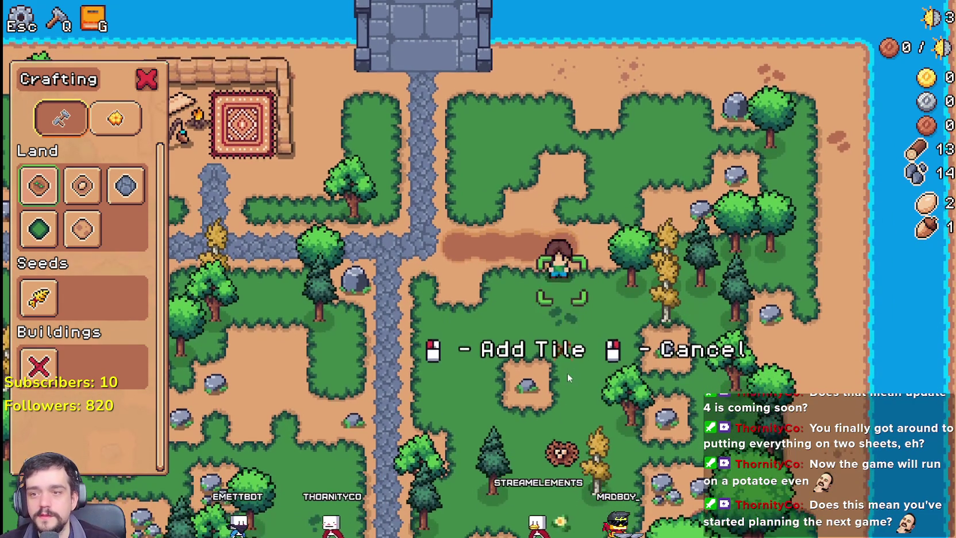
pyautogui.click(745, 278)
pyautogui.press('a')
pyautogui.click(745, 278)
pyautogui.press('a')
pyautogui.click(715, 239)
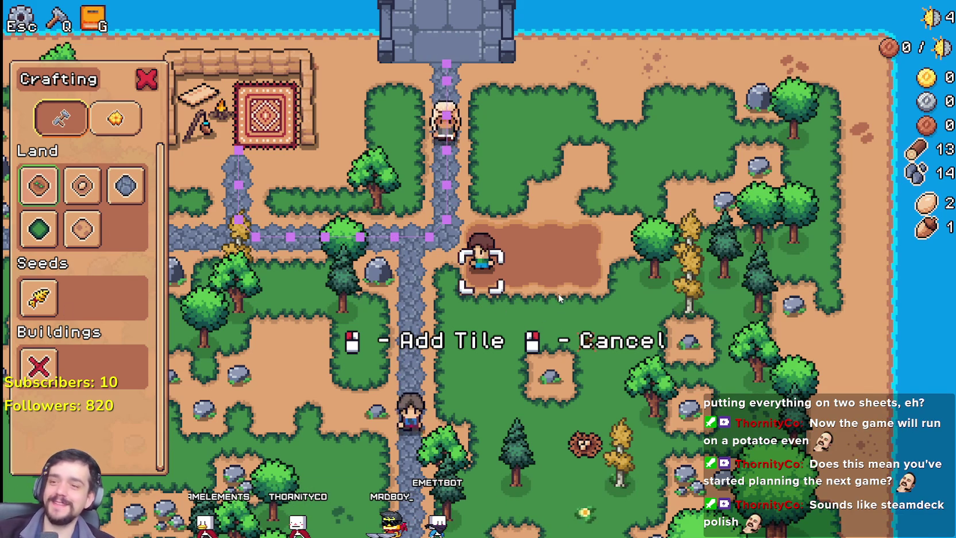
# Step: Add more dirt tiles down and right to extend the field
pyautogui.press('s')
pyautogui.press('d')
pyautogui.click(537, 345)
pyautogui.press('d')
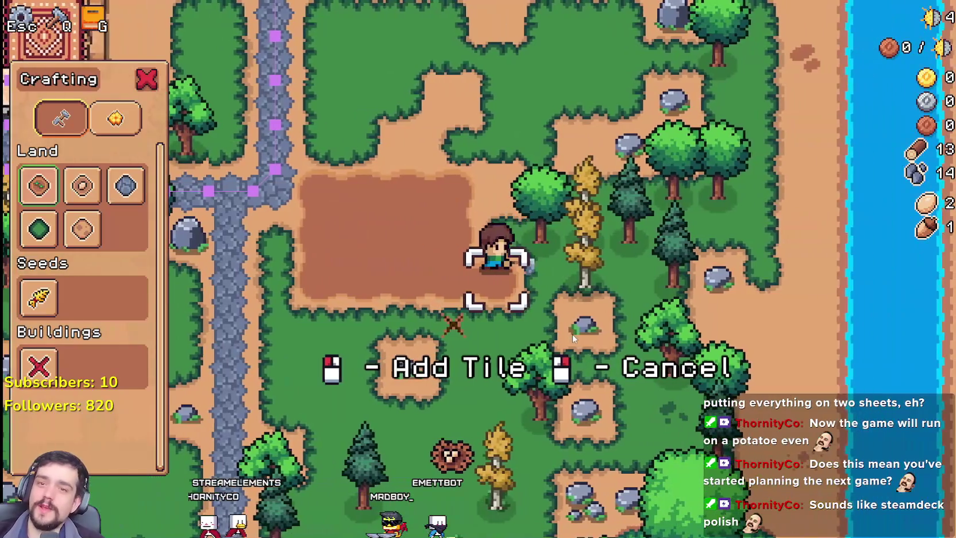
pyautogui.scroll(-3, 572, 334)
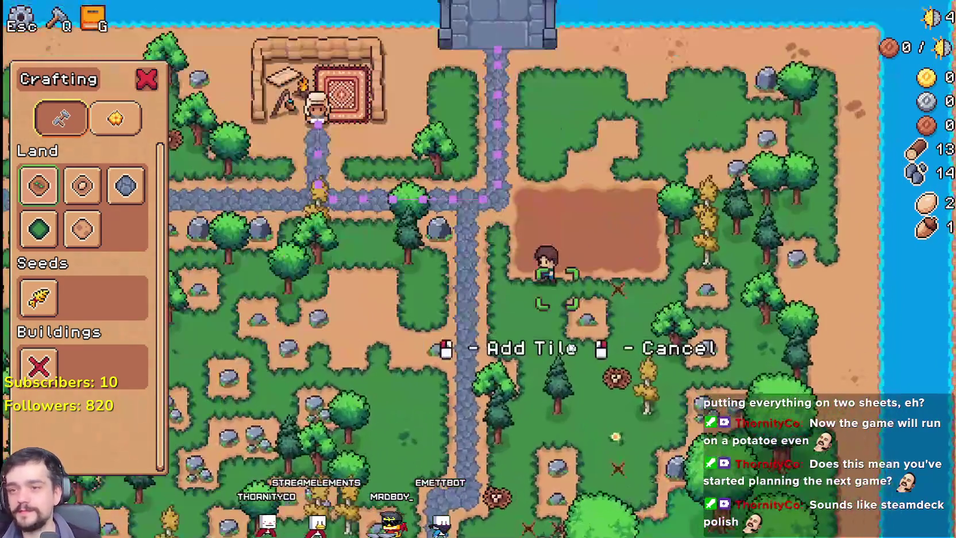
pyautogui.scroll(3, 555, 361)
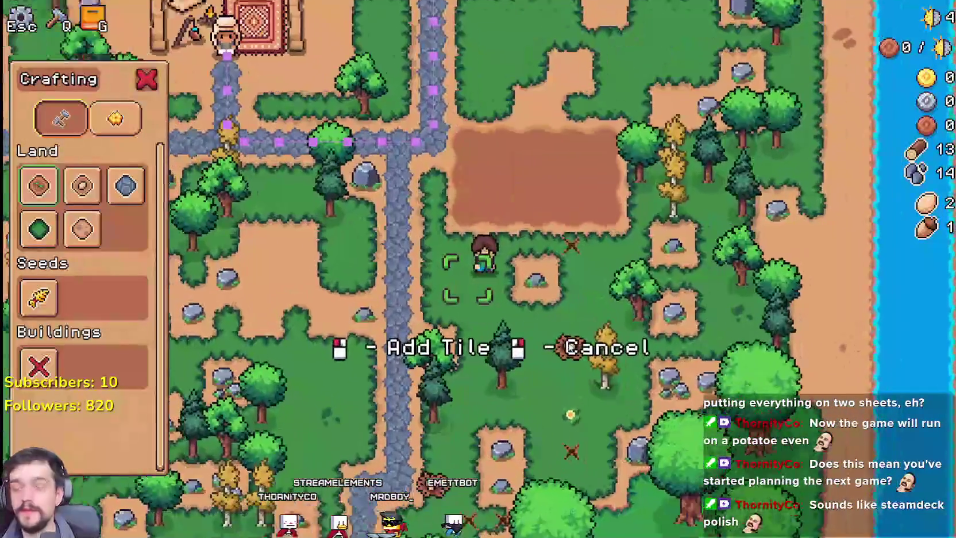
pyautogui.press('d')
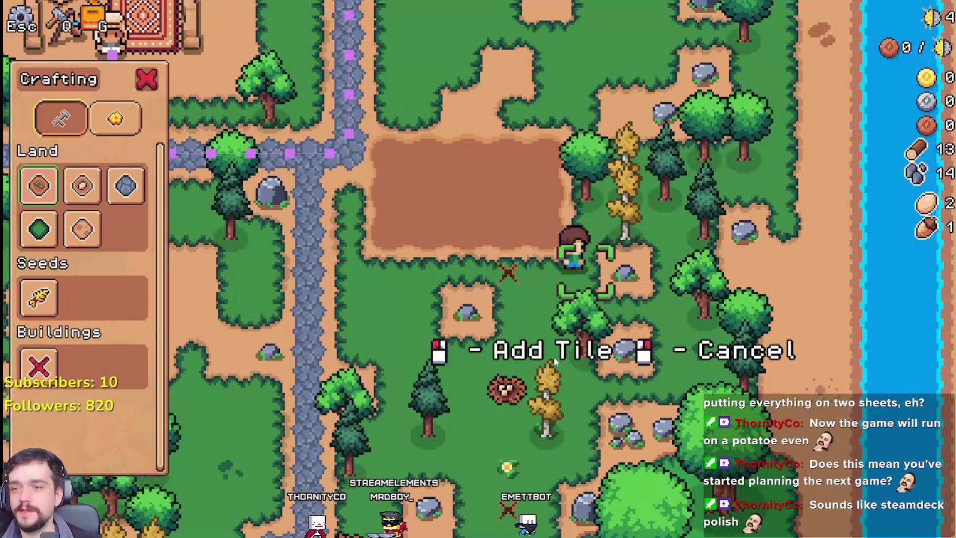
pyautogui.press('a')
pyautogui.press('a')
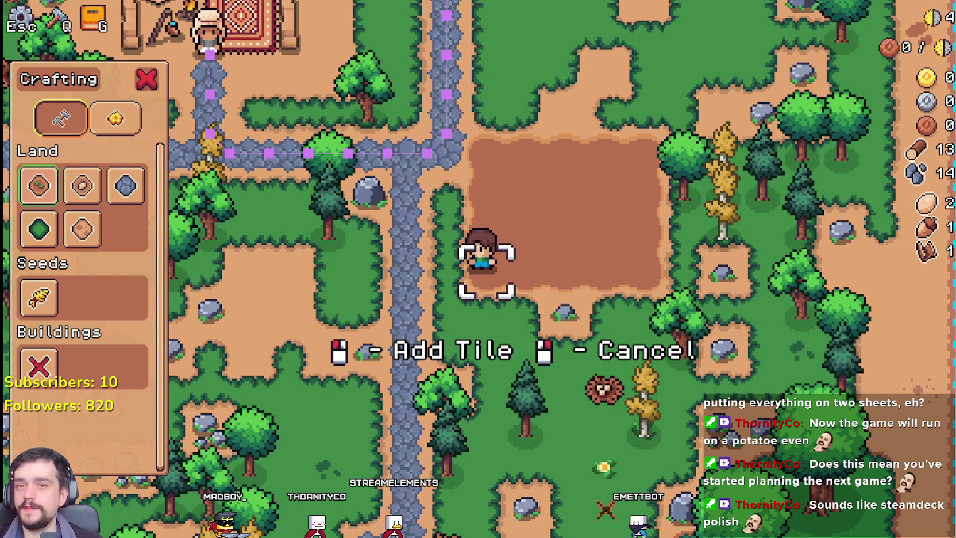
# Step: Cross the dirt patch and mine the nearby rock for stone
pyautogui.press('w')
pyautogui.press('d')
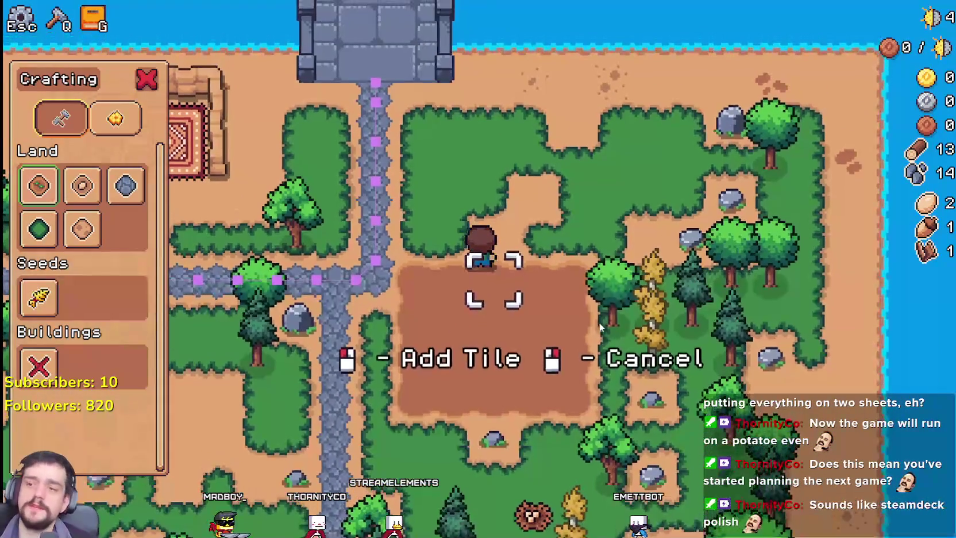
pyautogui.press('s')
pyautogui.press('a')
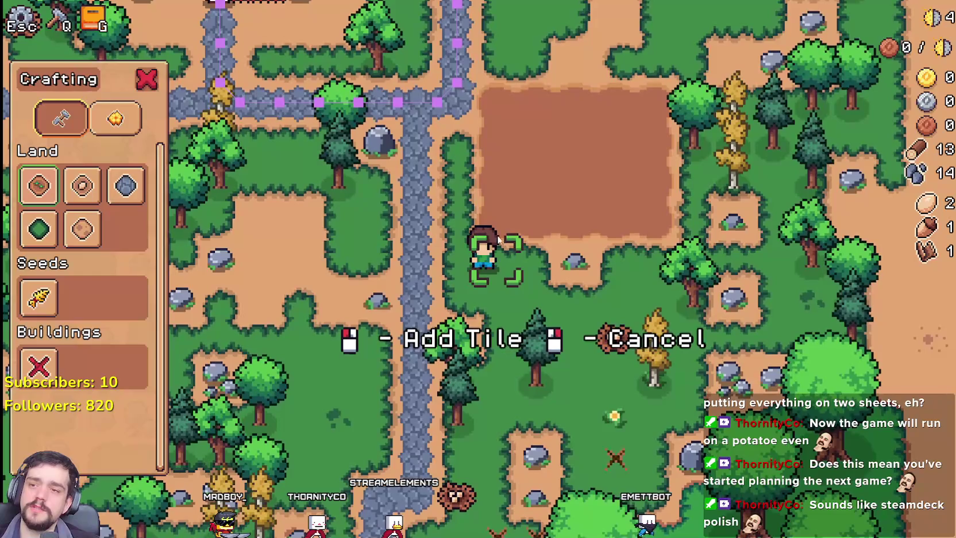
pyautogui.press('d')
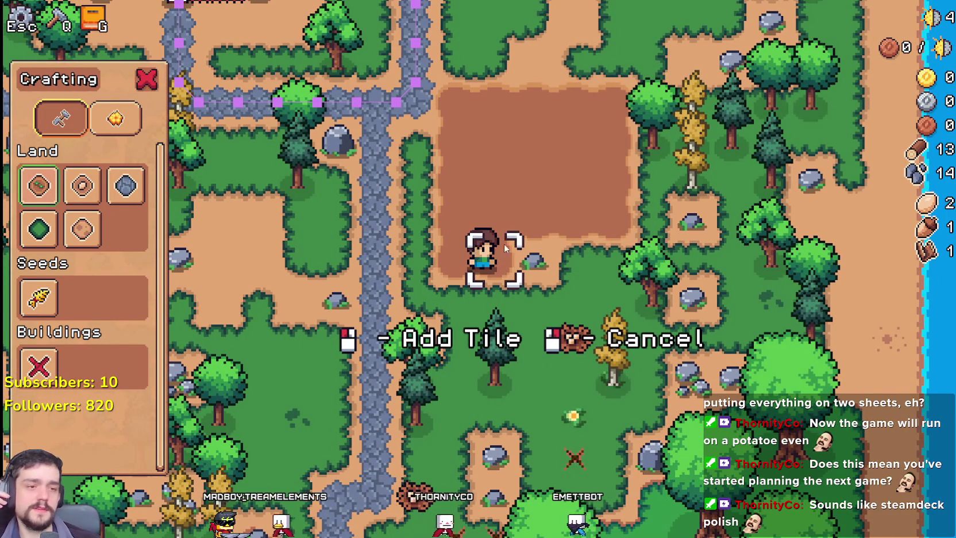
pyautogui.press('d')
pyautogui.click(507, 195)
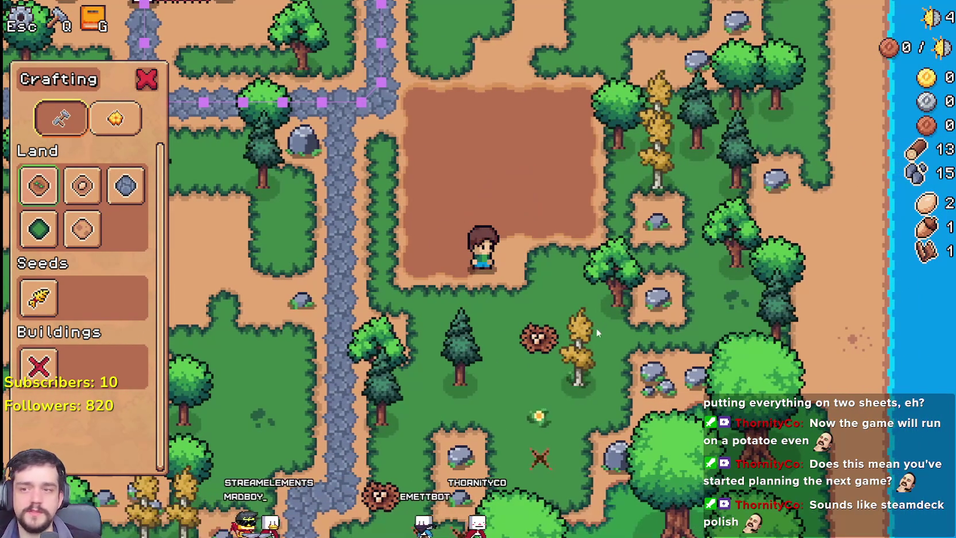
# Step: Resume placing Farm Tiles around the dirt plot, then cancel placement
pyautogui.click(34, 195)
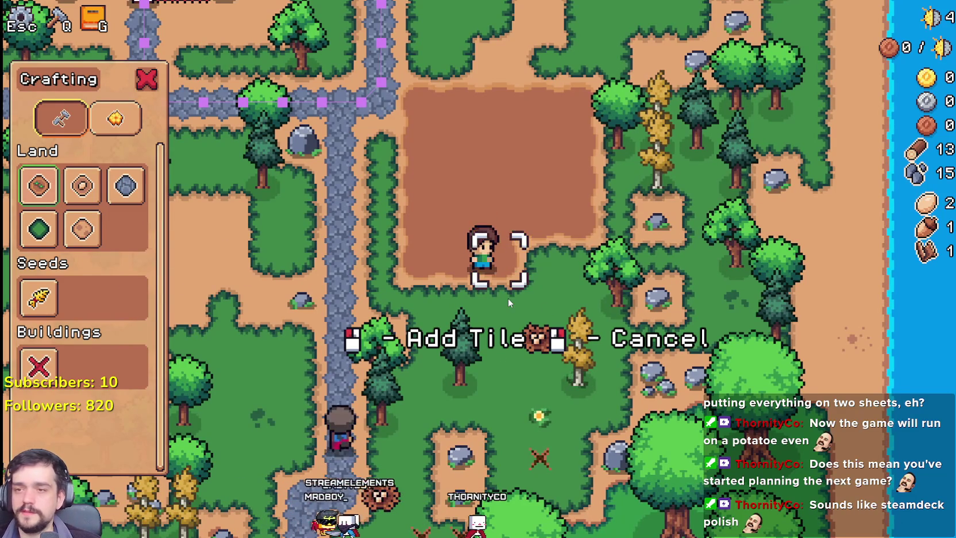
pyautogui.press('d')
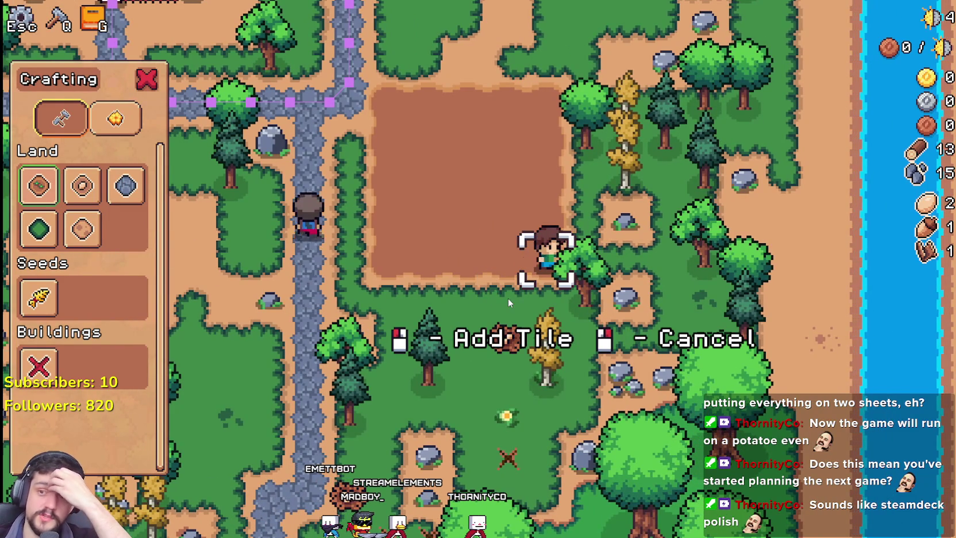
pyautogui.press('a')
pyautogui.press('s')
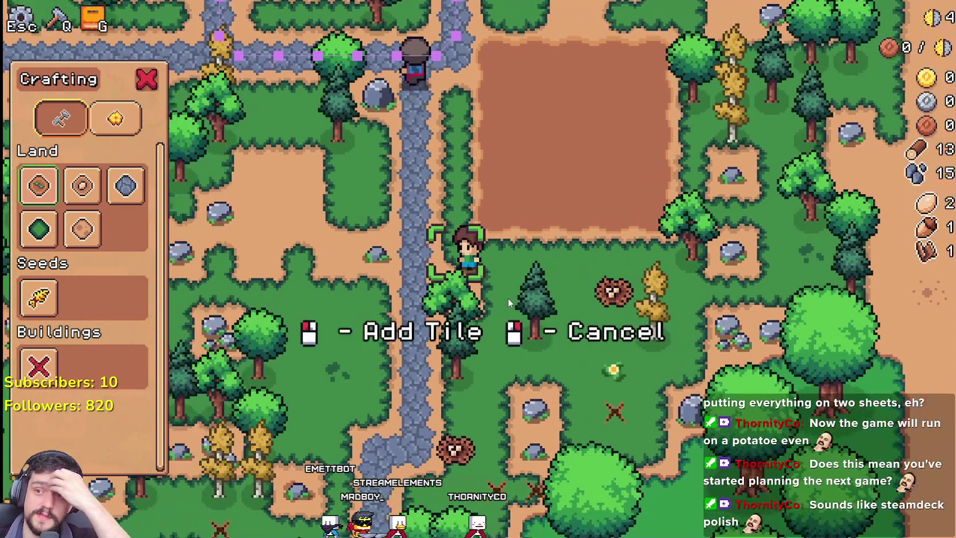
pyautogui.press('d')
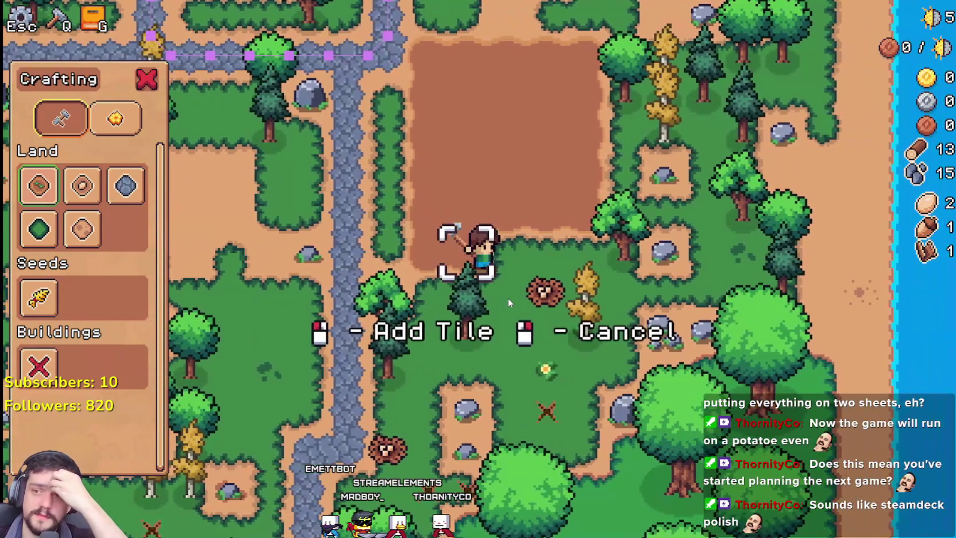
pyautogui.press('d')
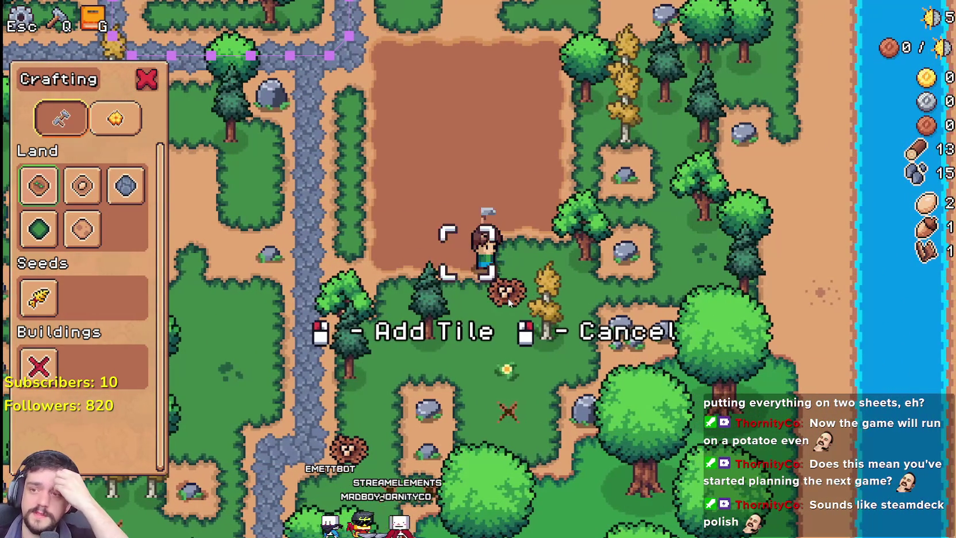
pyautogui.press('d')
pyautogui.press('a')
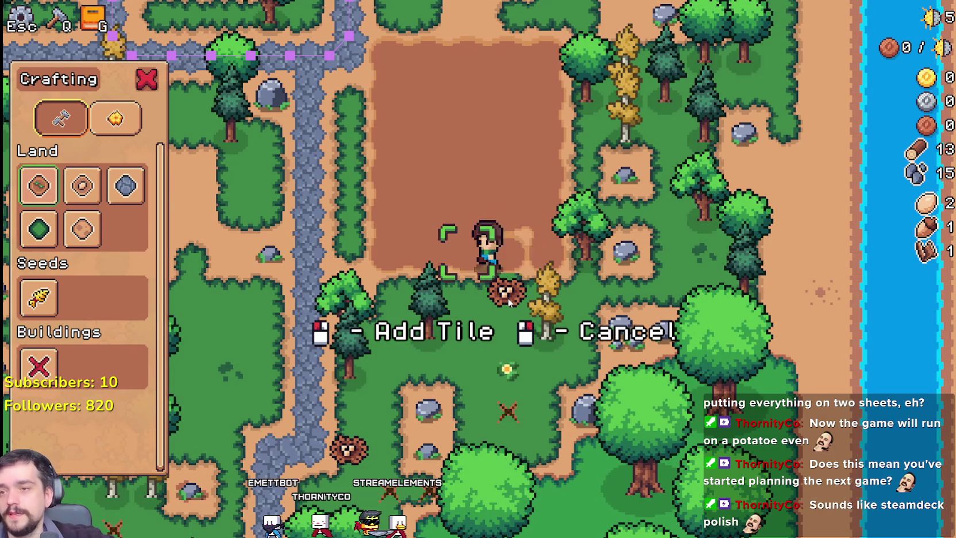
pyautogui.press('d')
pyautogui.rightClick(508, 302)
# Step: Close the Crafting panel, leaving 14 wood and 15 stone, and walk into the plot
pyautogui.press('d')
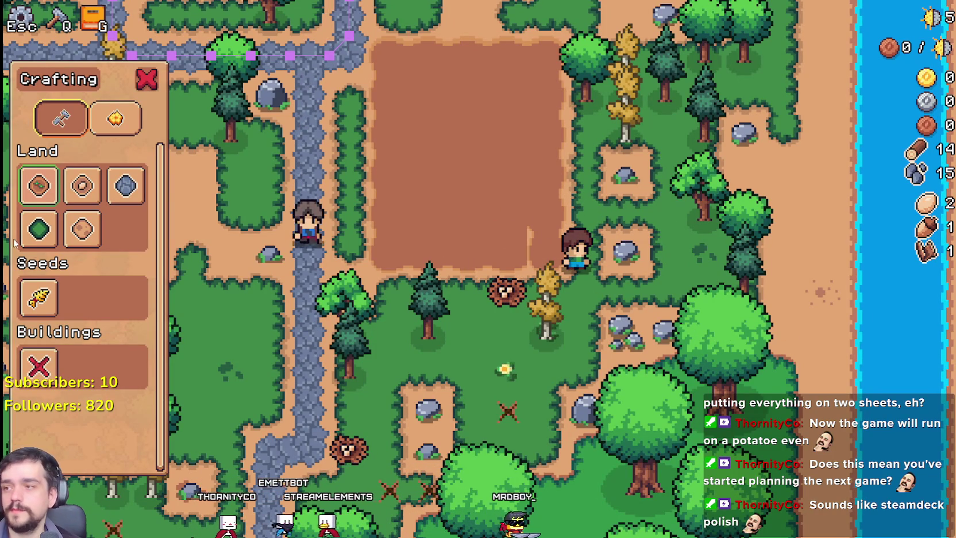
pyautogui.click(39, 185)
pyautogui.press('a')
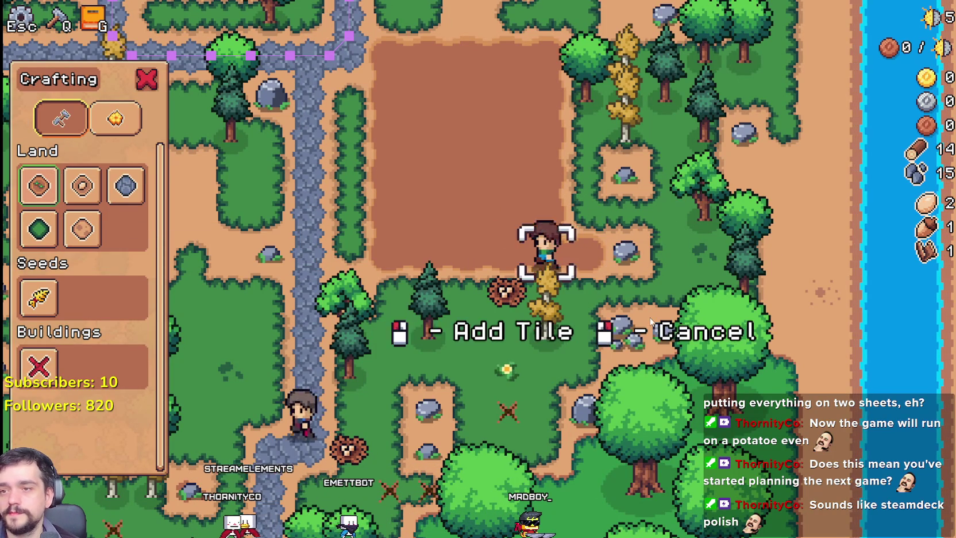
pyautogui.scroll(-2, 644, 287)
pyautogui.press('q')
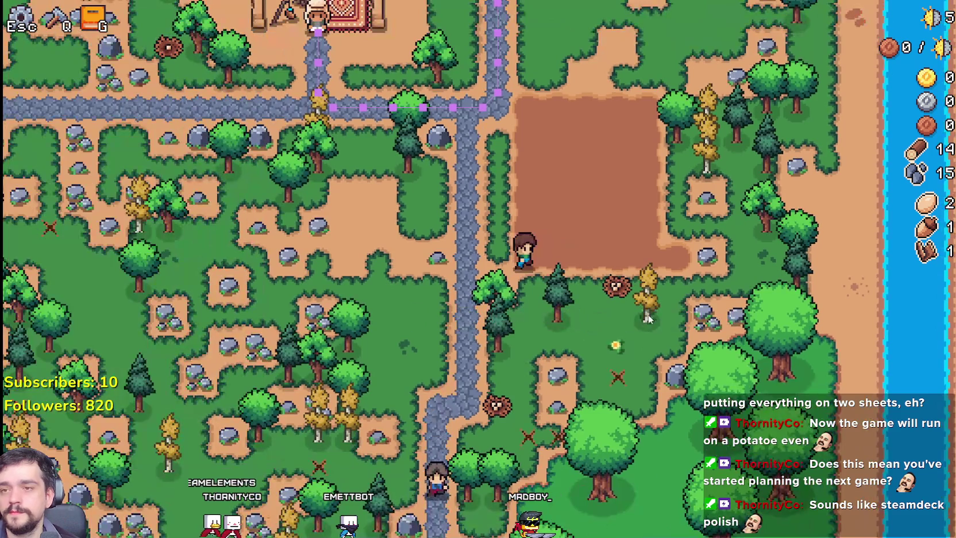
pyautogui.press('w')
pyautogui.press('d')
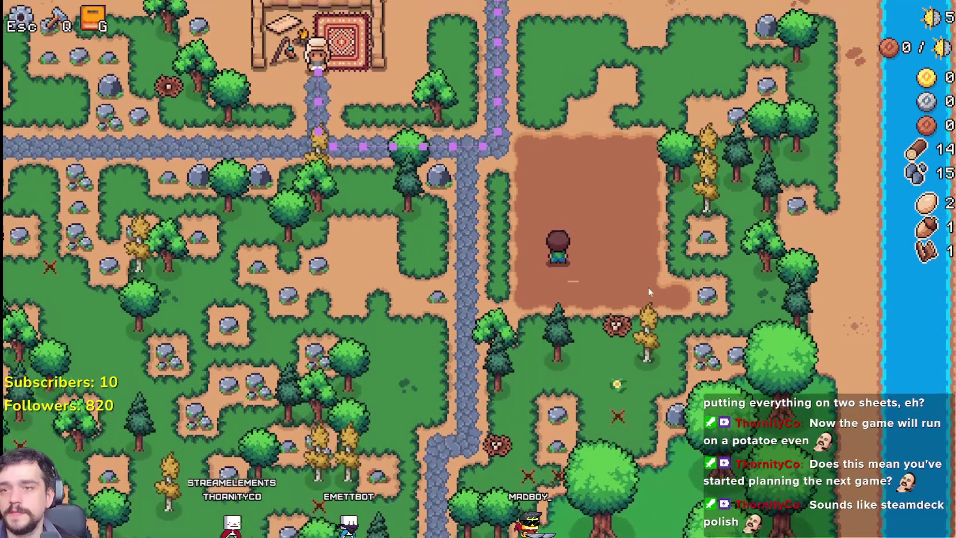
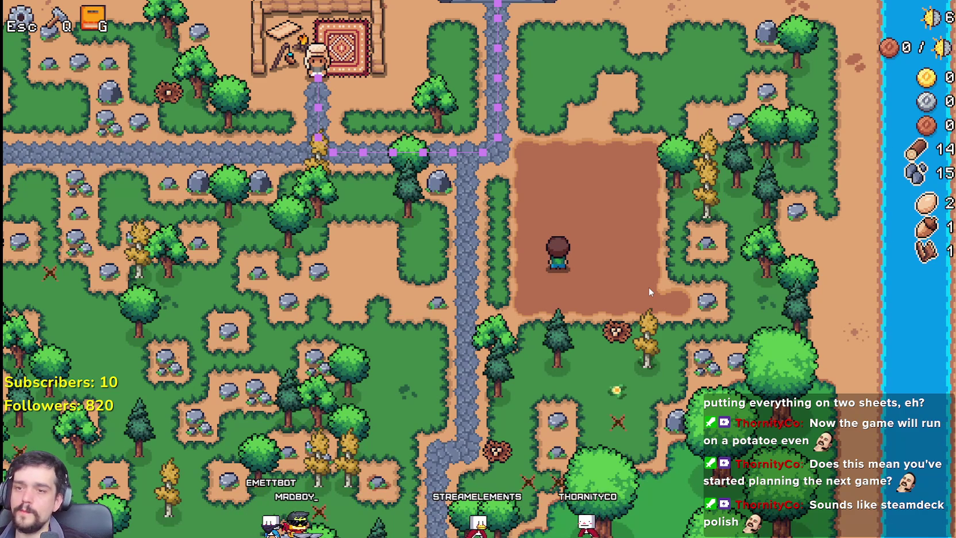
# Step: Pick wheat seeds in the crafting panel, then cancel planting and close it
pyautogui.press('q')
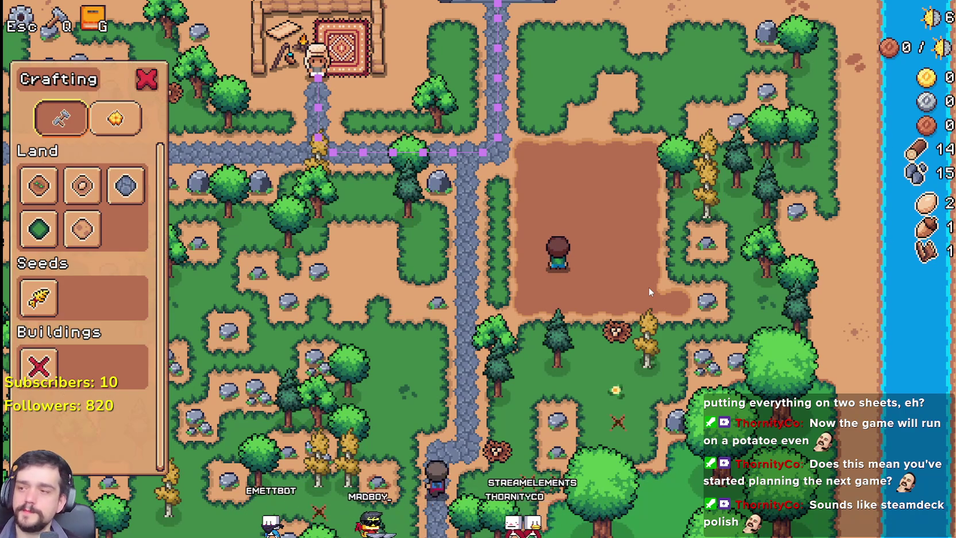
pyautogui.click(39, 297)
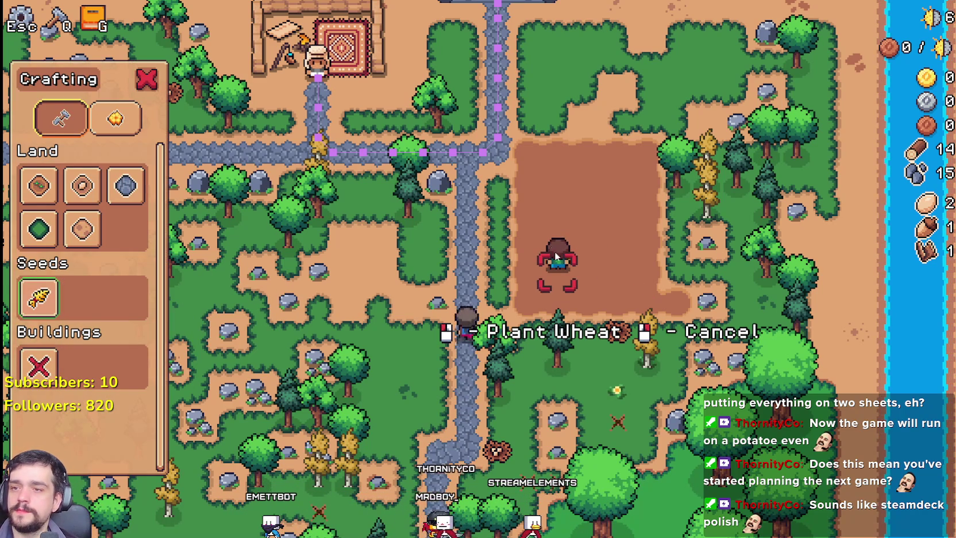
pyautogui.press('w')
# Step: Go up-left along the stone path, chopping two trees and a pine and mining a rock
pyautogui.press('q')
pyautogui.press('w')
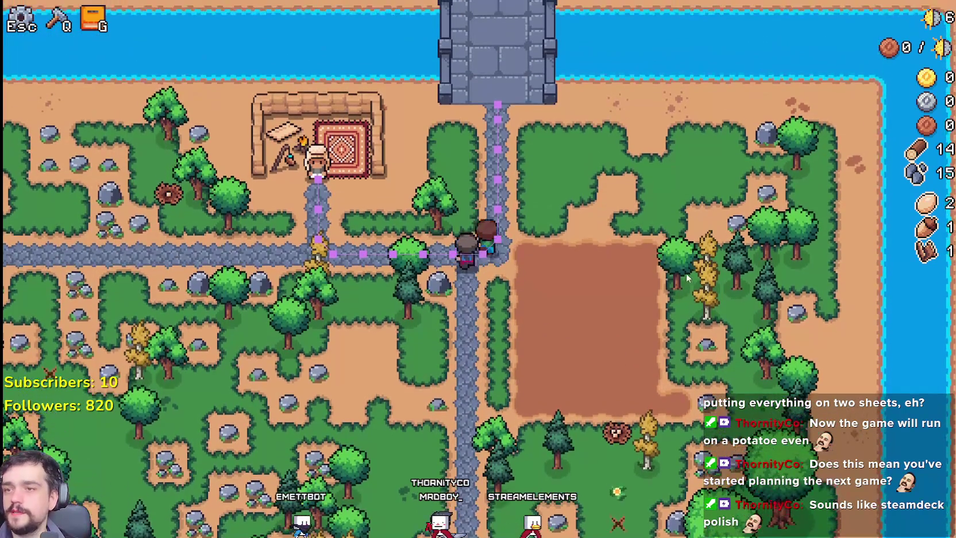
pyautogui.press('a')
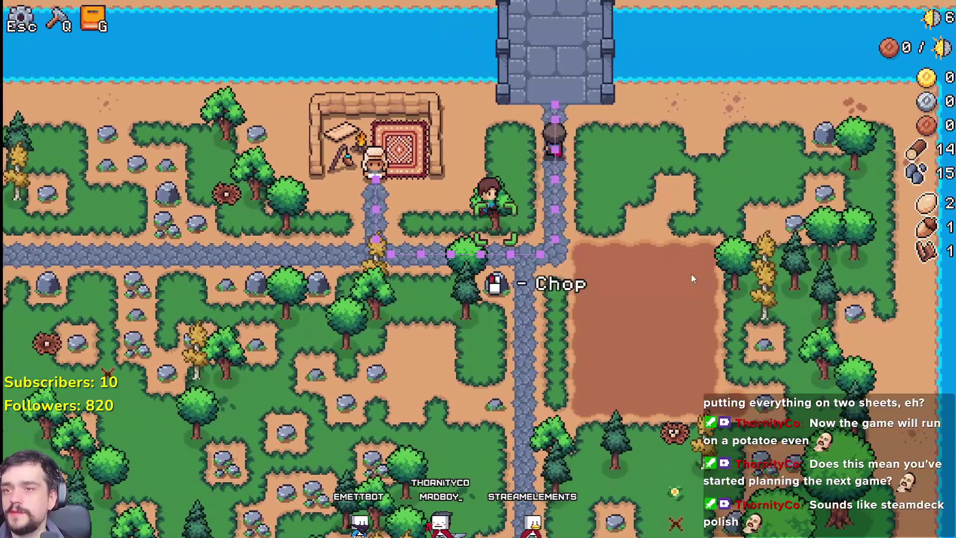
pyautogui.click(690, 273)
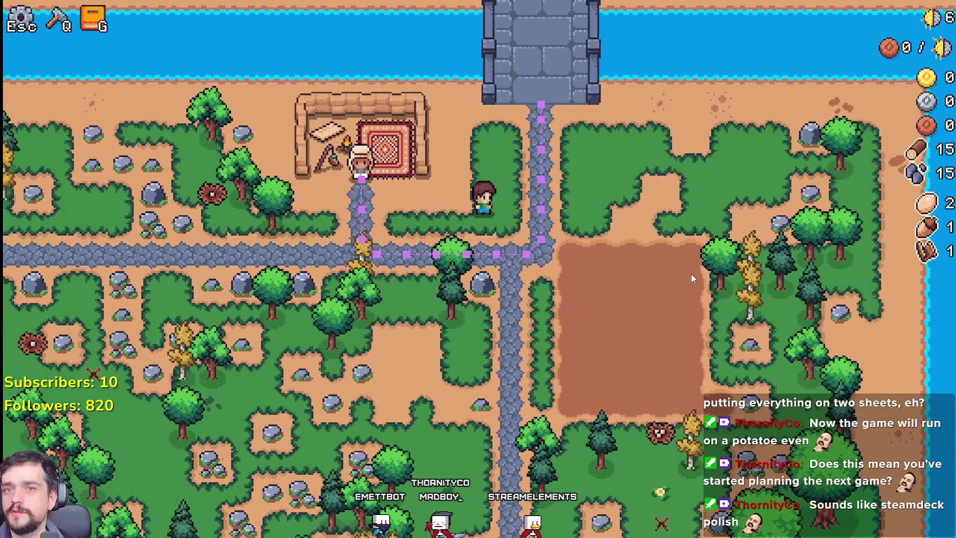
pyautogui.press('s')
pyautogui.press('a')
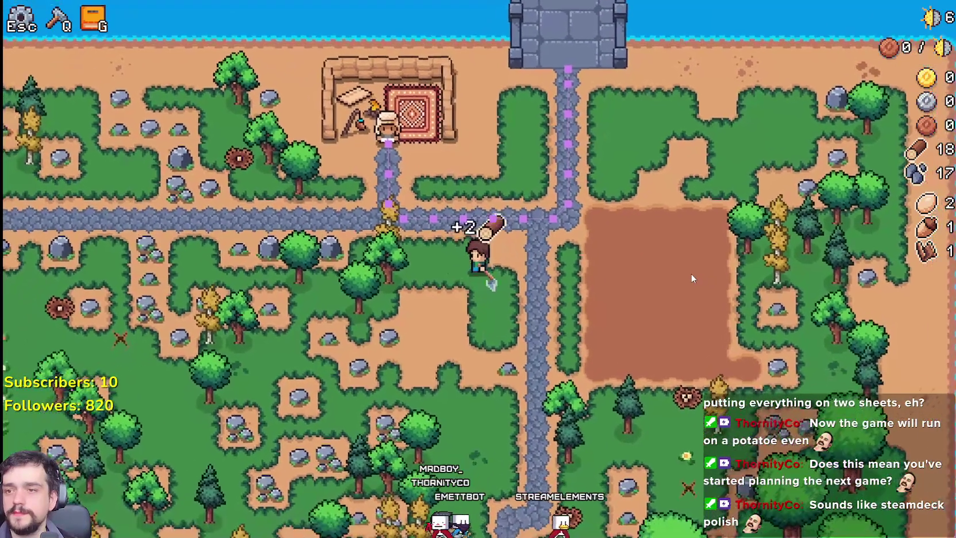
pyautogui.click(690, 272)
pyautogui.press('a')
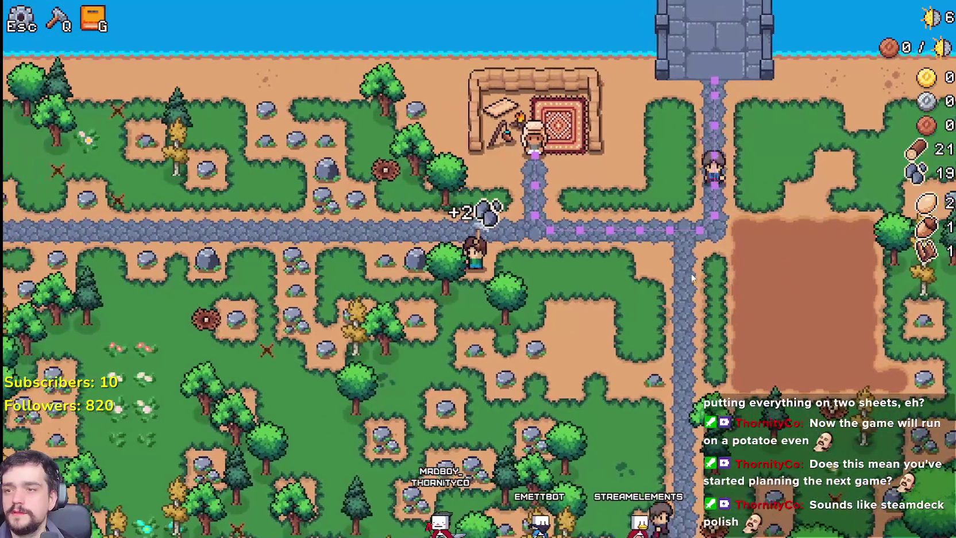
pyautogui.click(690, 272)
pyautogui.click(691, 278)
# Step: Move right and down toward the tilled plot, mining two rocks on the way
pyautogui.press('d')
pyautogui.press('s')
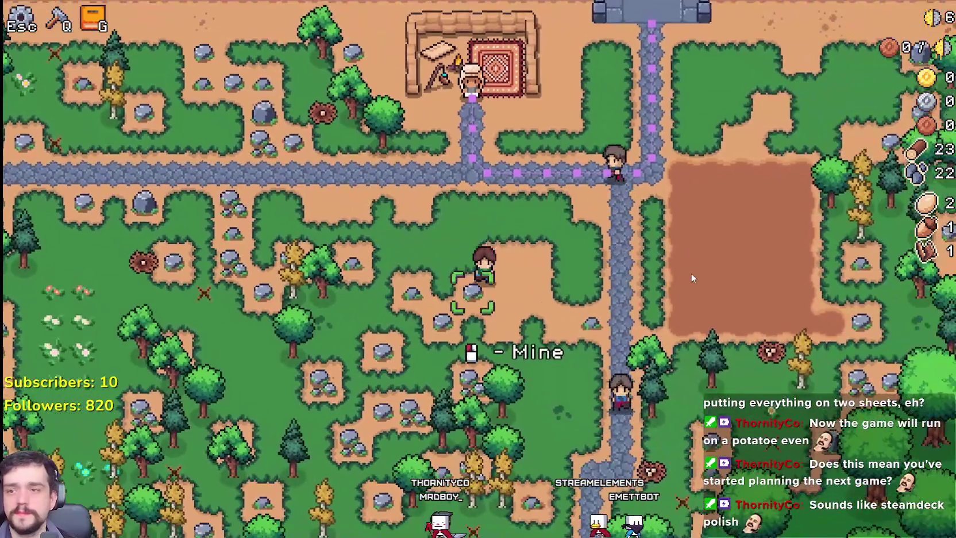
pyautogui.click(692, 278)
pyautogui.press('d')
pyautogui.press('s')
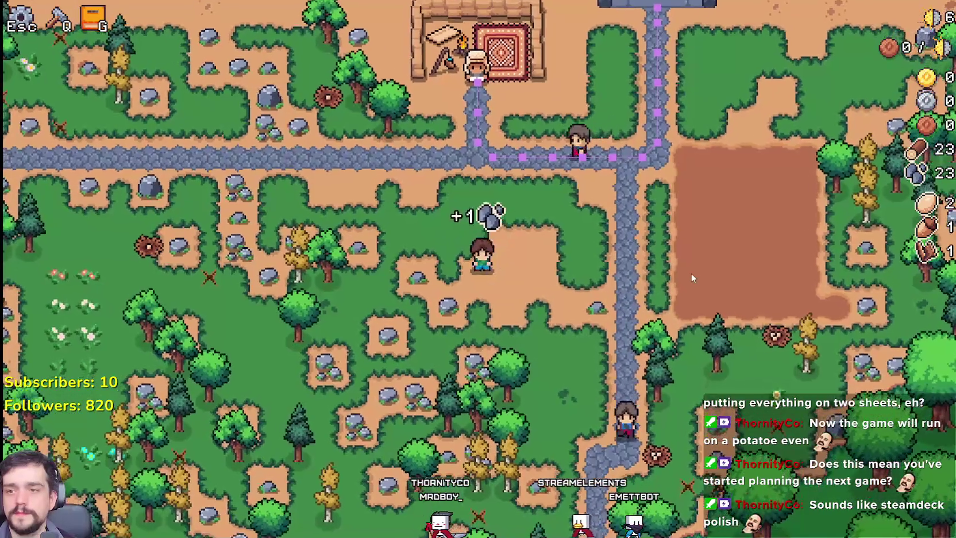
pyautogui.click(692, 278)
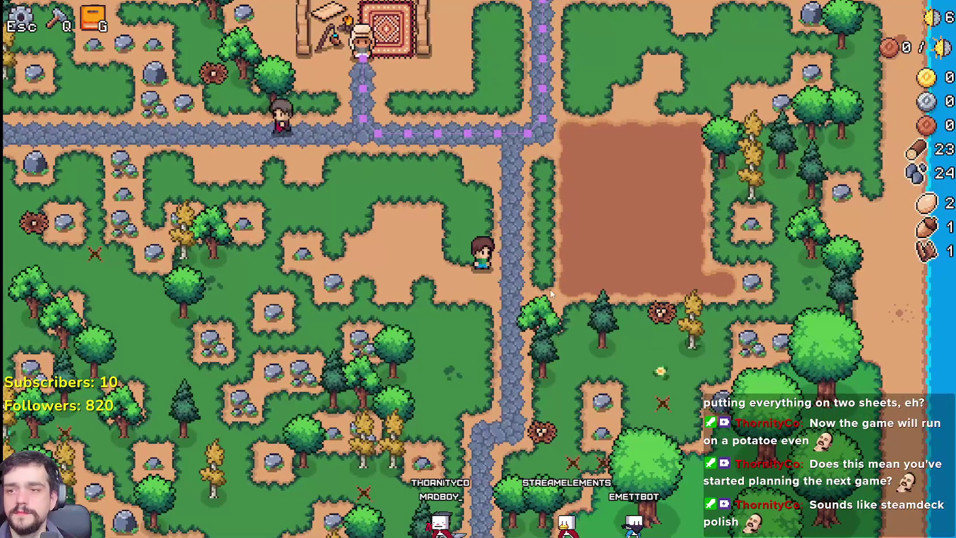
pyautogui.press('d')
pyautogui.press('w')
pyautogui.press('w')
pyautogui.press('d')
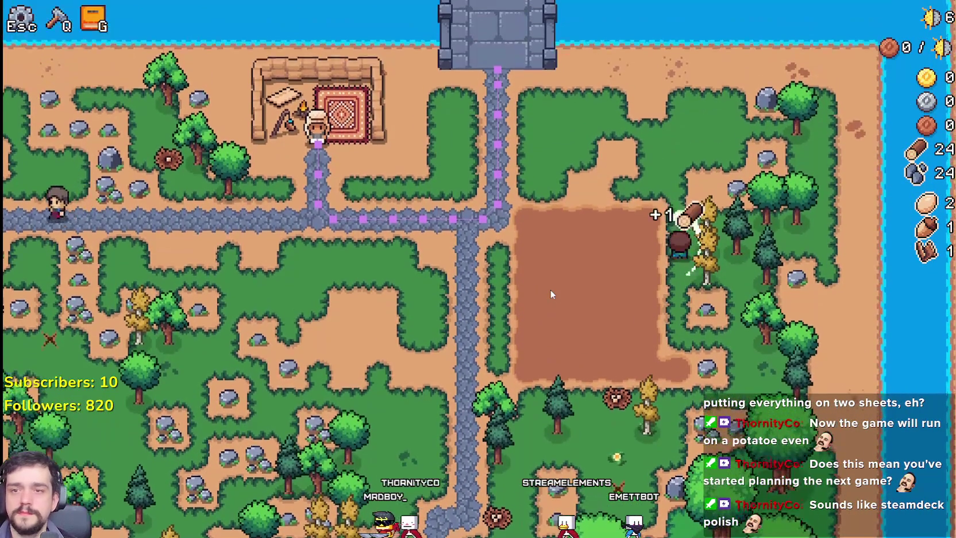
# Step: Chop two more trees and mine a rock until the Market advancement unlocks
pyautogui.click(549, 289)
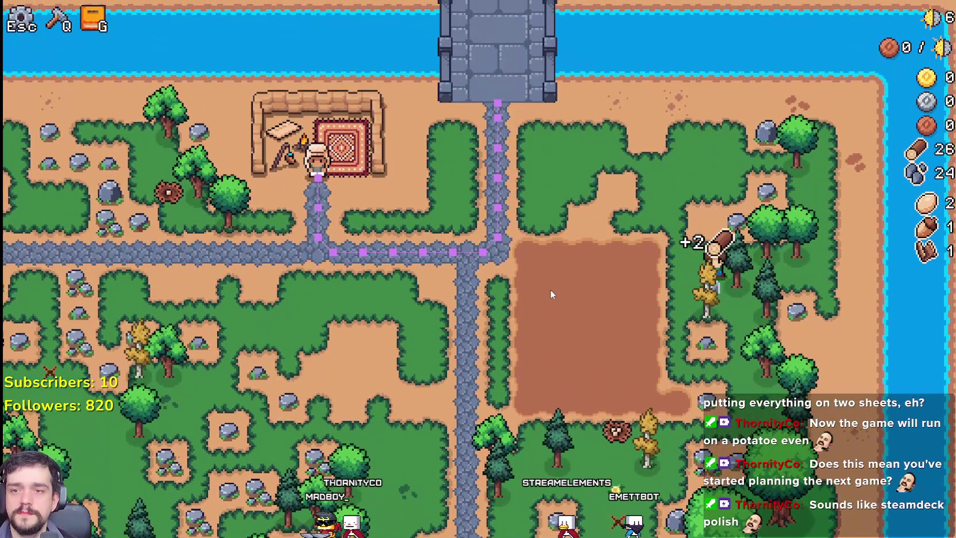
pyautogui.press('d')
pyautogui.press('s')
pyautogui.click(549, 289)
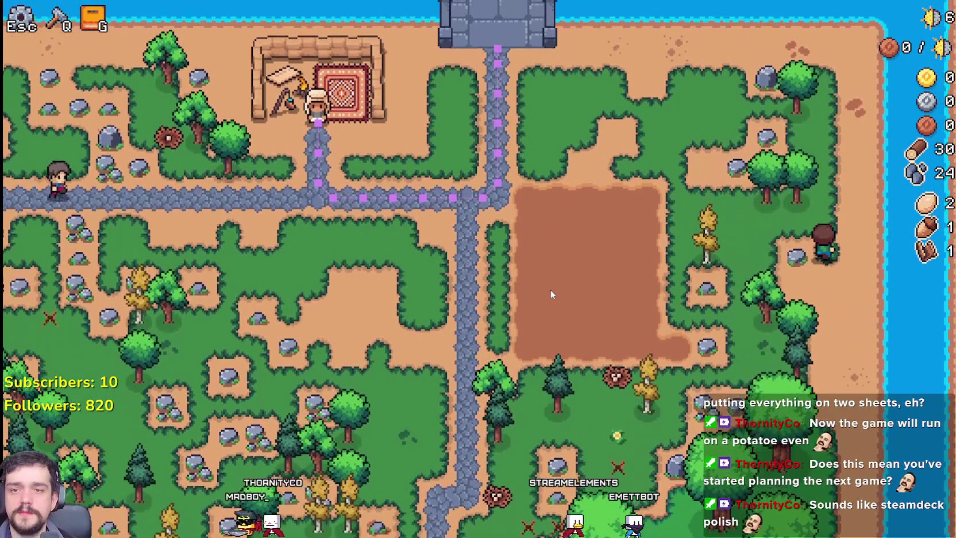
pyautogui.press('a')
pyautogui.press('s')
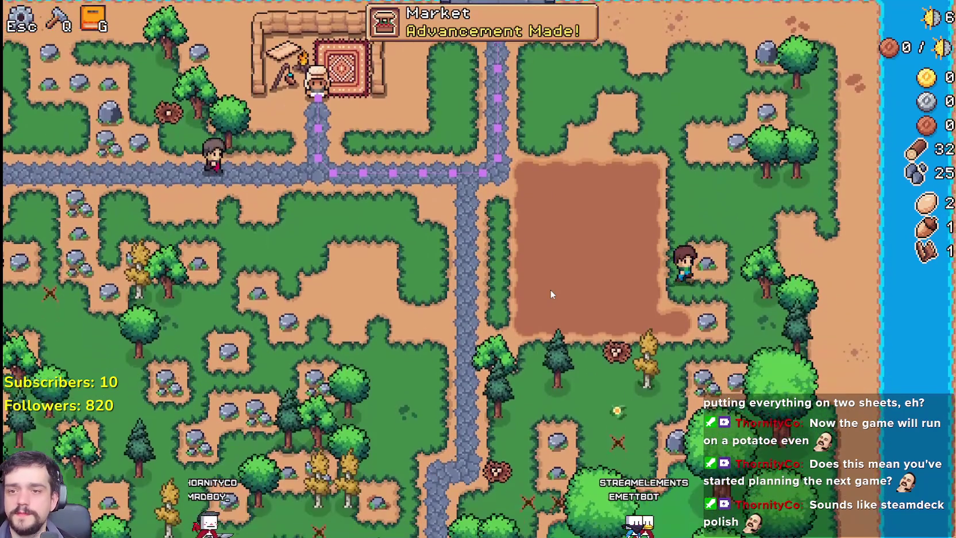
pyautogui.press('d')
pyautogui.click(550, 289)
# Step: Walk down the vertical stone path and collect the brown bush
pyautogui.press('s')
pyautogui.press('d')
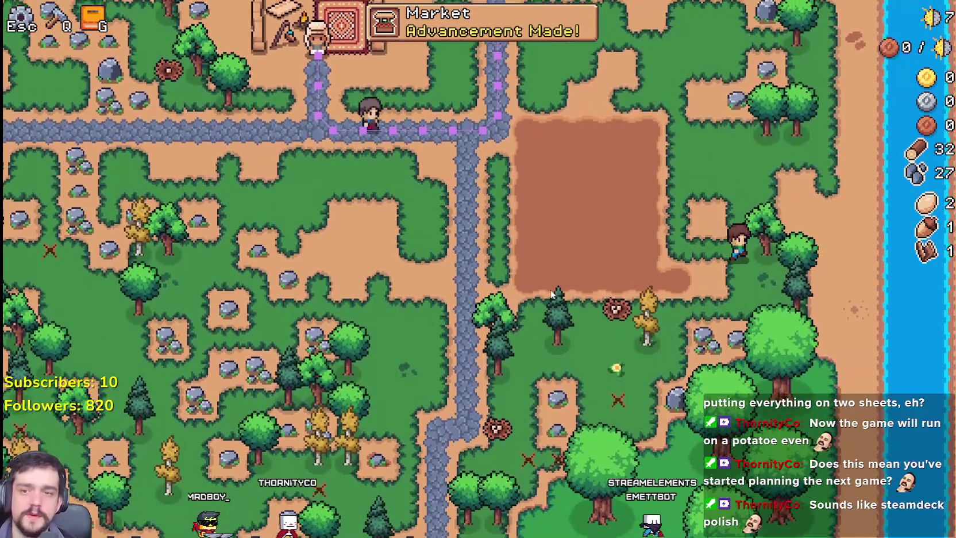
pyautogui.press('d')
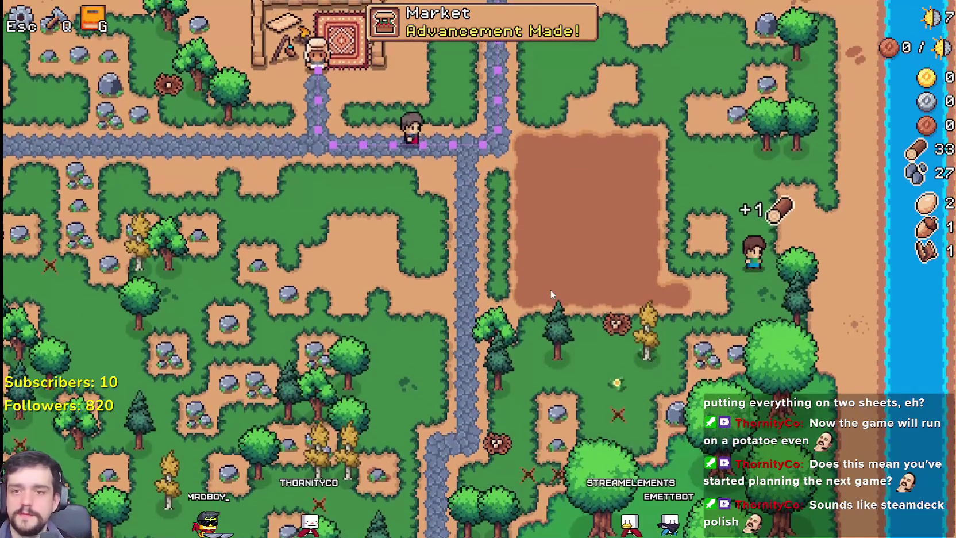
pyautogui.press('s')
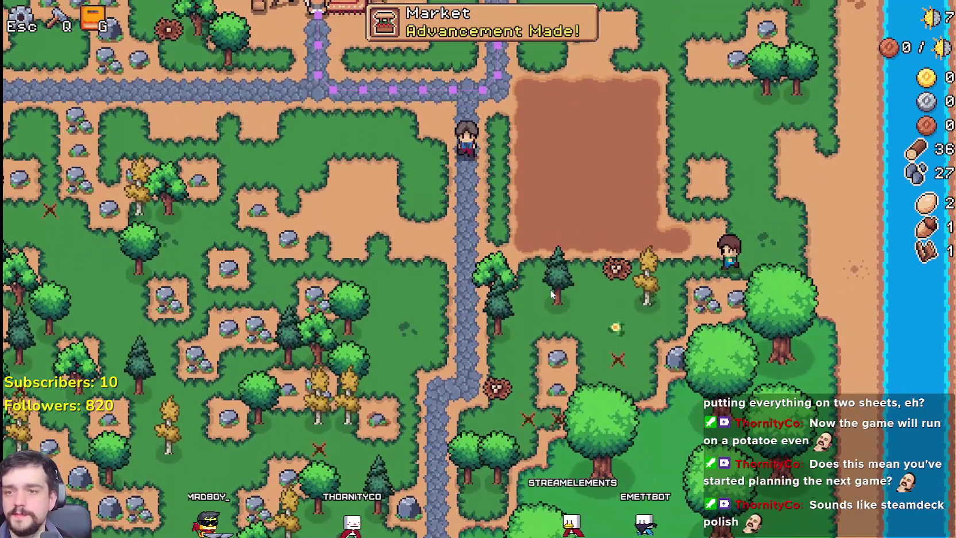
pyautogui.press('s')
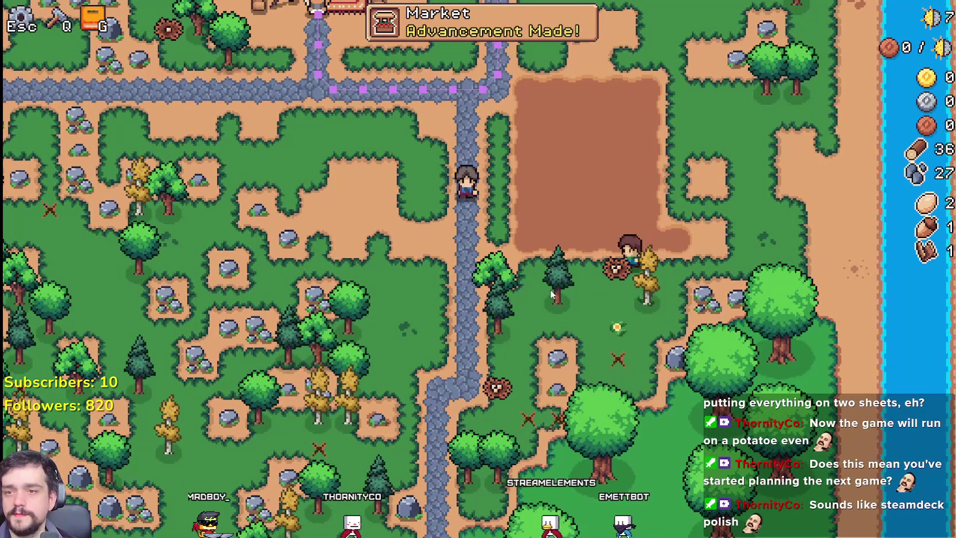
pyautogui.press('s')
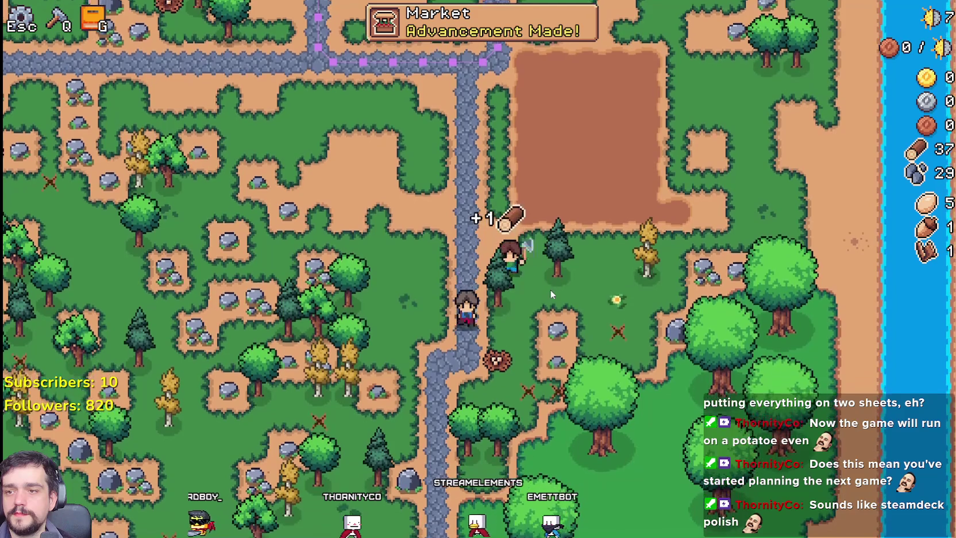
pyautogui.press('a')
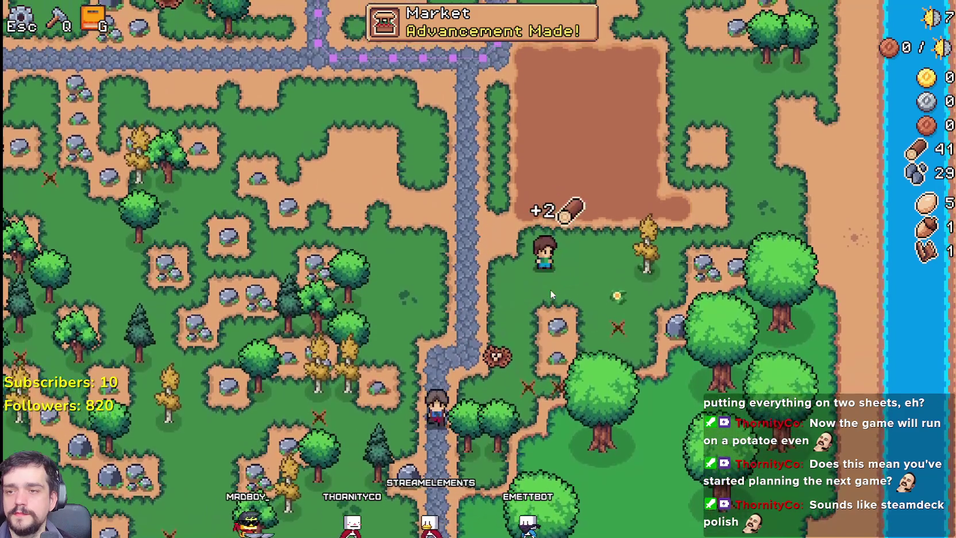
pyautogui.press('s')
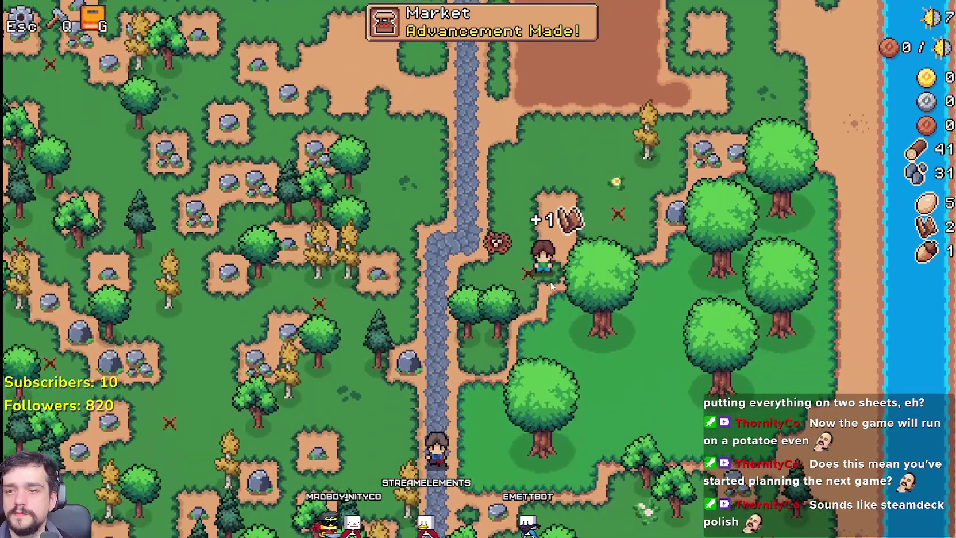
pyautogui.press('a')
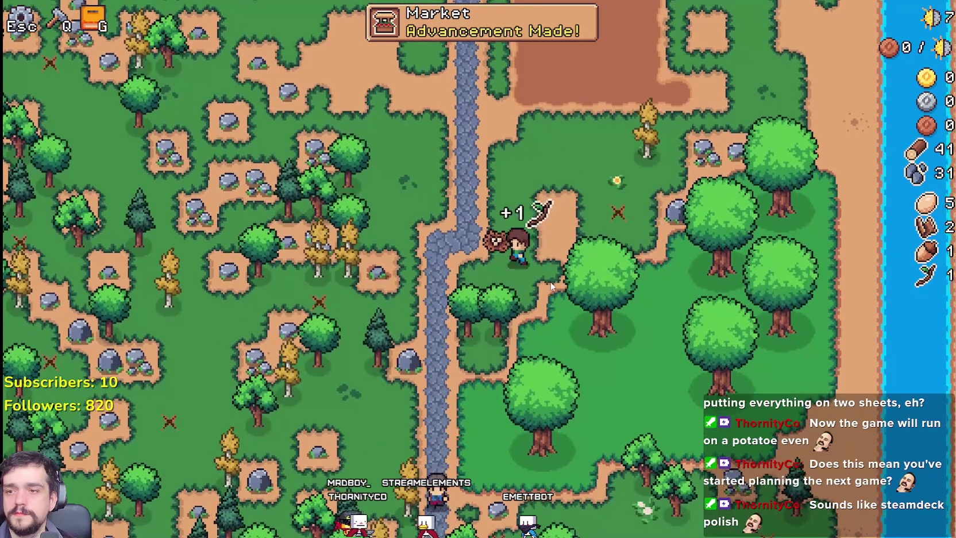
# Step: Walk the farmer back north-east to stand near the market stall by the river
pyautogui.press('w')
pyautogui.press('d')
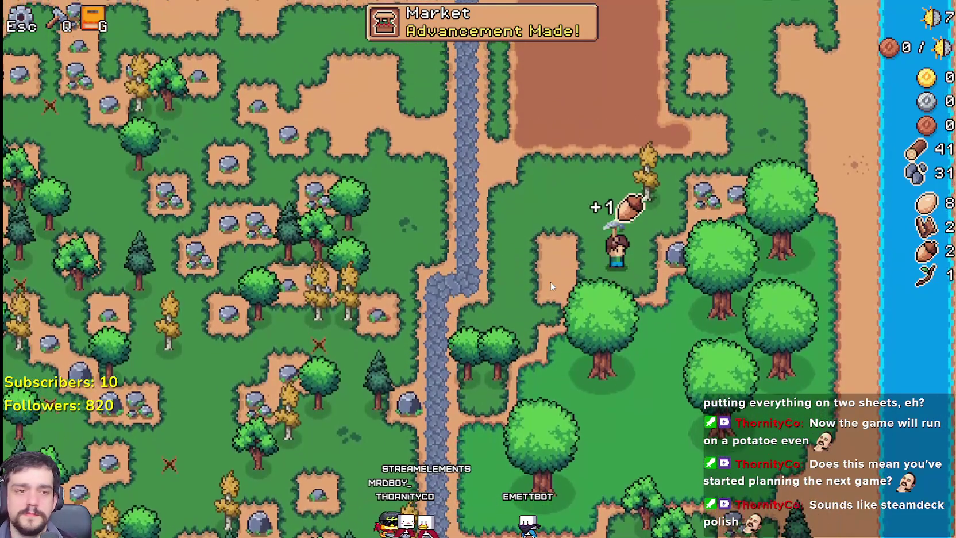
pyautogui.press('w')
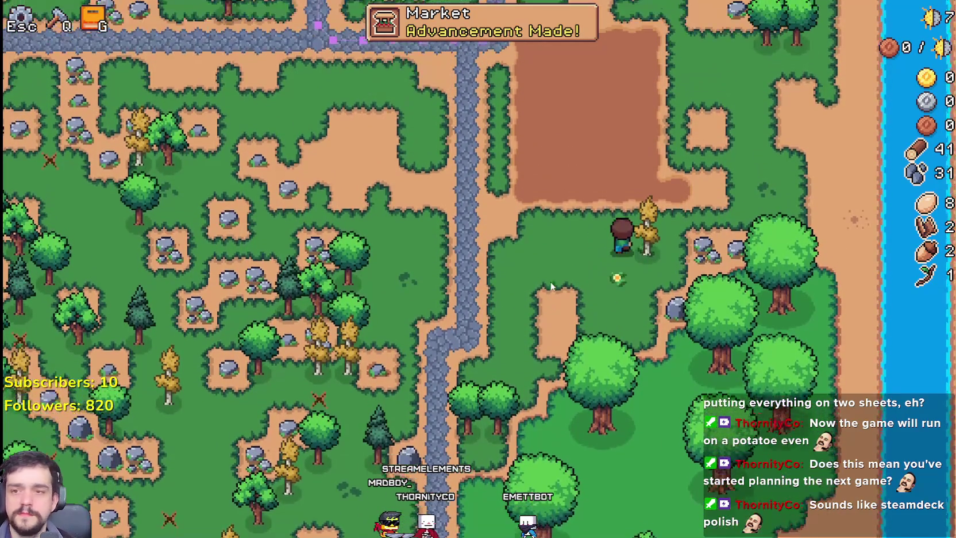
pyautogui.press('d')
pyautogui.press('w')
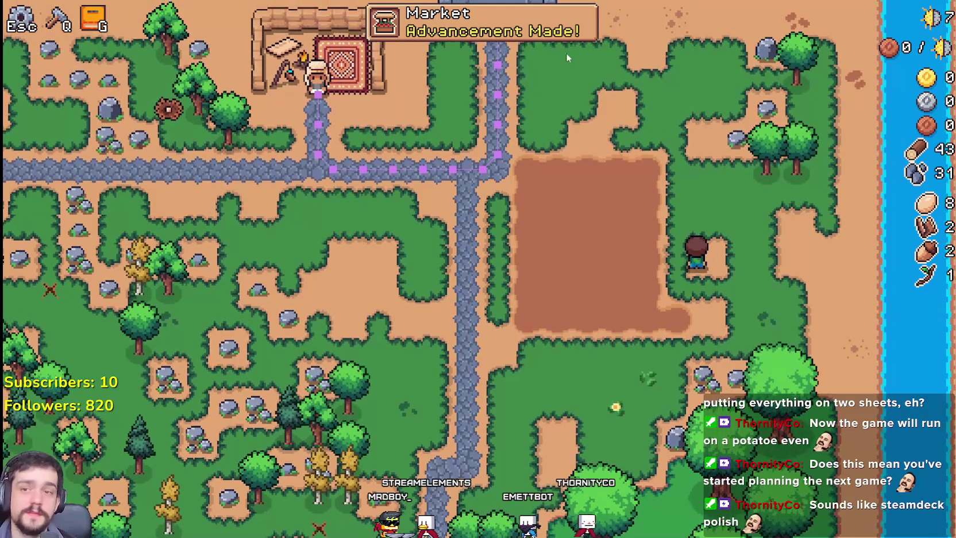
pyautogui.press('s')
pyautogui.press('w')
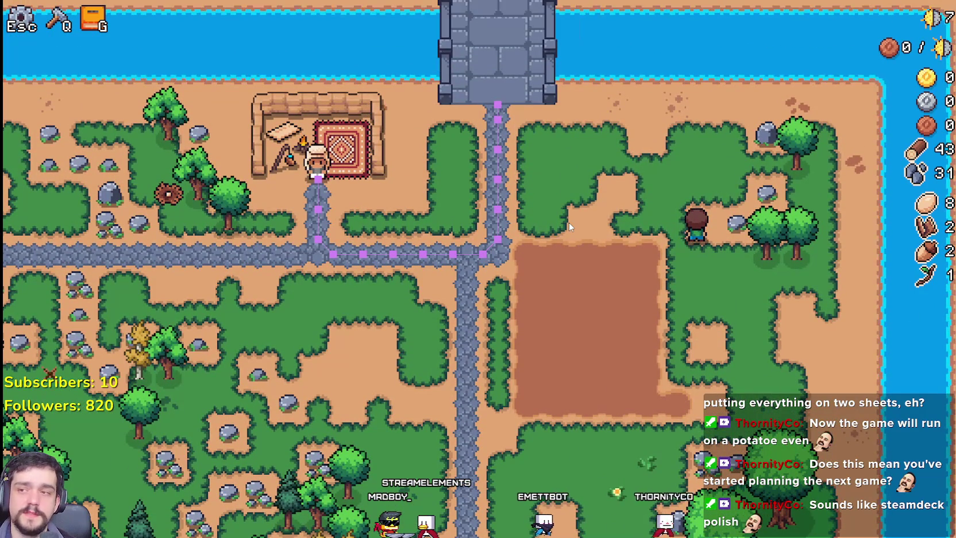
pyautogui.press('a')
pyautogui.press('w')
pyautogui.press('d')
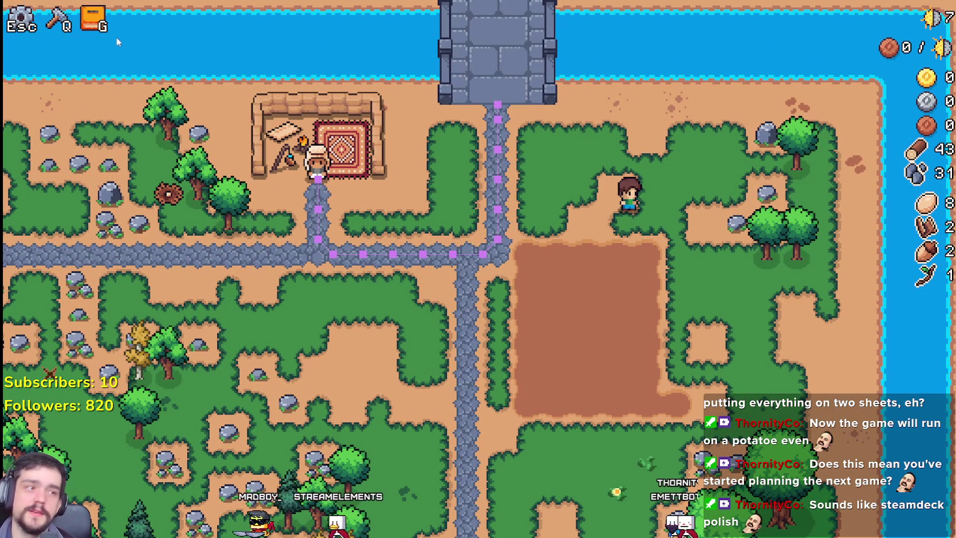
pyautogui.press('g')
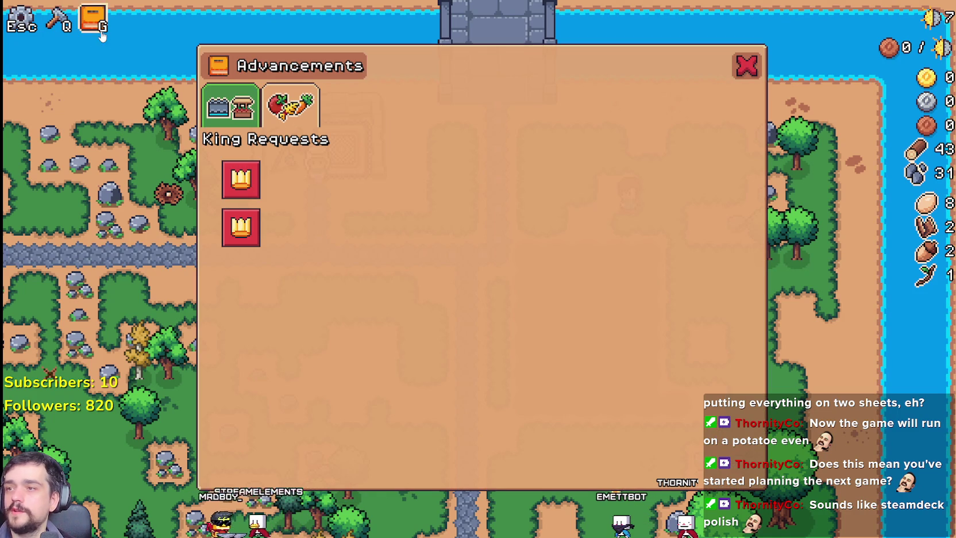
pyautogui.click(290, 104)
pyautogui.click(229, 105)
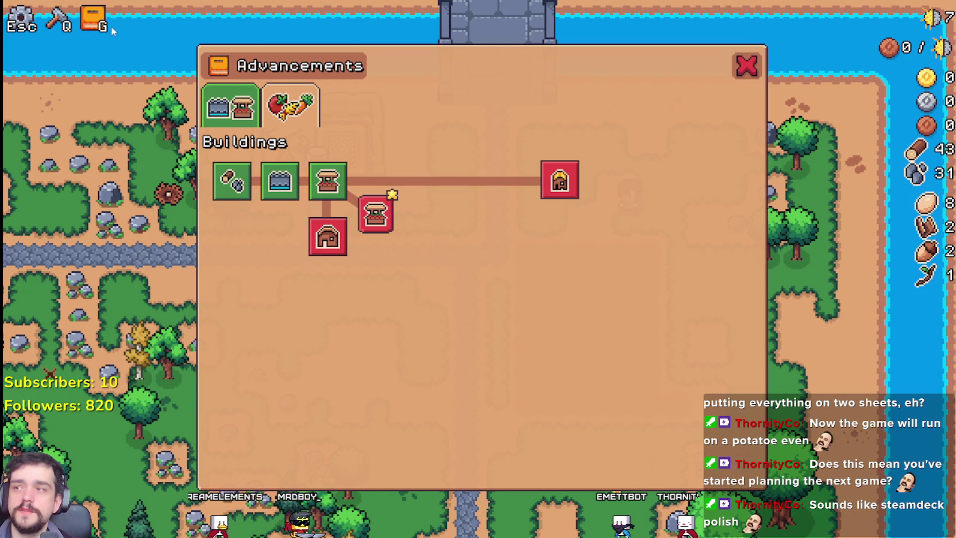
pyautogui.click(748, 67)
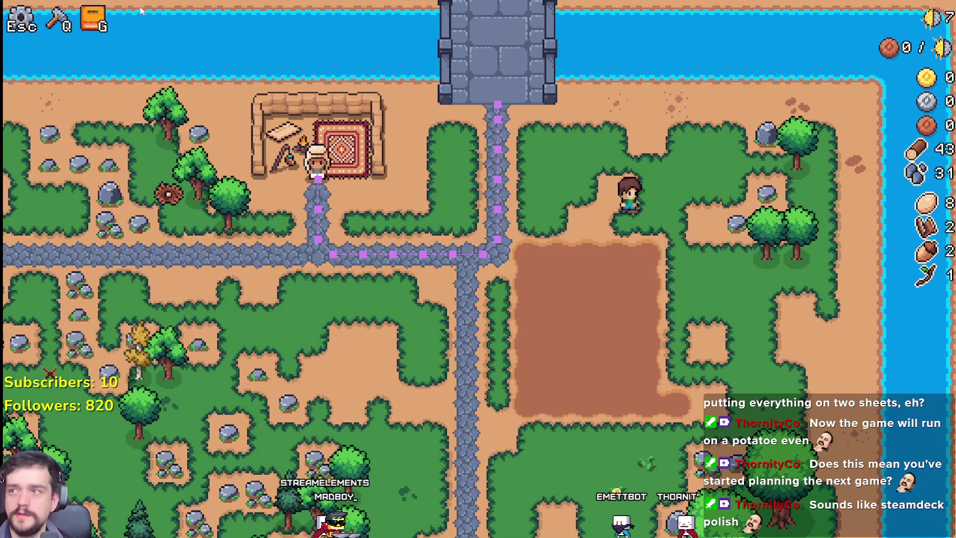
pyautogui.click(92, 22)
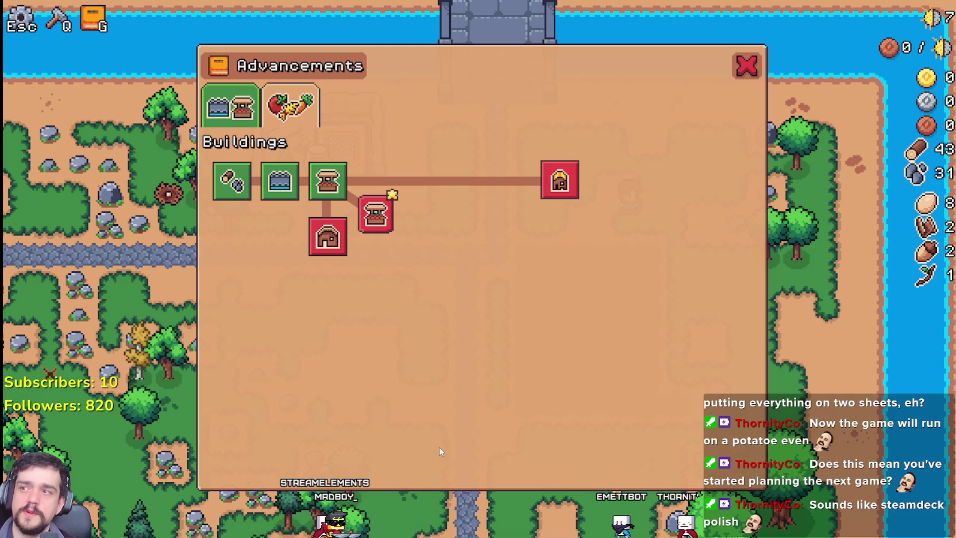
pyautogui.click(747, 65)
pyautogui.click(86, 29)
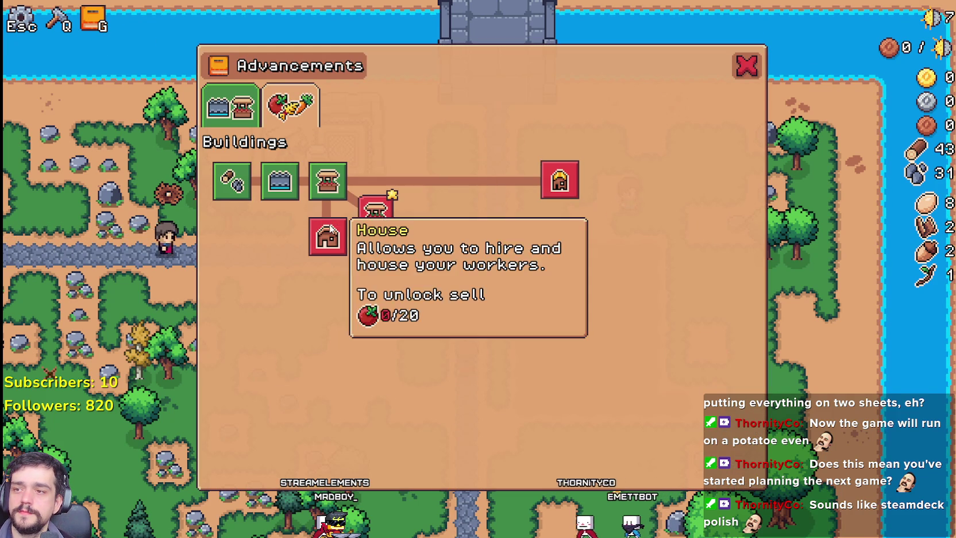
pyautogui.click(746, 65)
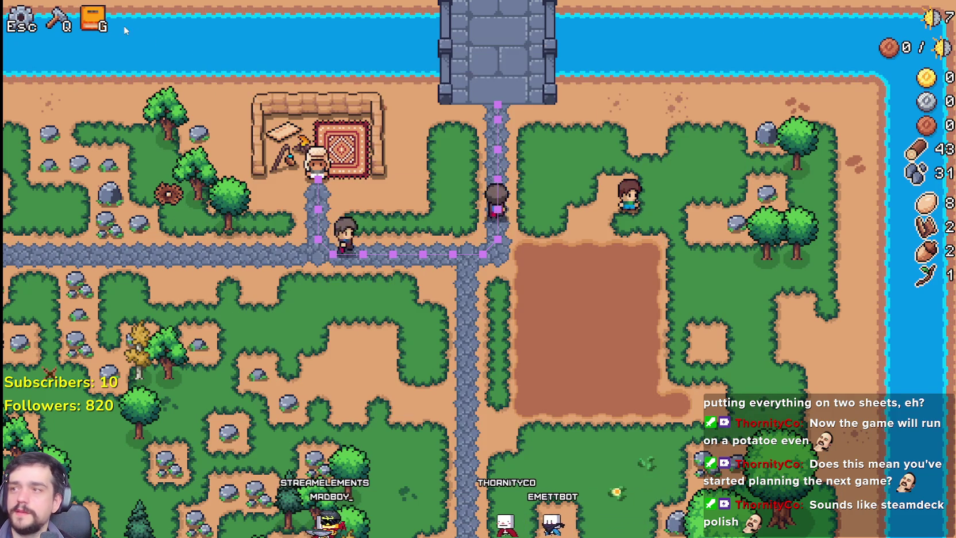
# Step: Browse the decoration and land/seed/building recipes, close crafting, then pause and resume
pyautogui.press('q')
pyautogui.click(115, 118)
pyautogui.click(61, 118)
pyautogui.click(147, 81)
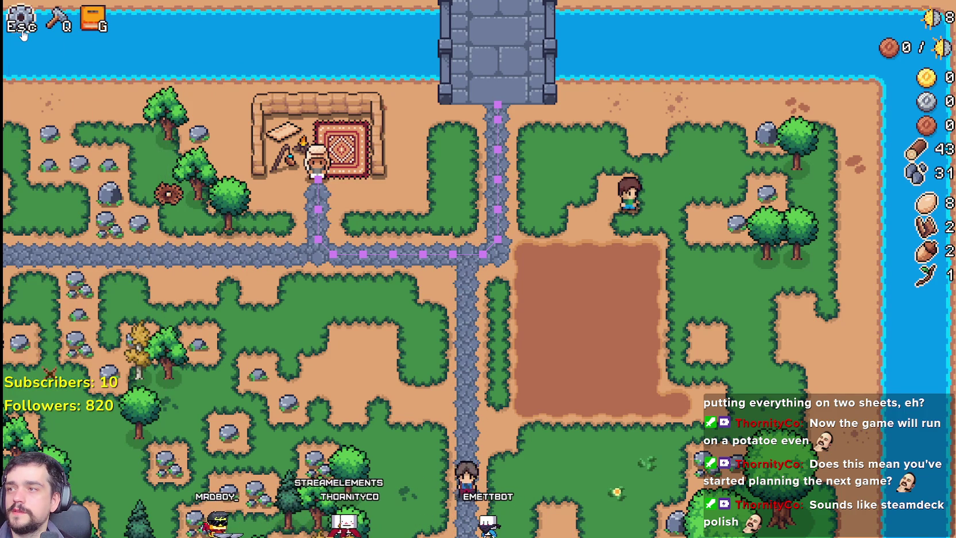
pyautogui.click(22, 28)
pyautogui.click(447, 206)
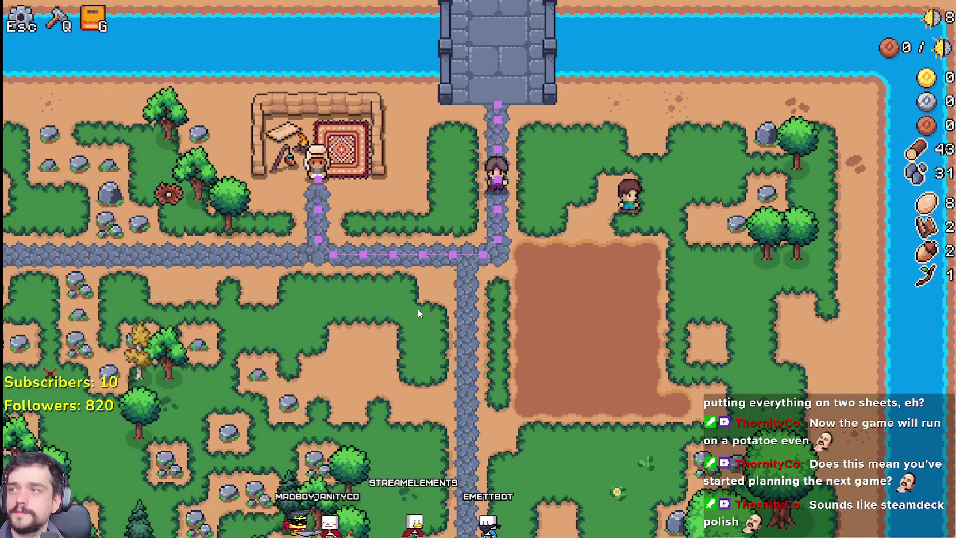
# Step: Walk the farmer off and back onto the plot, then quit the game with Alt+F4
pyautogui.scroll(-3, 418, 308)
pyautogui.scroll(4, 417, 306)
pyautogui.press('s')
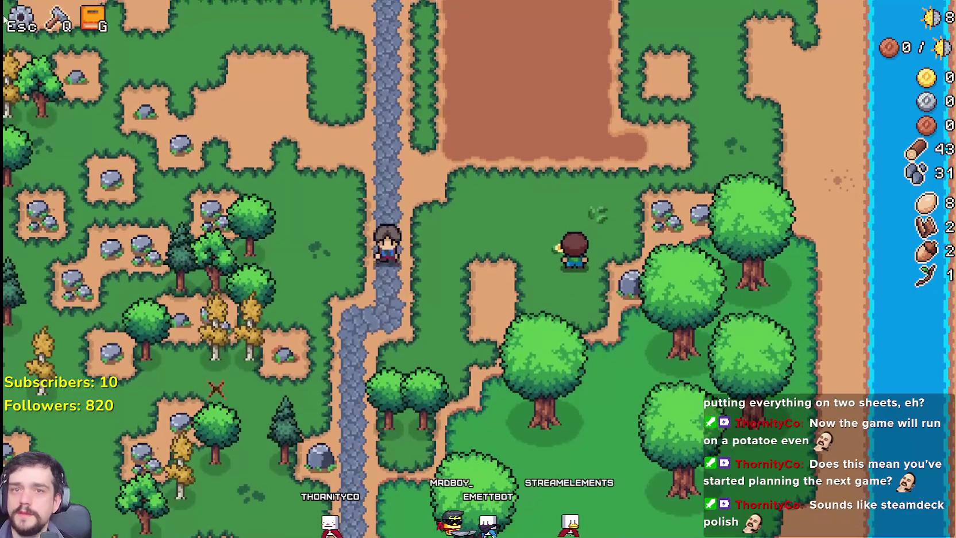
pyautogui.press('w')
pyautogui.press('w')
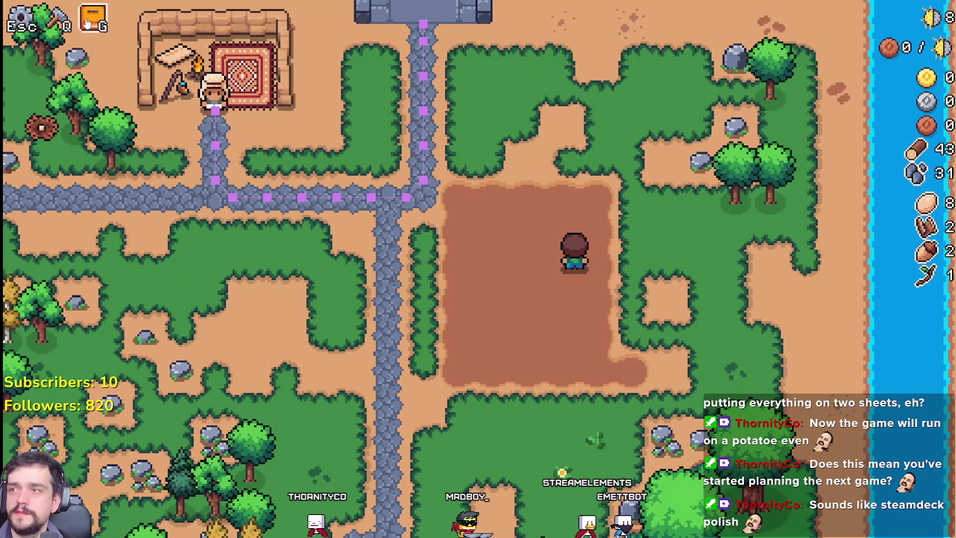
pyautogui.press('a')
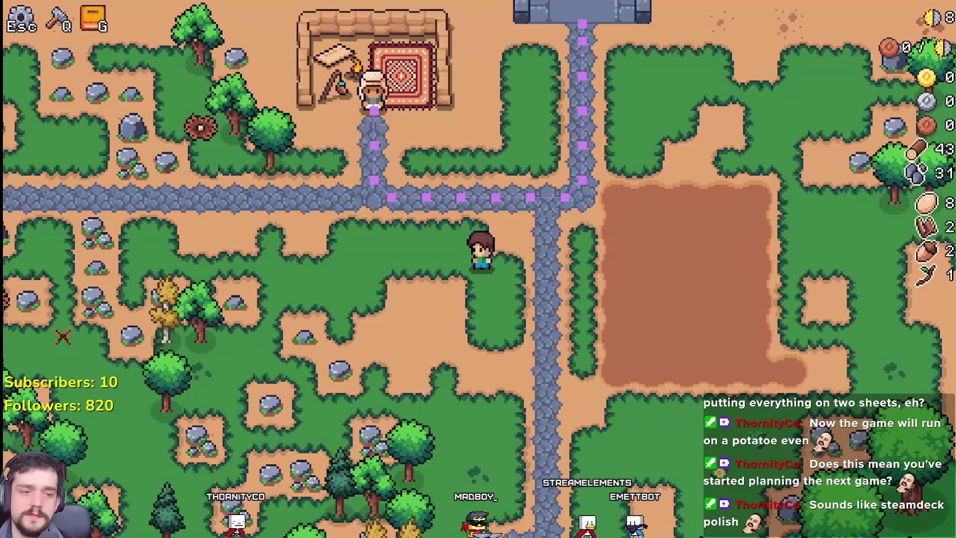
pyautogui.hotkey('alt', 'F4')
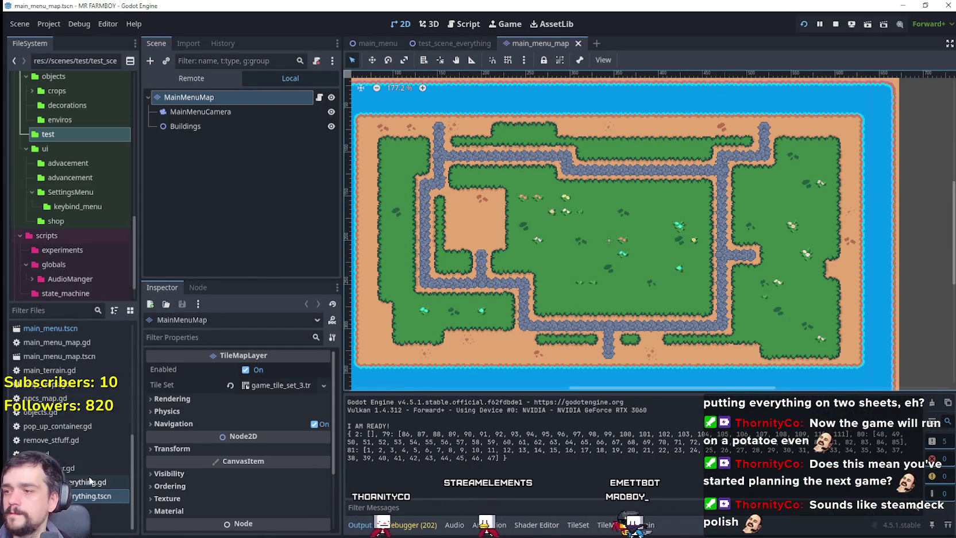
# Step: Open game_screen.tscn from the ui folder and scroll the Scene tree to the top
pyautogui.scroll(5, 87, 476)
pyautogui.scroll(-3, 86, 468)
pyautogui.click(67, 148)
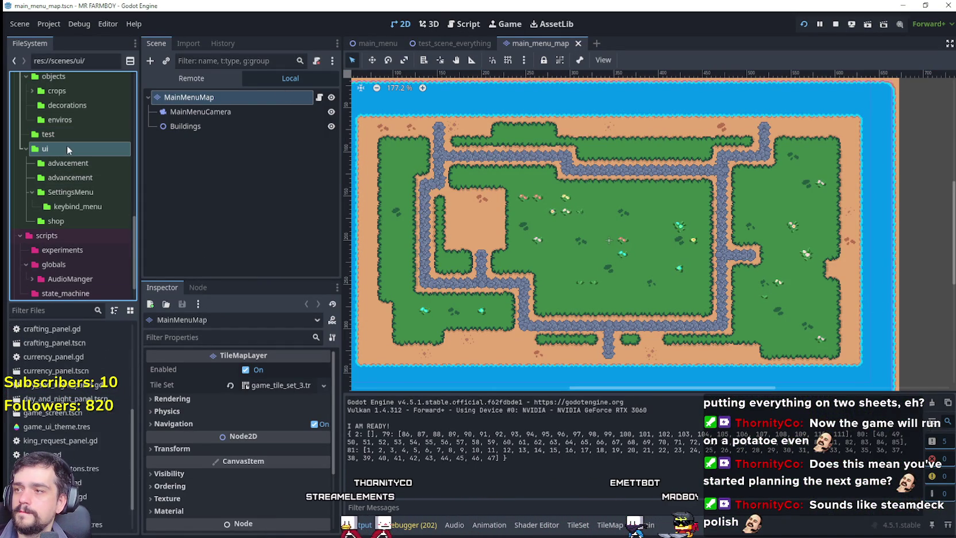
pyautogui.scroll(3, 83, 490)
pyautogui.click(86, 474)
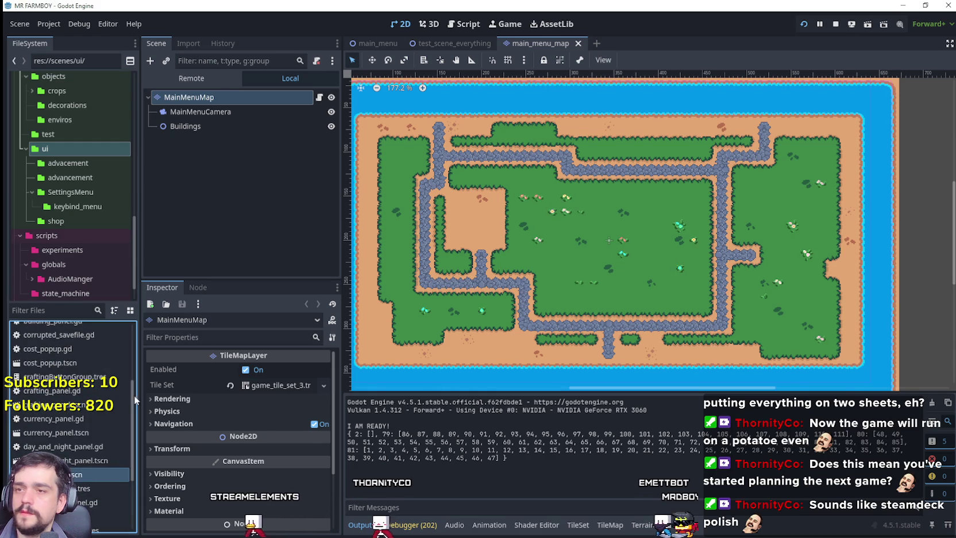
pyautogui.doubleClick(74, 474)
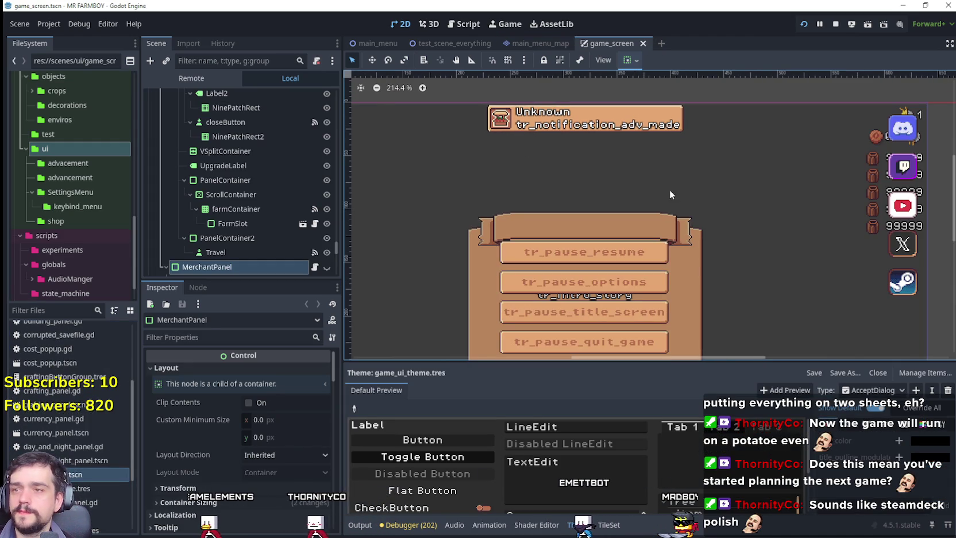
pyautogui.scroll(5, 463, 151)
pyautogui.scroll(1, 504, 146)
pyautogui.scroll(4, 267, 149)
pyautogui.scroll(6, 287, 173)
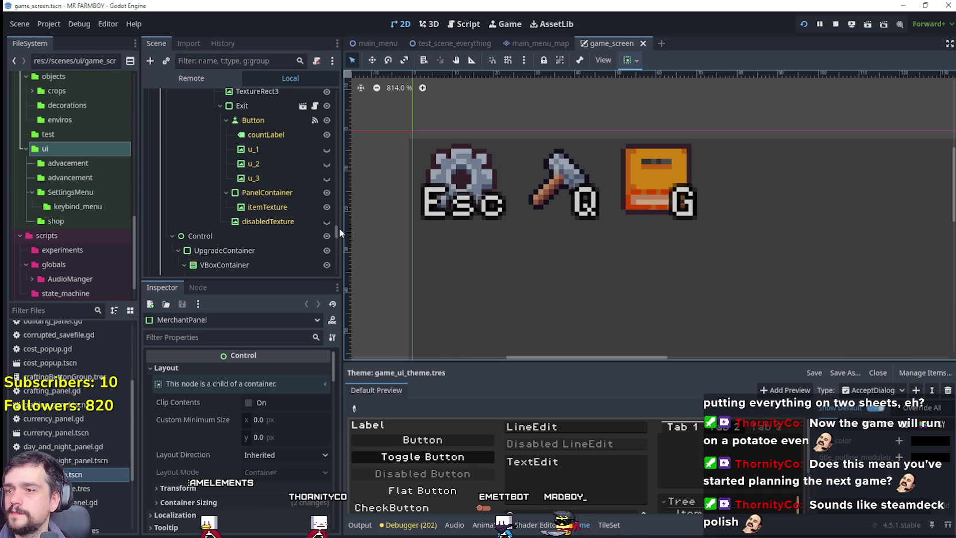
pyautogui.scroll(10, 337, 225)
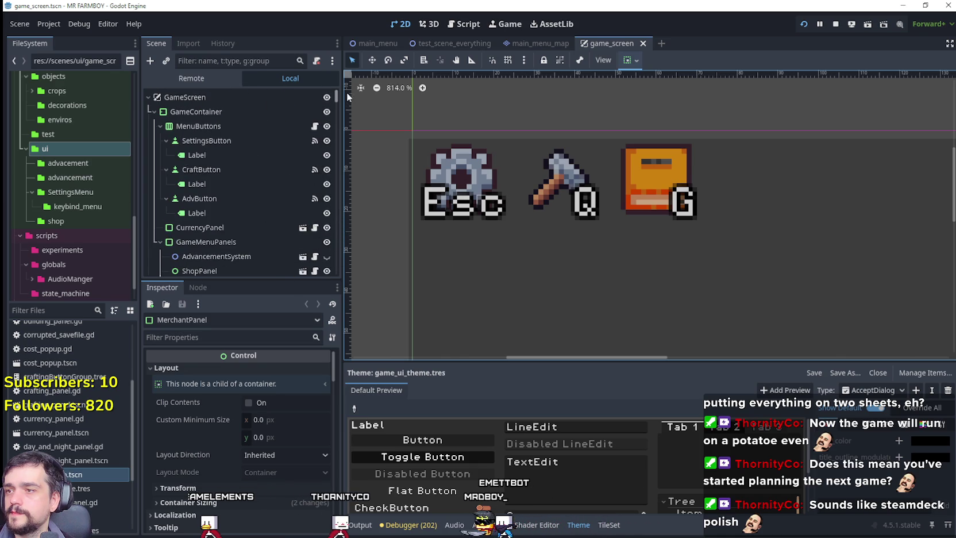
# Step: Try a 16 × 16 custom minimum size on SettingsButton, then undo it
pyautogui.click(244, 141)
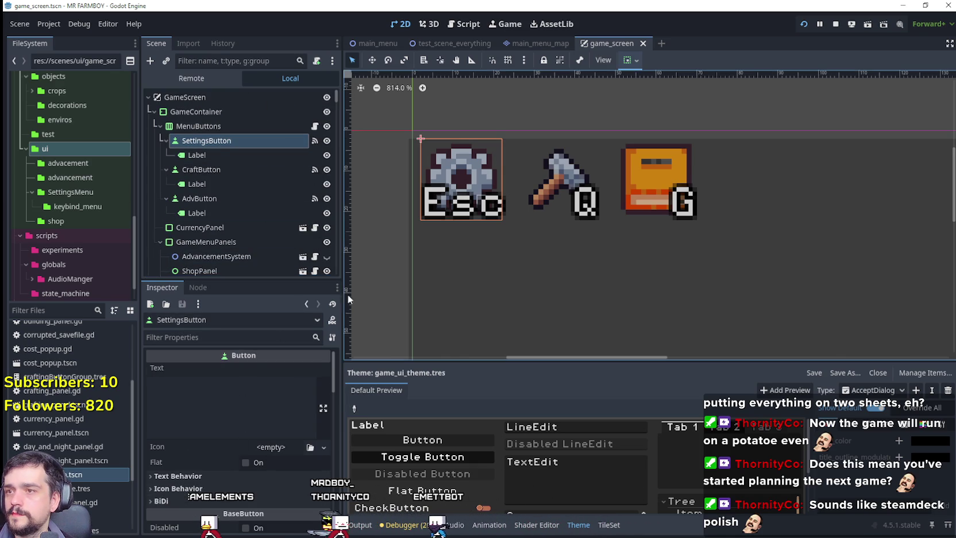
pyautogui.scroll(-2, 278, 449)
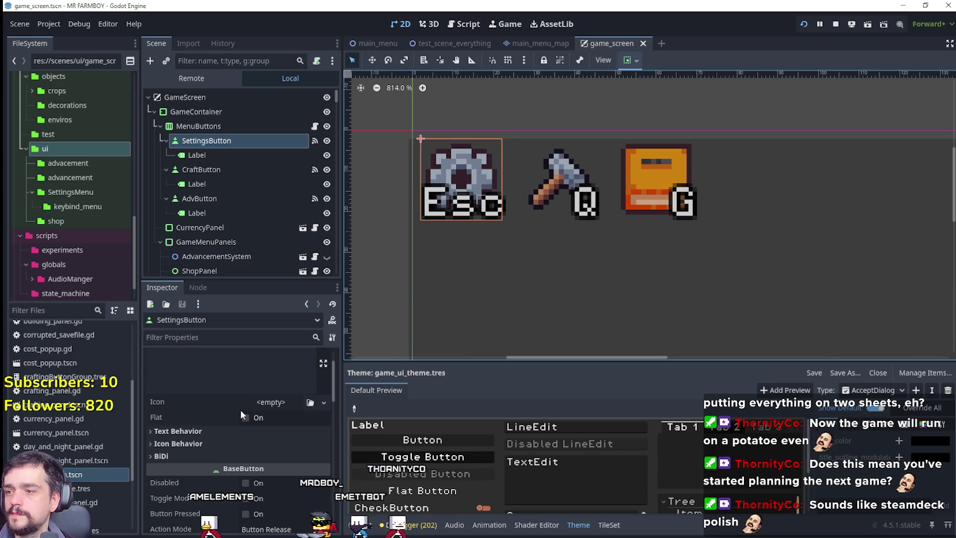
pyautogui.scroll(2, 247, 401)
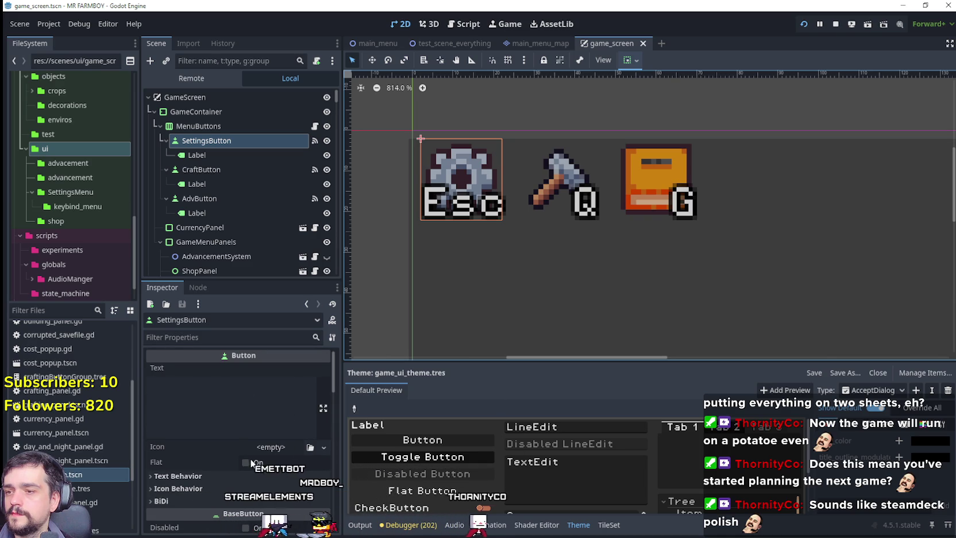
pyautogui.scroll(-12, 252, 461)
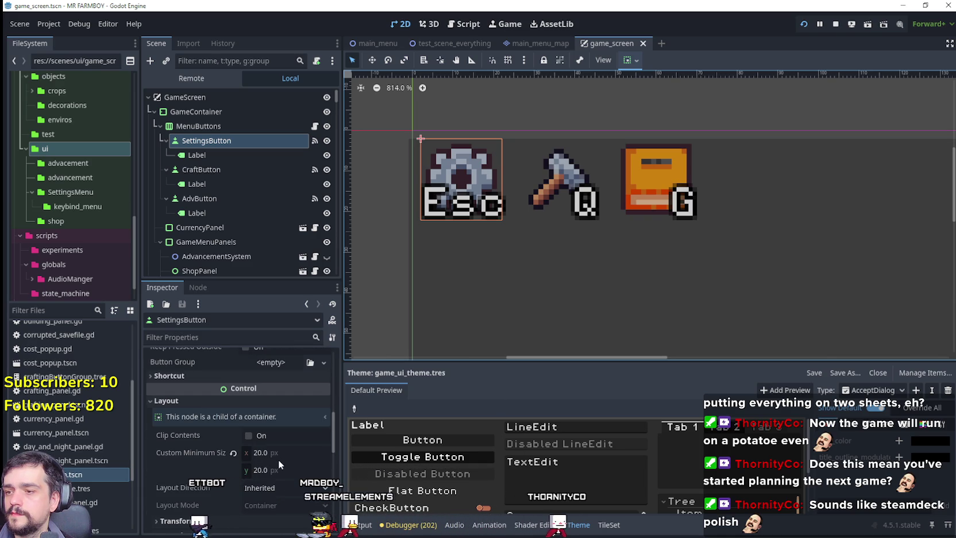
pyautogui.moveTo(282, 451)
pyautogui.mouseDown()
pyautogui.moveTo(263, 451)
pyautogui.moveTo(293, 451)
pyautogui.moveTo(252, 451)
pyautogui.moveTo(282, 441)
pyautogui.moveTo(287, 454)
pyautogui.moveTo(273, 454)
pyautogui.moveTo(289, 454)
pyautogui.mouseUp()
pyautogui.write('16')
pyautogui.click(280, 470)
pyautogui.write('1')
pyautogui.press('Return')
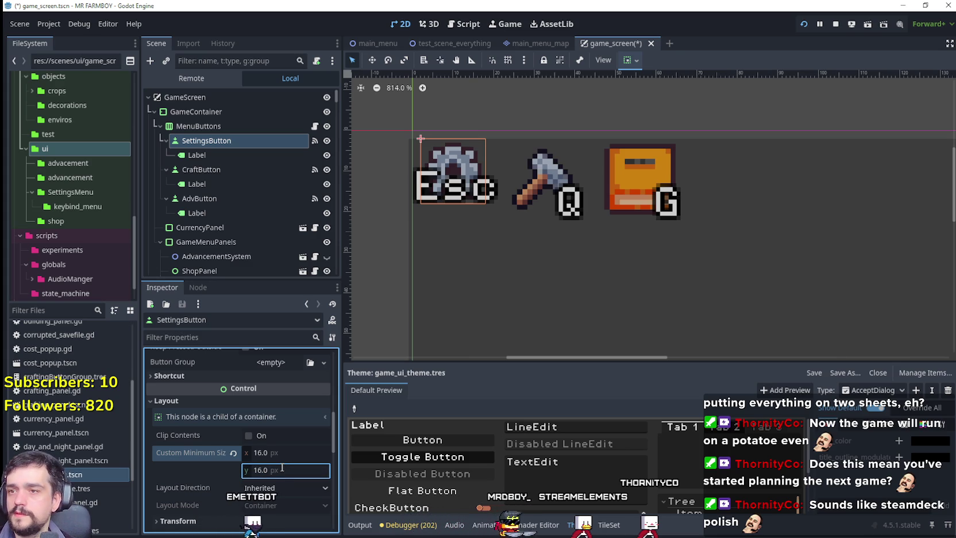
pyautogui.hotkey('ctrl', 'z')
pyautogui.hotkey('ctrl', 'z')
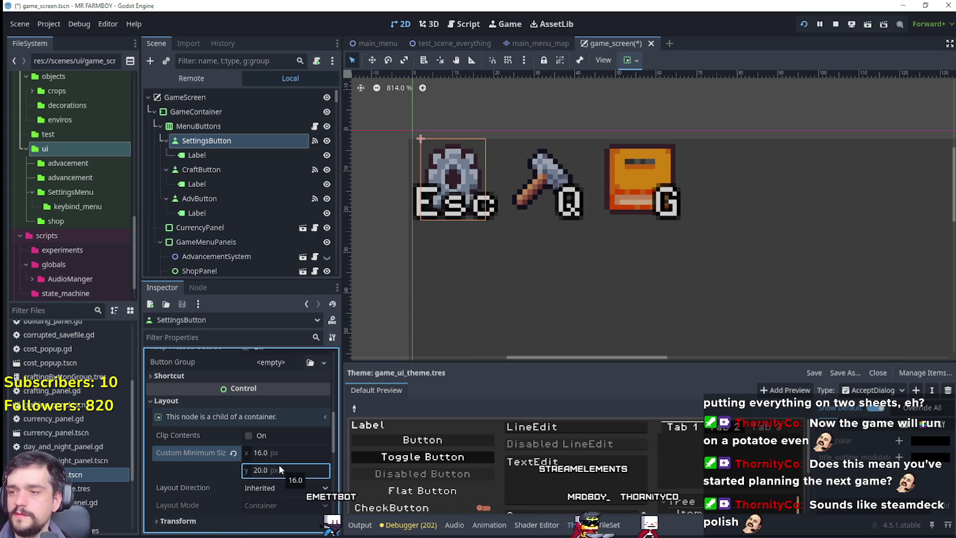
# Step: Restore the minimum width to 20 and check the button's Transform size
pyautogui.click(280, 453)
pyautogui.write('20')
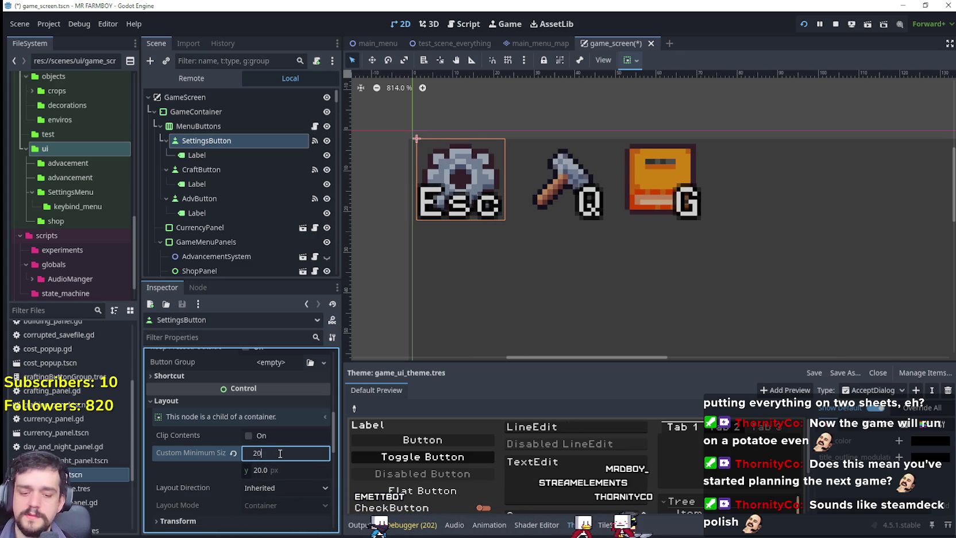
pyautogui.press('Return')
pyautogui.scroll(-3, 271, 469)
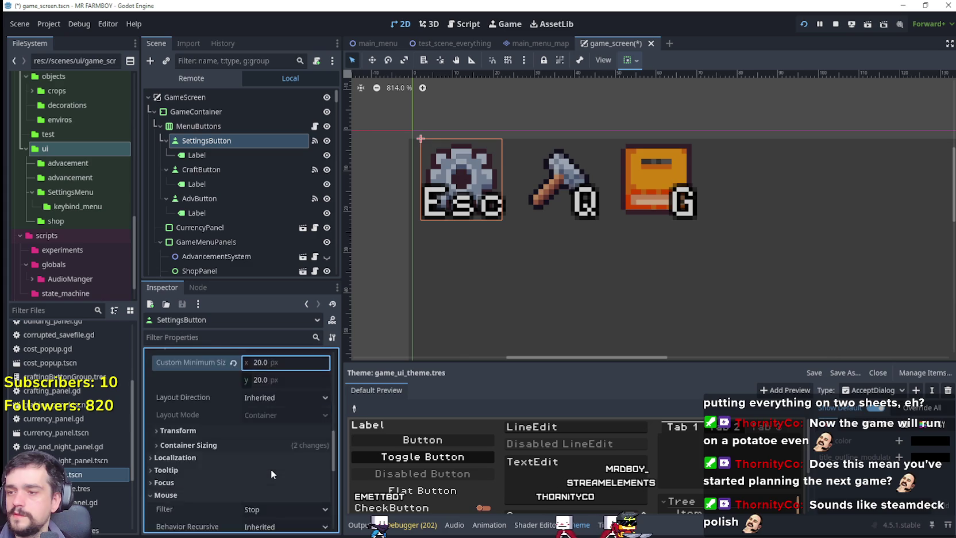
pyautogui.click(279, 449)
pyautogui.click(280, 448)
pyautogui.click(279, 430)
pyautogui.click(276, 458)
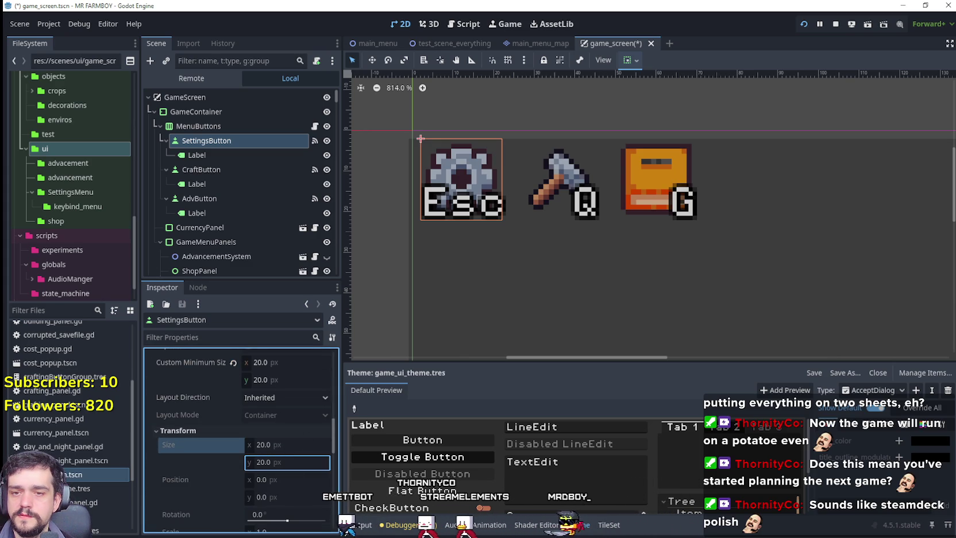
pyautogui.click(893, 391)
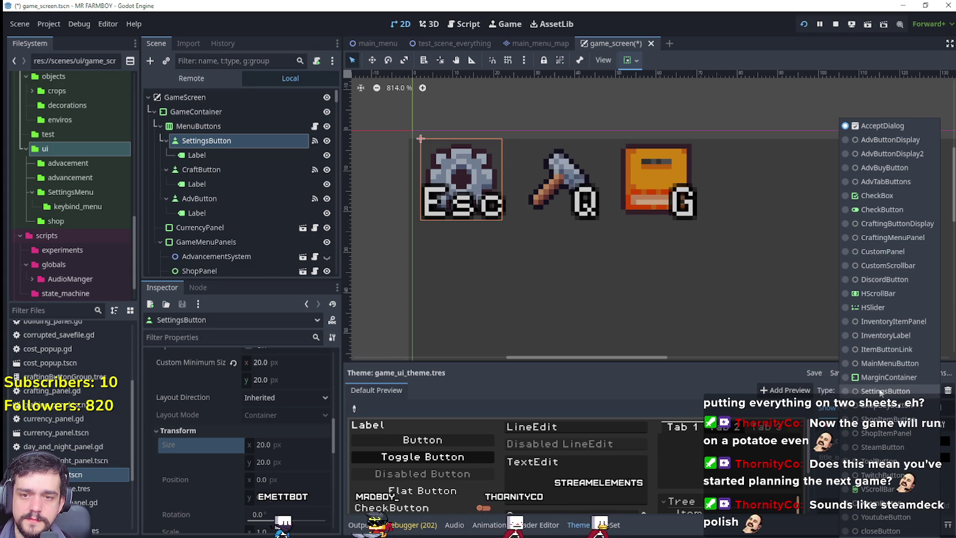
# Step: Show the SettingsButton theme type and inspect its gear StyleBoxTexture atlas details
pyautogui.click(879, 392)
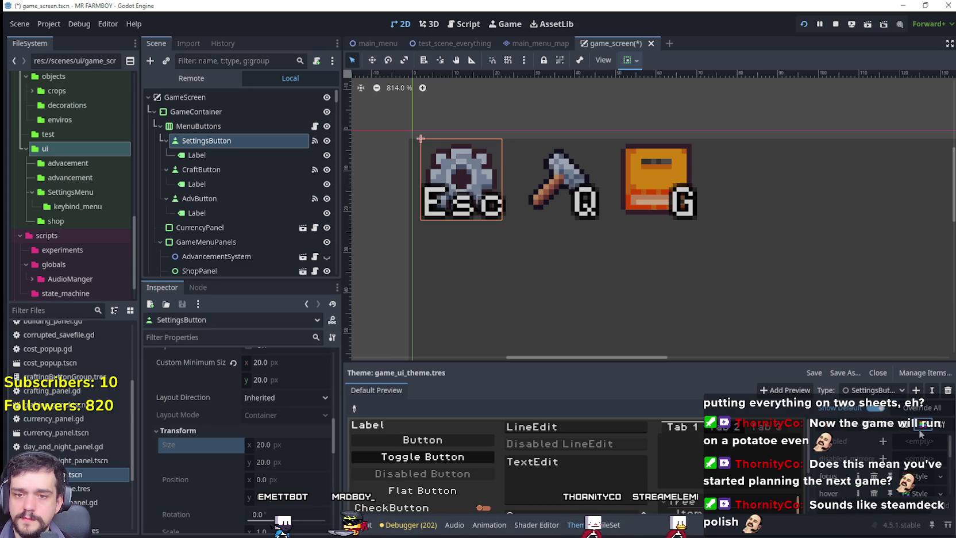
pyautogui.click(917, 469)
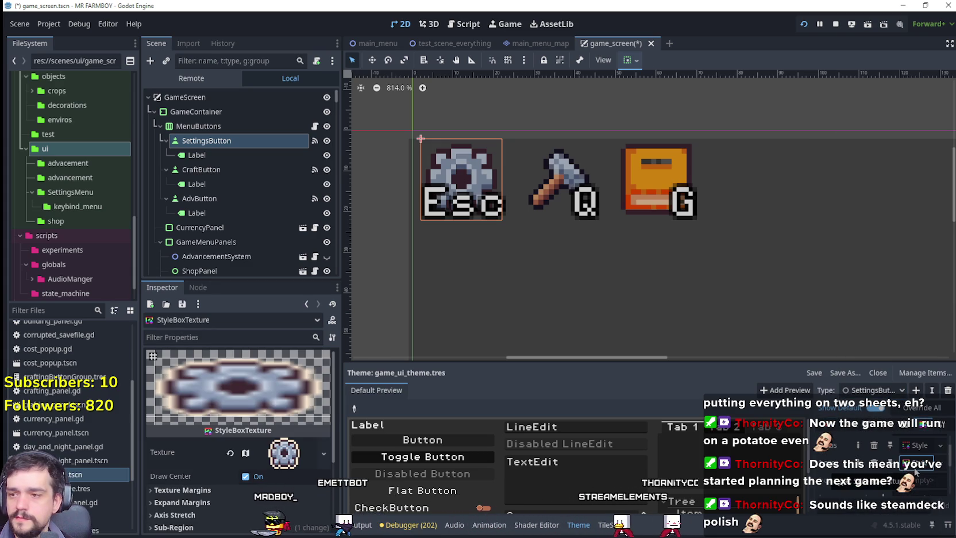
pyautogui.scroll(-2, 296, 459)
pyautogui.click(299, 420)
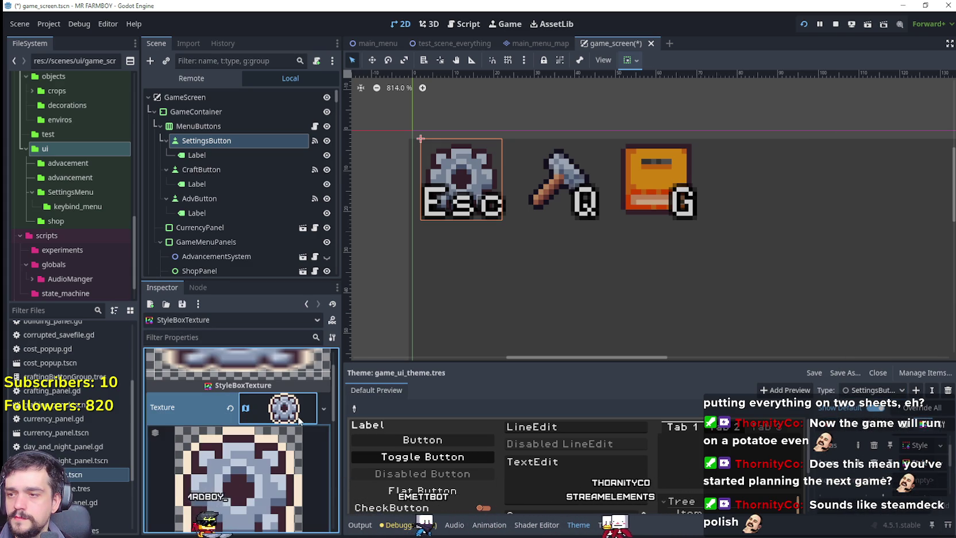
pyautogui.scroll(-2, 292, 428)
pyautogui.scroll(-2, 292, 428)
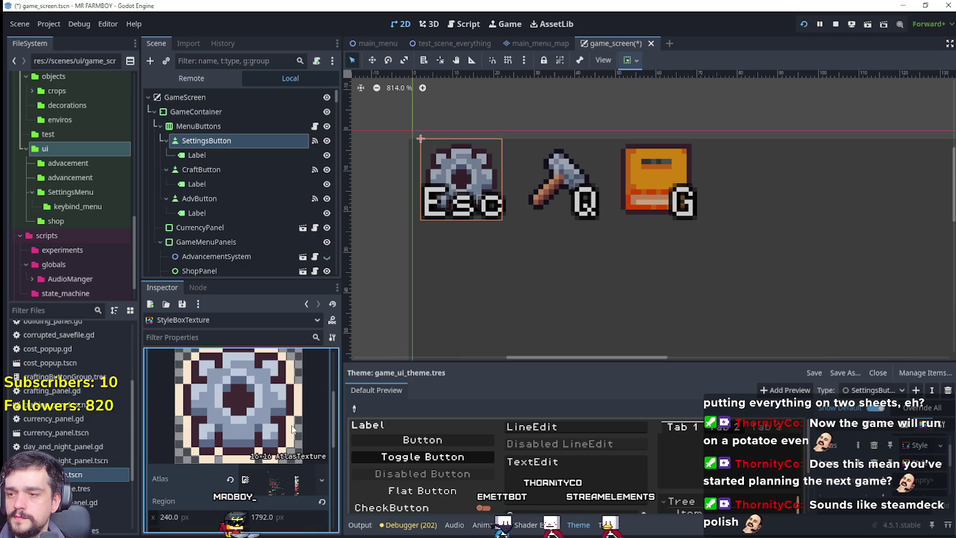
pyautogui.scroll(2, 292, 457)
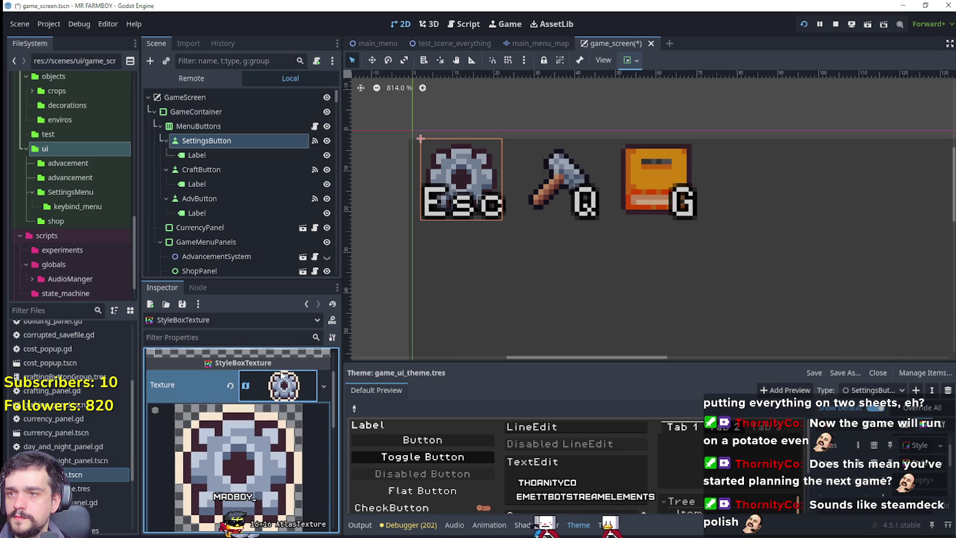
# Step: Reselect the SettingsButton node and review Icon Behavior, leaving the icon alignment at Left
pyautogui.click(226, 124)
pyautogui.click(228, 137)
pyautogui.scroll(-3, 249, 437)
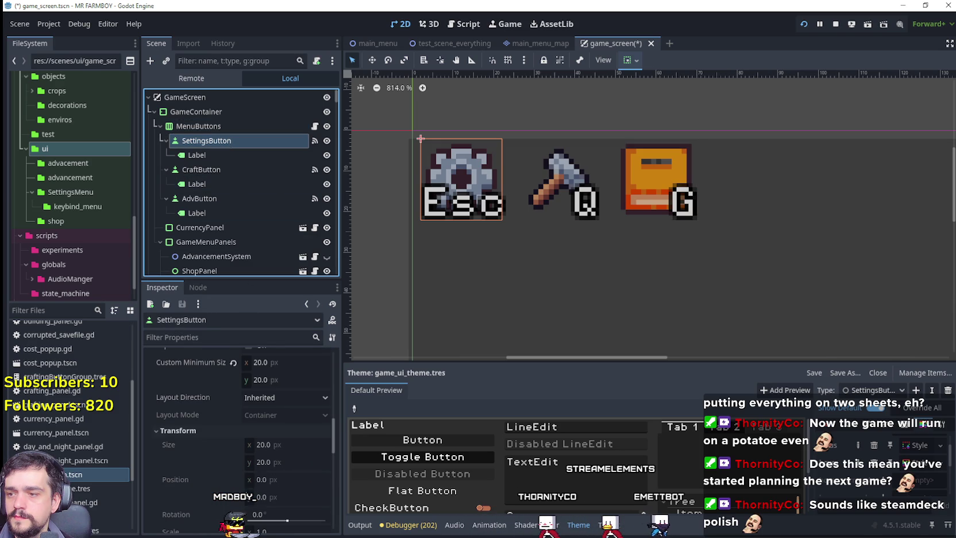
pyautogui.scroll(2, 249, 478)
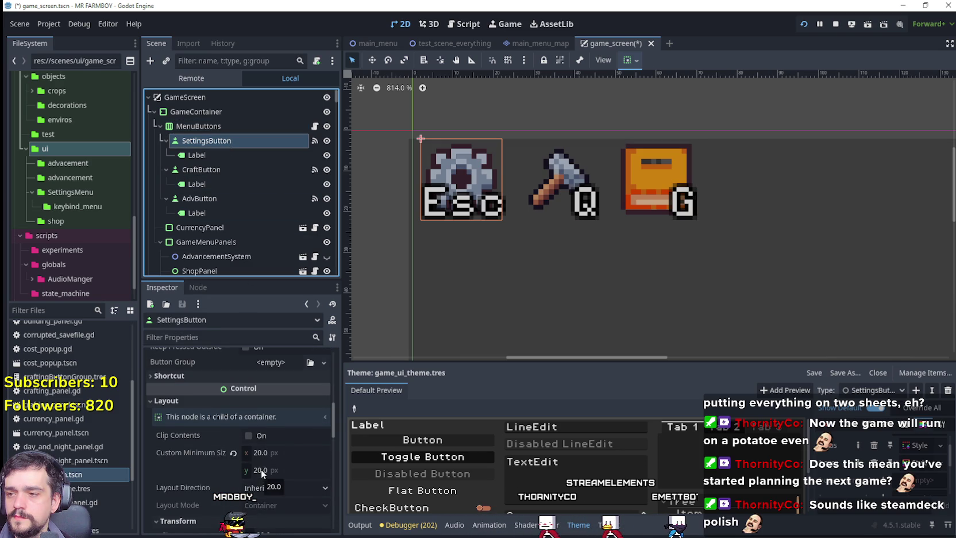
pyautogui.scroll(3, 261, 468)
pyautogui.scroll(5, 244, 480)
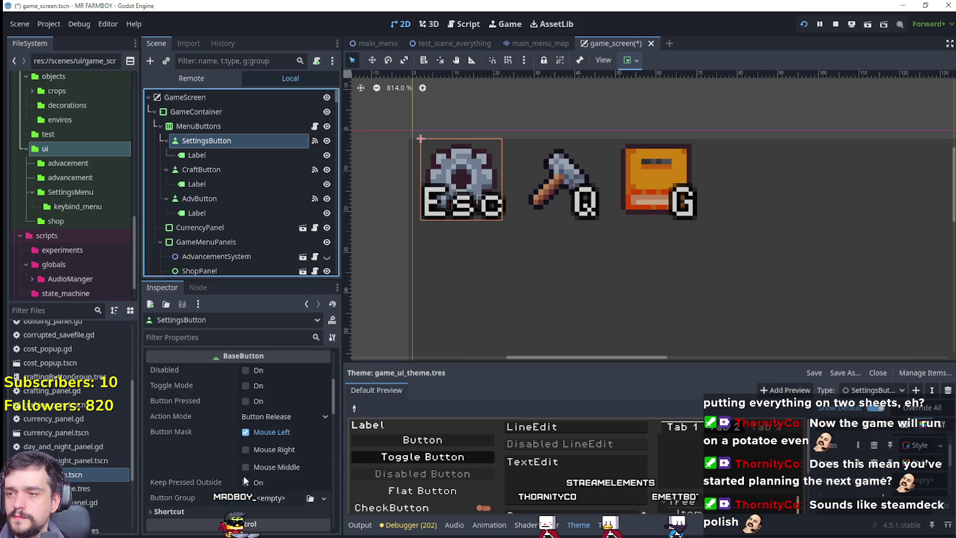
pyautogui.click(295, 422)
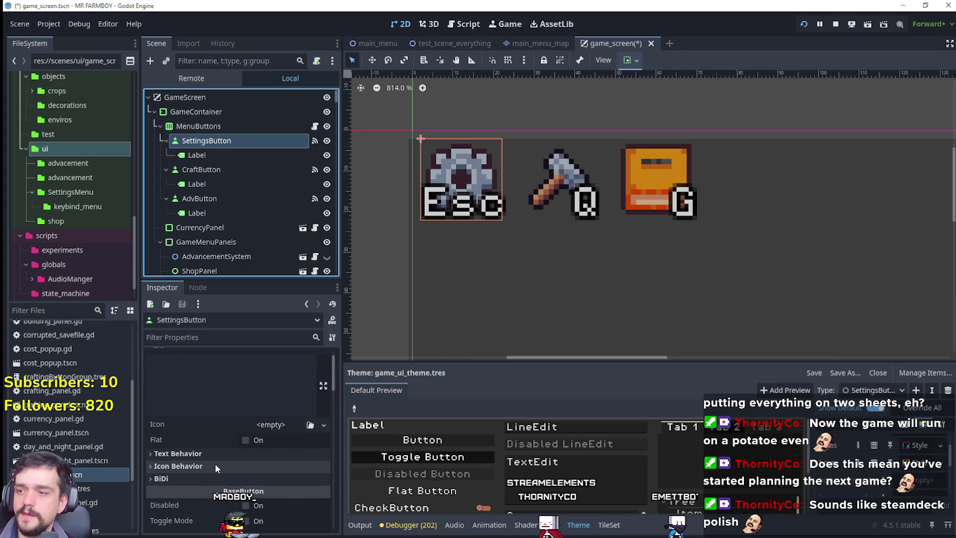
pyautogui.scroll(-1, 292, 484)
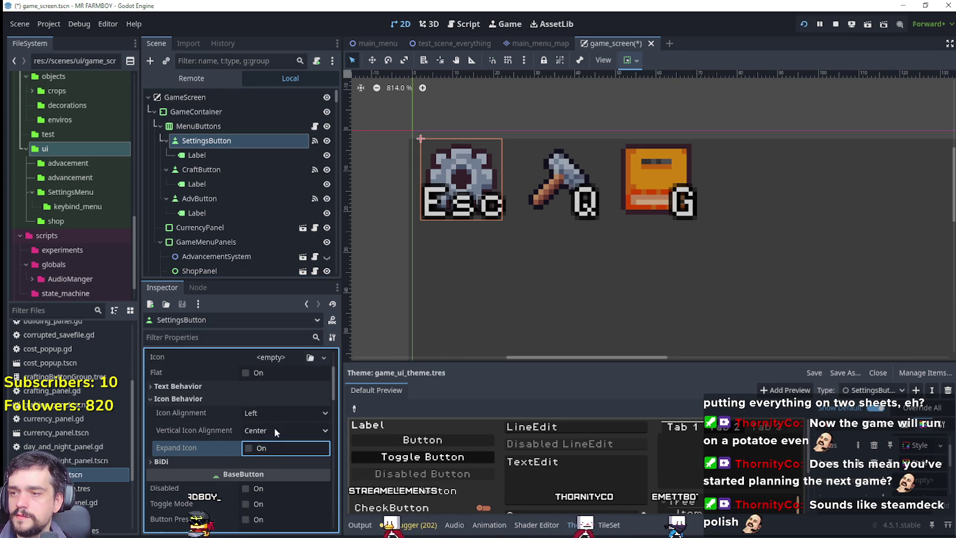
pyautogui.click(281, 413)
pyautogui.press('Escape')
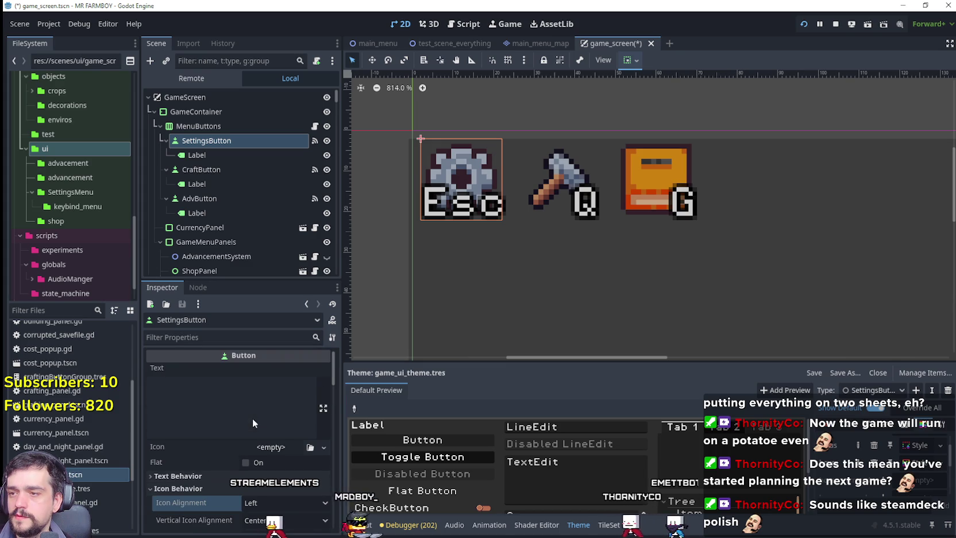
pyautogui.scroll(-5, 259, 457)
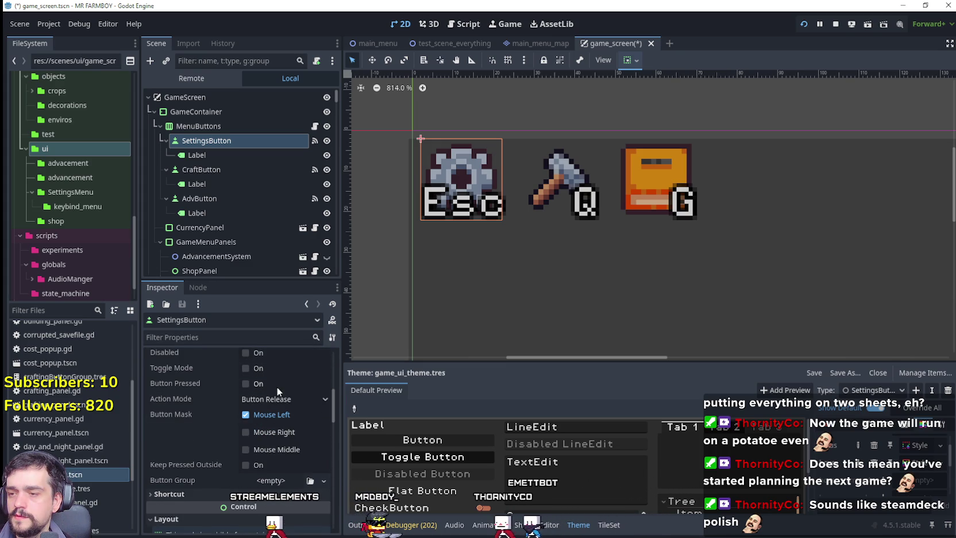
pyautogui.scroll(-4, 275, 386)
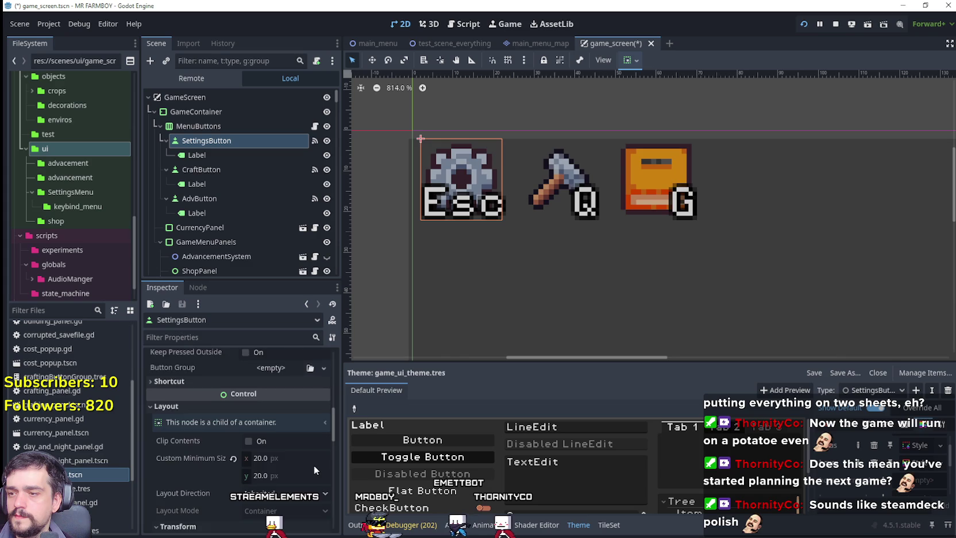
pyautogui.scroll(-4, 313, 463)
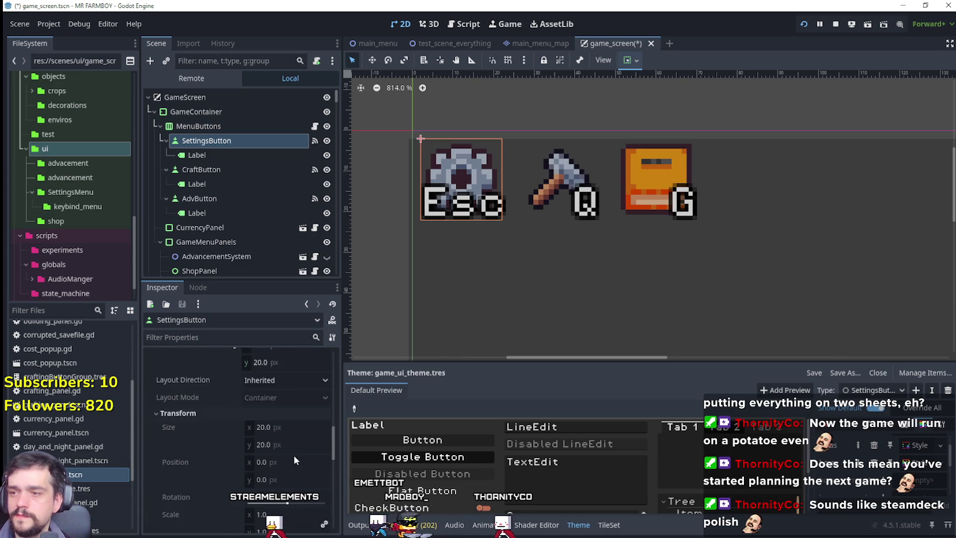
# Step: Enter 16 × 16 as SettingsButton's minimum size and hide its Esc label
pyautogui.scroll(4, 293, 457)
pyautogui.click(287, 458)
pyautogui.write('16')
pyautogui.click(284, 474)
pyautogui.write('16')
pyautogui.press('Return')
pyautogui.scroll(5, 445, 170)
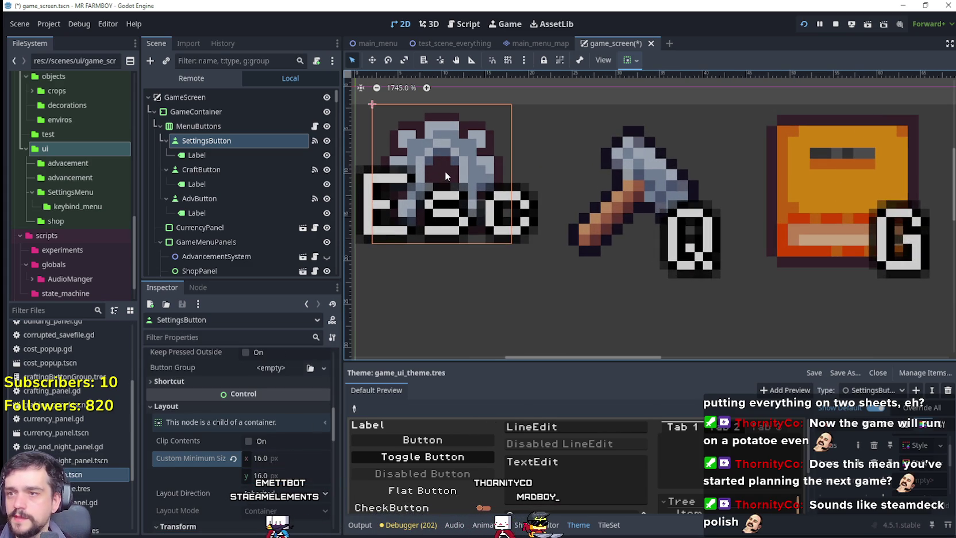
pyautogui.scroll(-2, 444, 170)
pyautogui.click(327, 155)
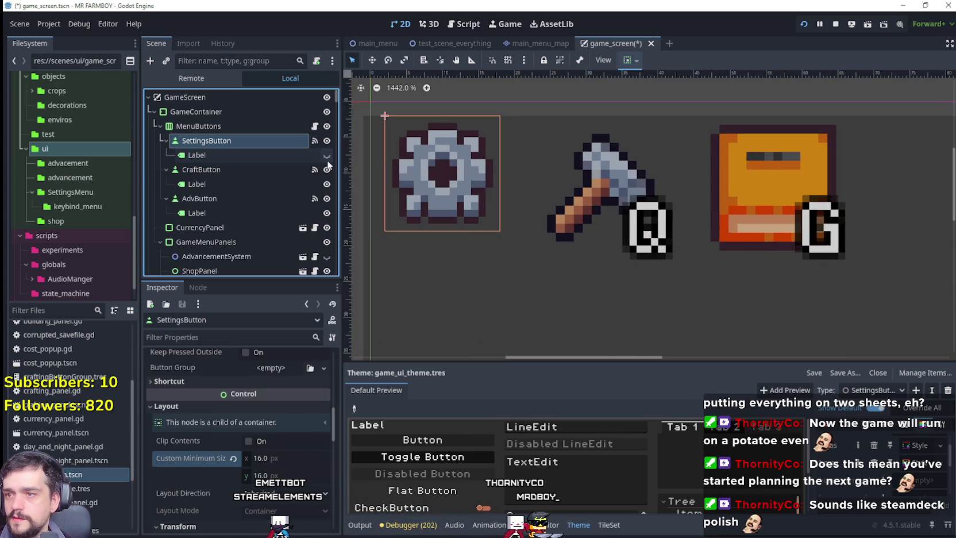
# Step: Turn on Clip Contents and commit an 18 × 18 custom minimum size
pyautogui.scroll(2, 478, 136)
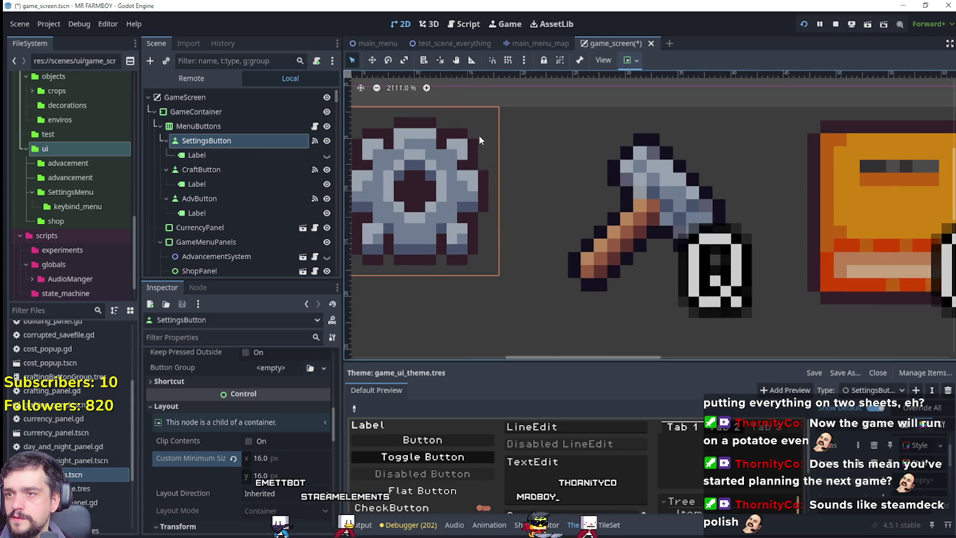
pyautogui.click(248, 441)
pyautogui.click(290, 458)
pyautogui.press('Return')
pyautogui.click(293, 483)
pyautogui.write('18')
pyautogui.press('Return')
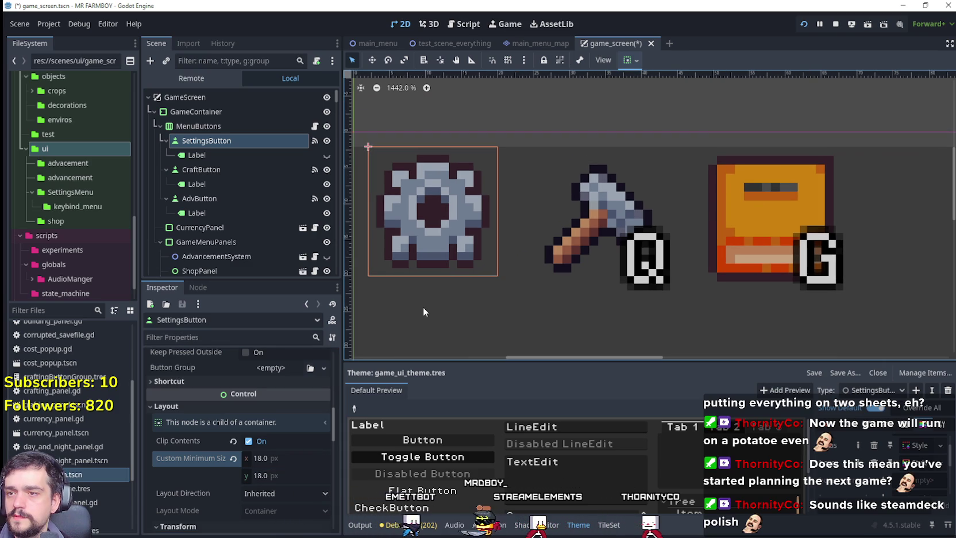
pyautogui.scroll(-1, 421, 310)
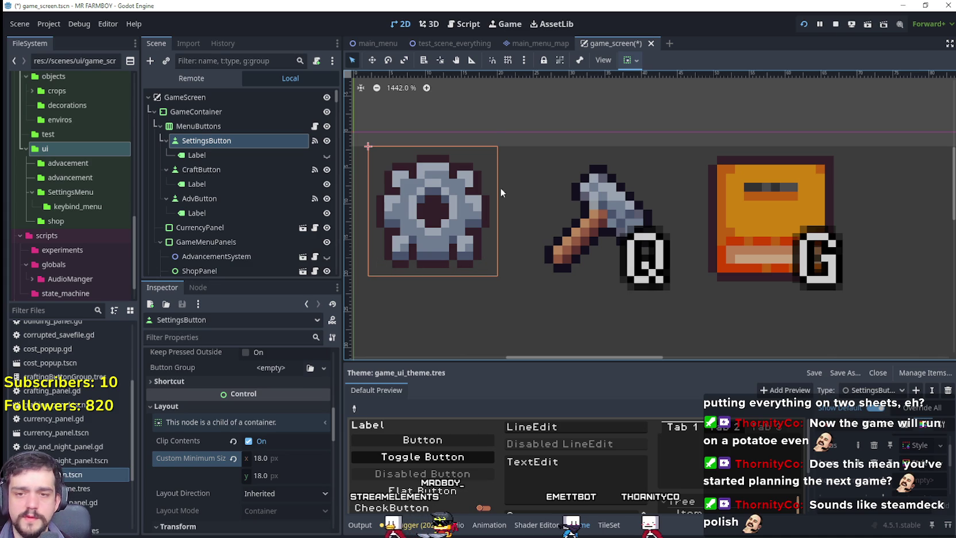
# Step: Inspect the normal-state StyleBoxTexture and expand its atlas details
pyautogui.click(921, 472)
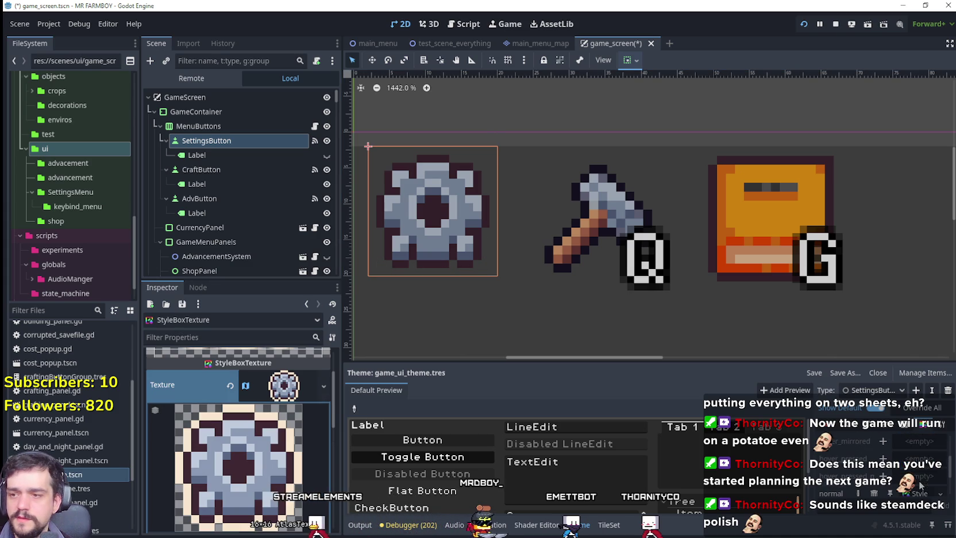
pyautogui.scroll(3, 920, 460)
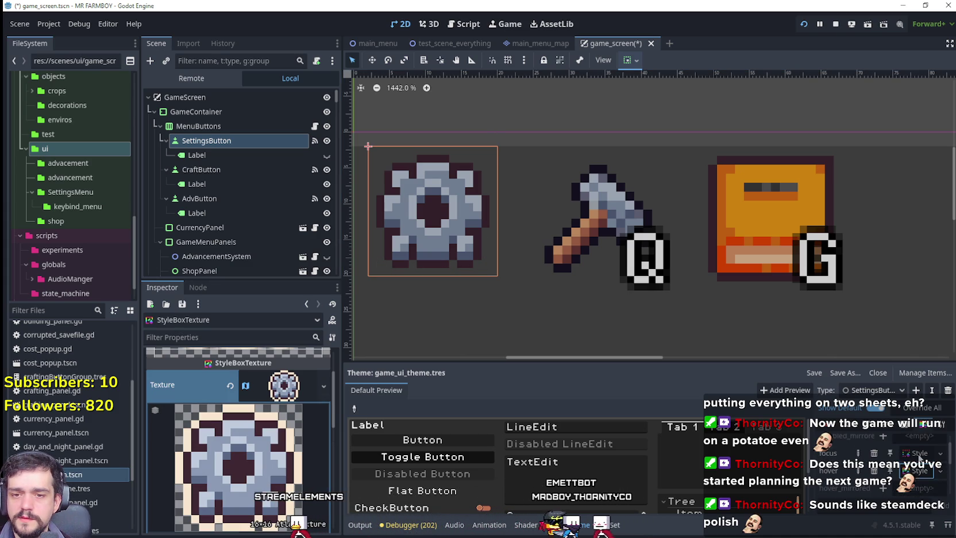
pyautogui.scroll(-4, 919, 457)
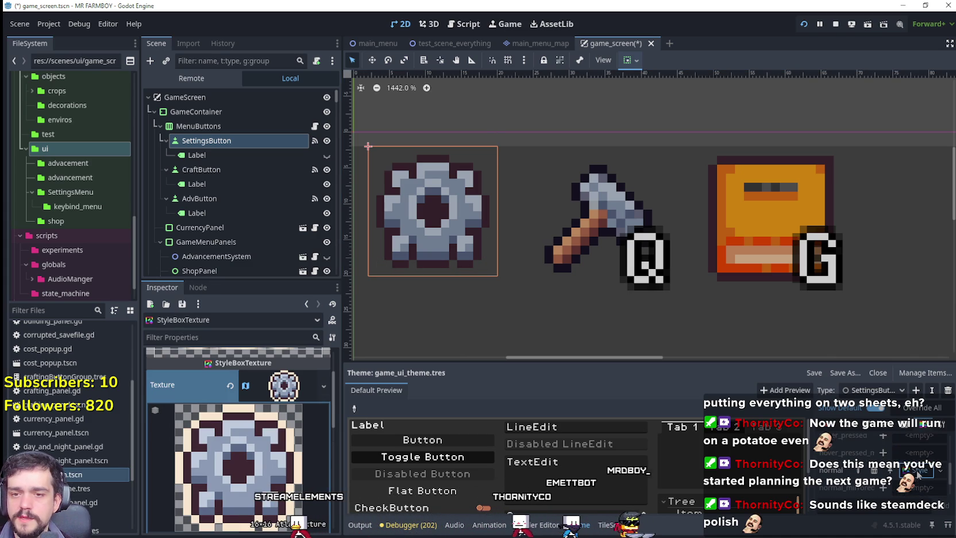
pyautogui.click(918, 471)
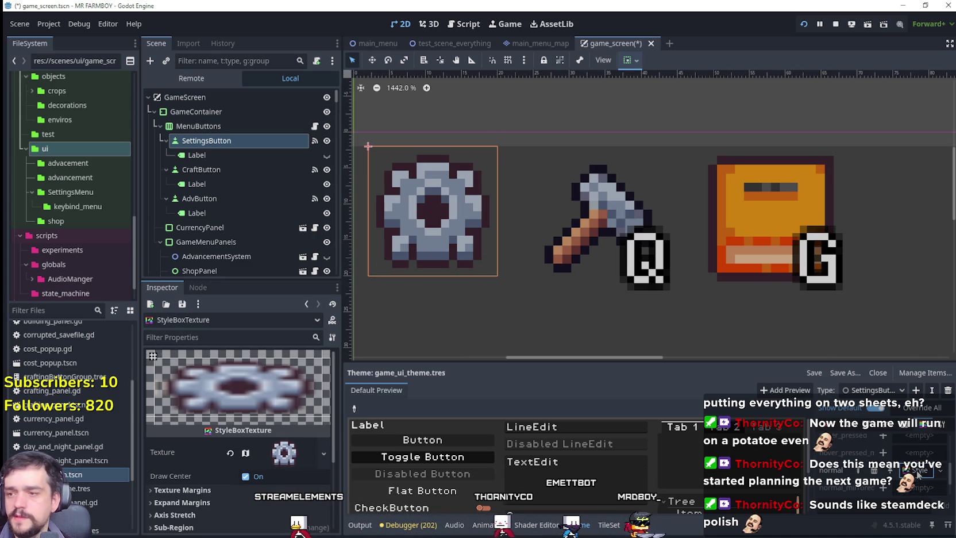
pyautogui.click(285, 455)
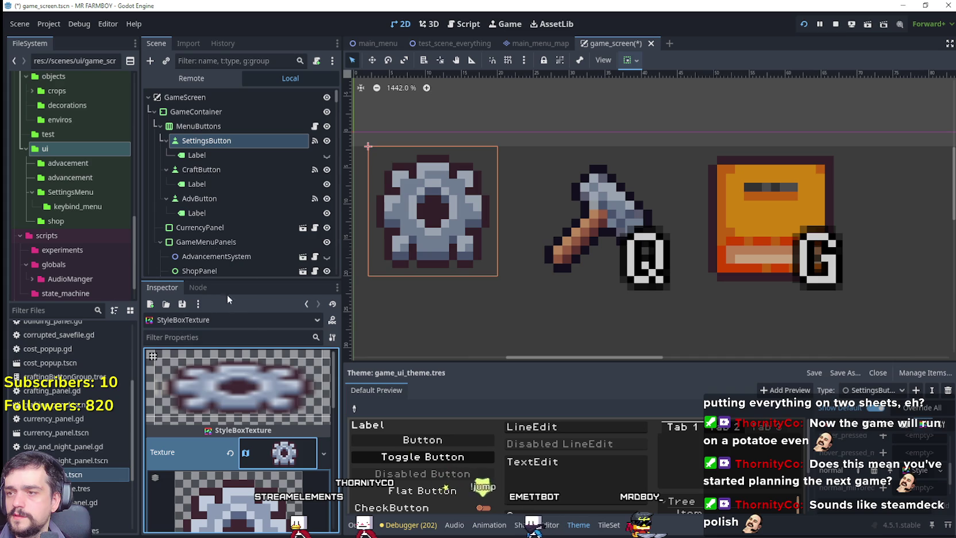
# Step: Reselect SettingsButton and set its custom minimum size to 16 × 16
pyautogui.click(213, 140)
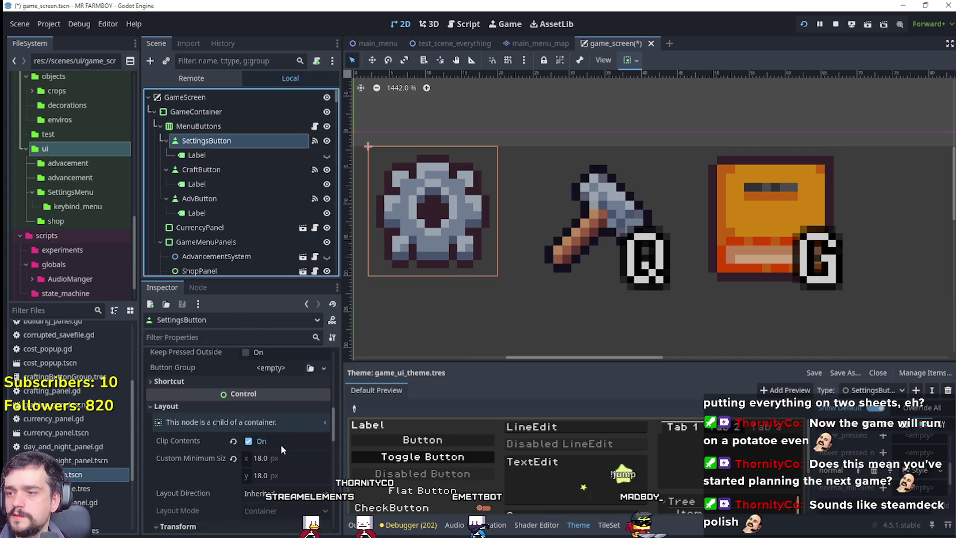
pyautogui.click(286, 457)
pyautogui.press('Tab')
pyautogui.write('16')
pyautogui.press('Return')
pyautogui.scroll(-1, 480, 188)
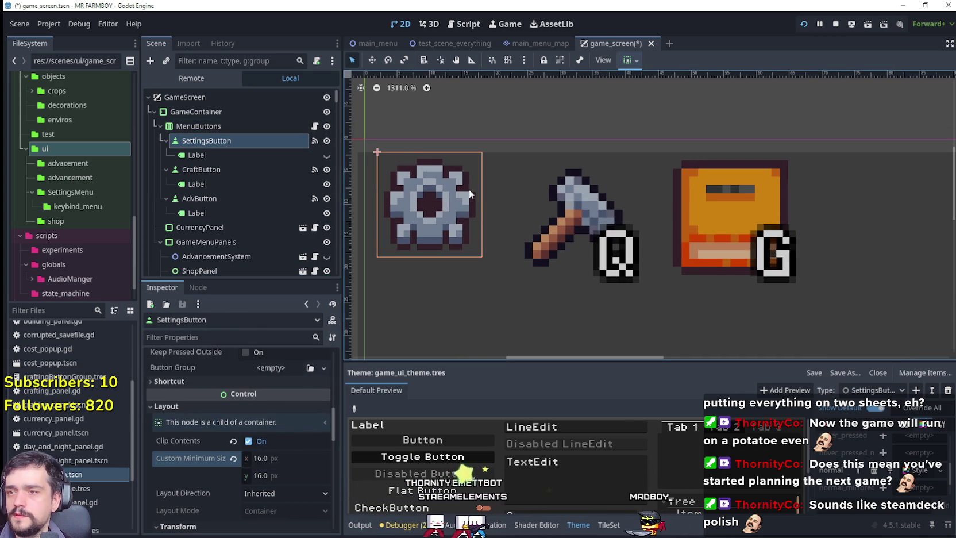
# Step: Set CraftButton's Custom Minimum Size to 16×16 px
pyautogui.click(239, 170)
pyautogui.scroll(-5, 278, 453)
pyautogui.scroll(-4, 277, 452)
pyautogui.click(277, 446)
pyautogui.write('16')
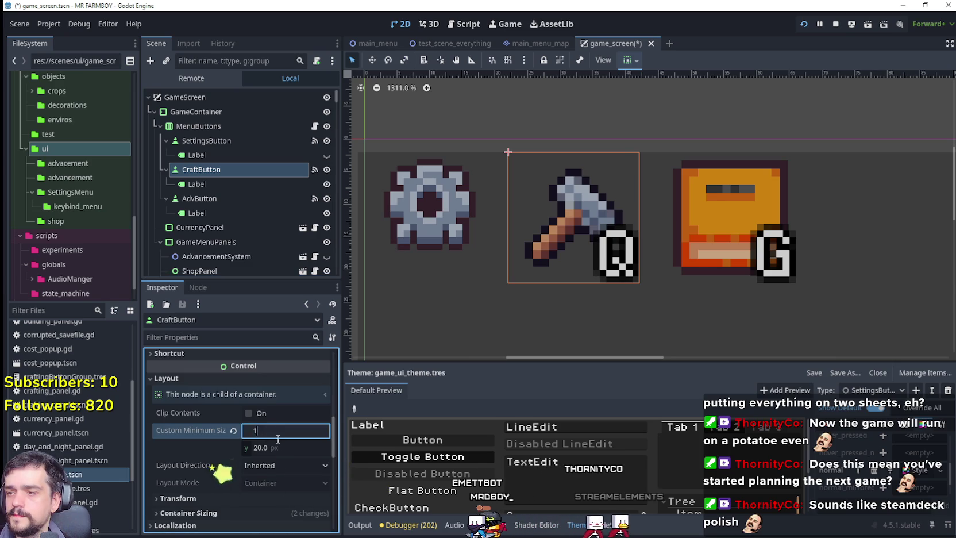
pyautogui.press('Tab')
pyautogui.press('Return')
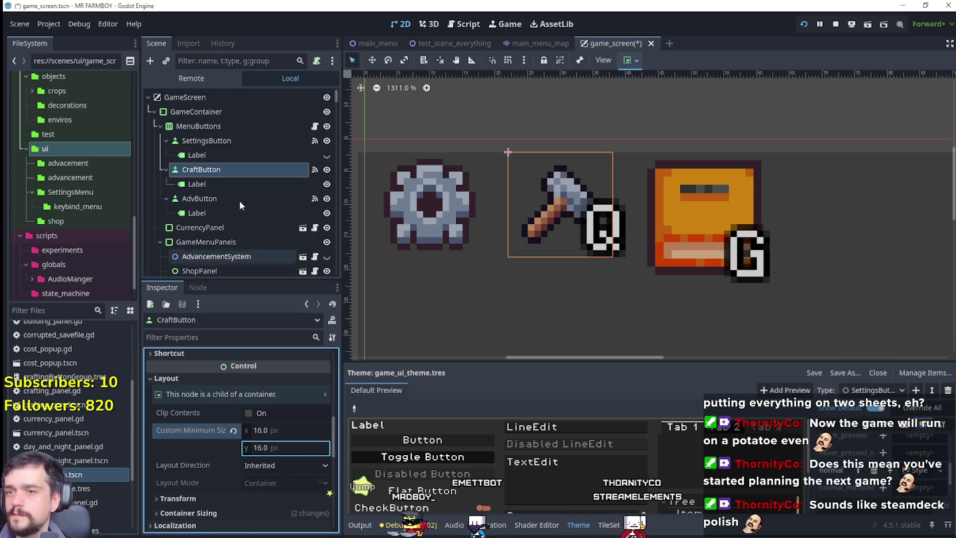
# Step: Give AdvButton a 16×16 minimum size, hide the Q label, and save game_screen
pyautogui.scroll(-6, 291, 456)
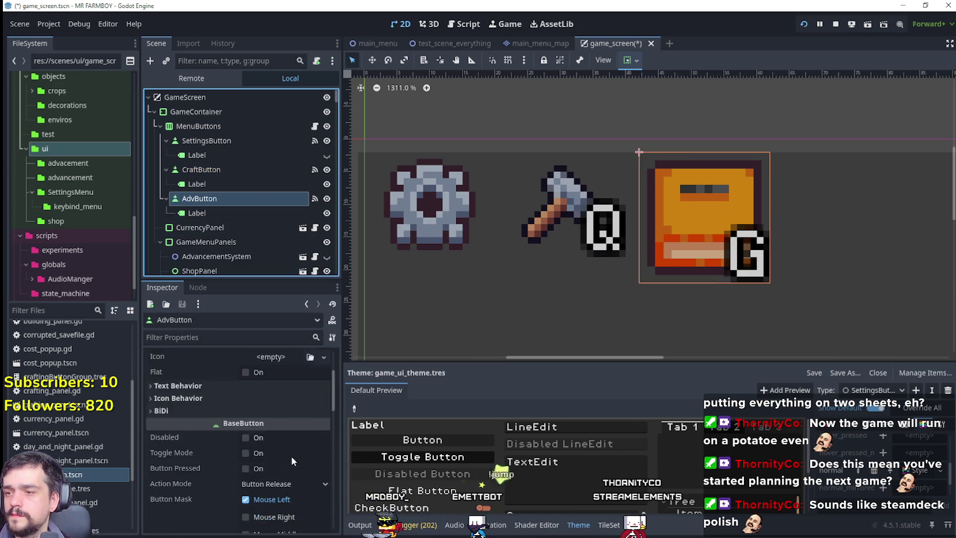
pyautogui.click(290, 454)
pyautogui.write('16')
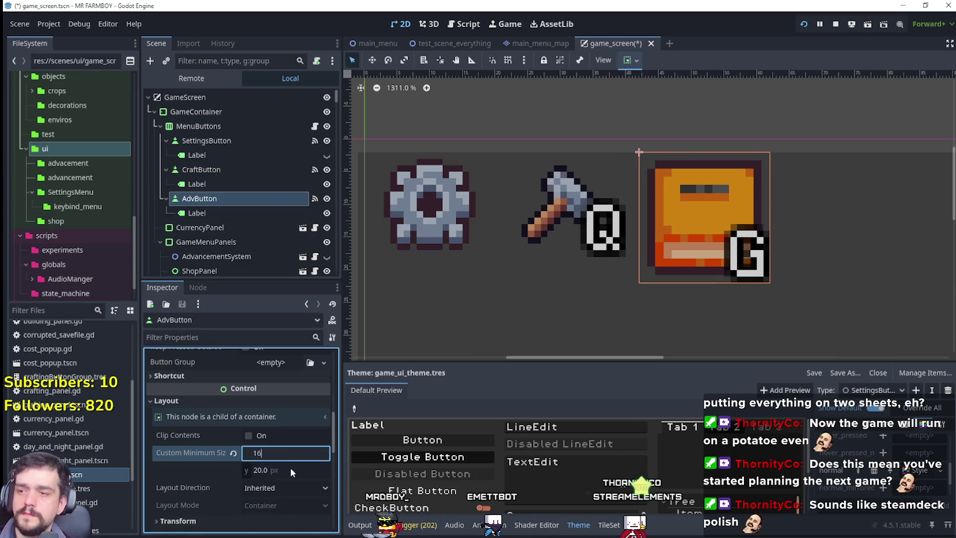
pyautogui.click(289, 466)
pyautogui.write('16')
pyautogui.press('Return')
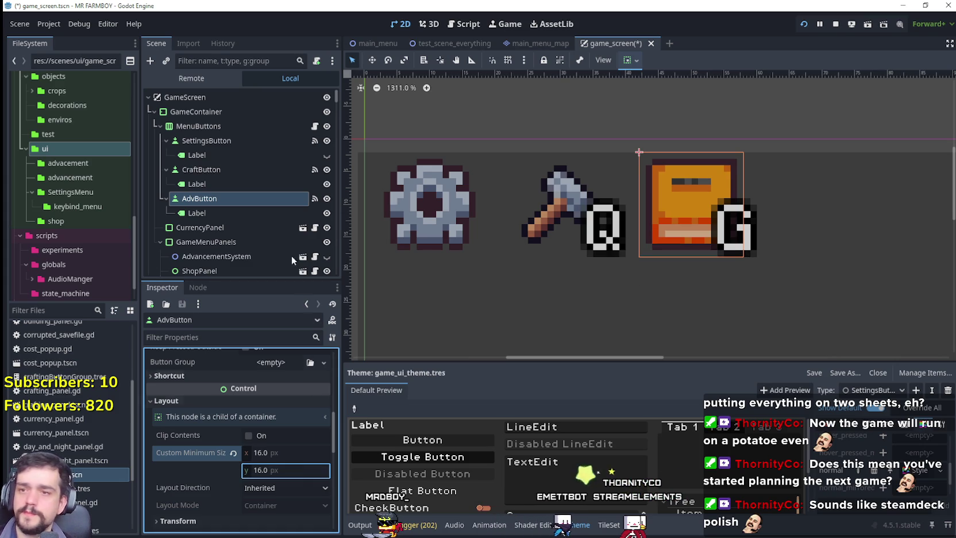
pyautogui.click(326, 184)
pyautogui.hotkey('ctrl', 's')
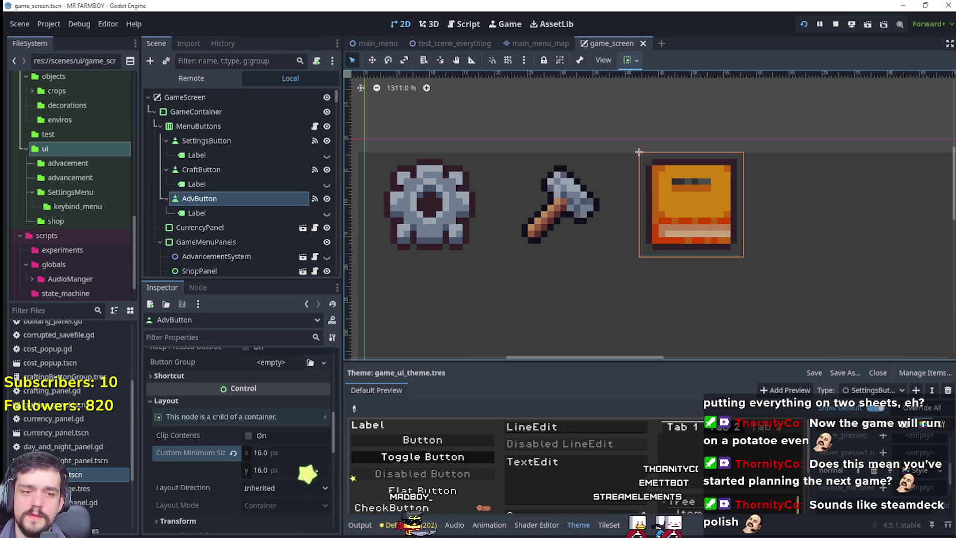
pyautogui.hotkey('alt', 'Tab')
# Step: Zoom in on the axe icon in Player.png and sample a colour with the eyedropper
pyautogui.scroll(-5, 559, 344)
pyautogui.scroll(2, 558, 343)
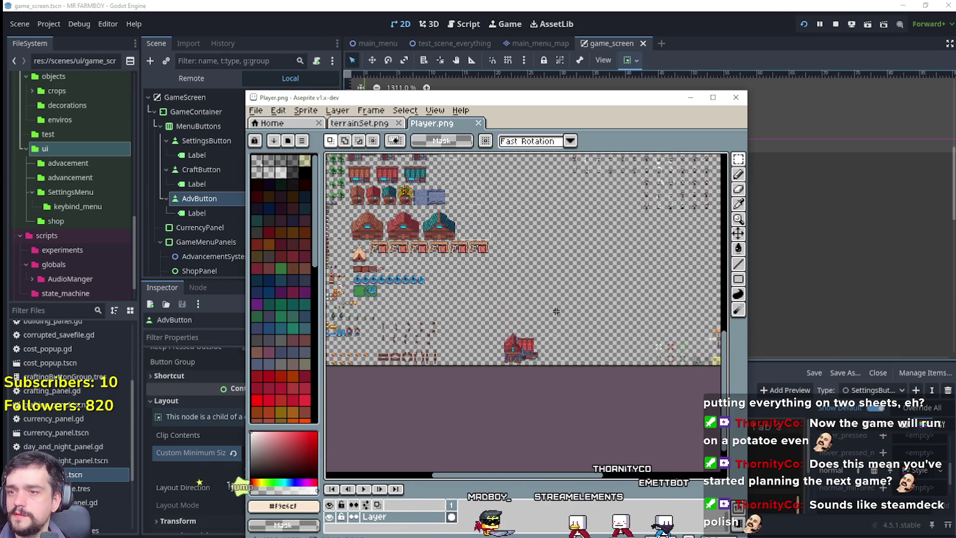
pyautogui.scroll(3, 558, 343)
pyautogui.scroll(-3, 559, 343)
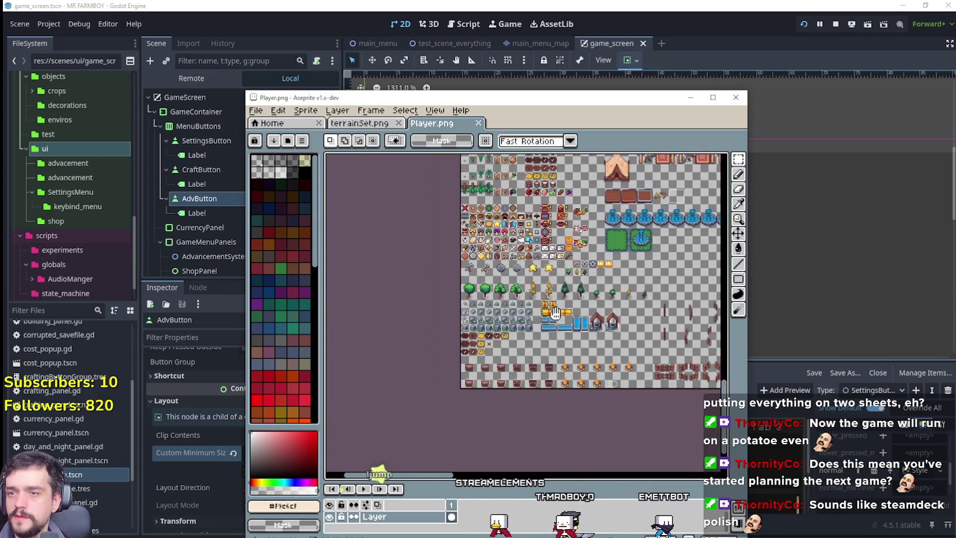
pyautogui.scroll(3, 558, 343)
pyautogui.scroll(-3, 575, 305)
pyautogui.scroll(3, 458, 398)
pyautogui.scroll(-2, 416, 279)
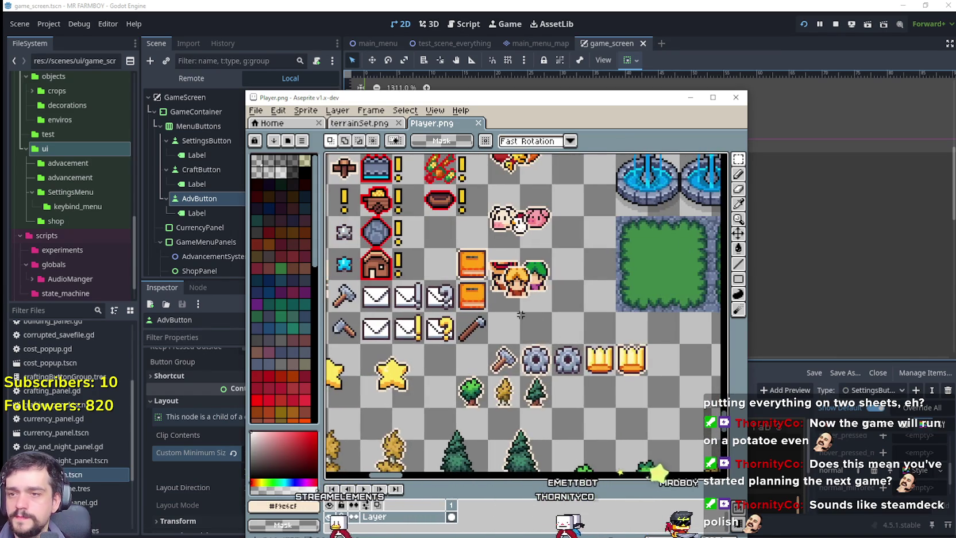
pyautogui.scroll(3, 415, 279)
pyautogui.scroll(3, 717, 241)
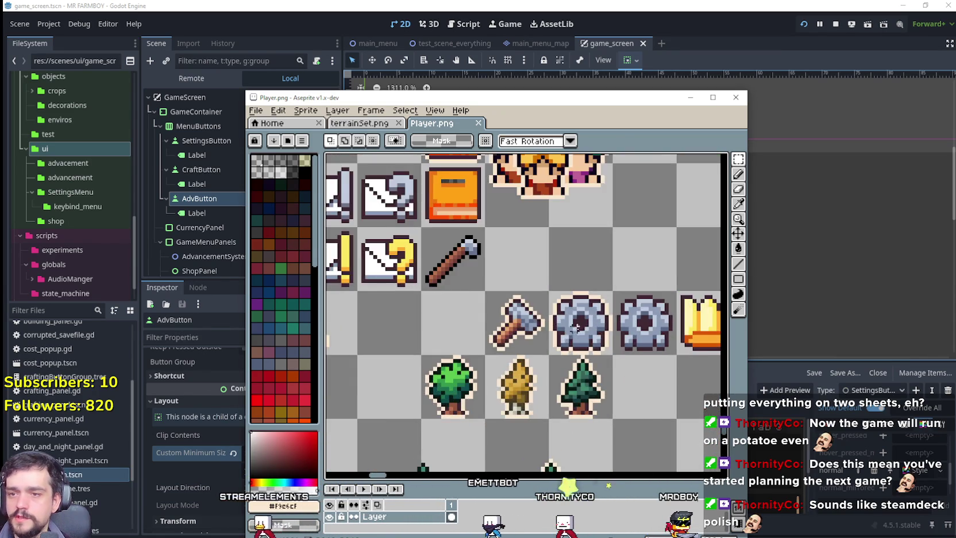
pyautogui.click(739, 204)
# Step: Retouch the axe with the line tool, save Player.png, and return to Godot
pyautogui.scroll(2, 618, 302)
pyautogui.scroll(-1, 617, 301)
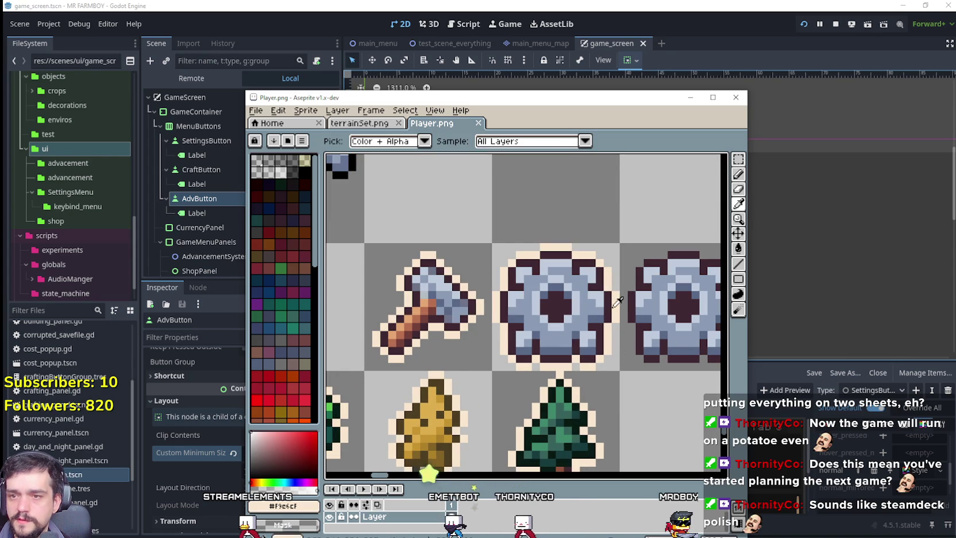
pyautogui.scroll(-1, 613, 298)
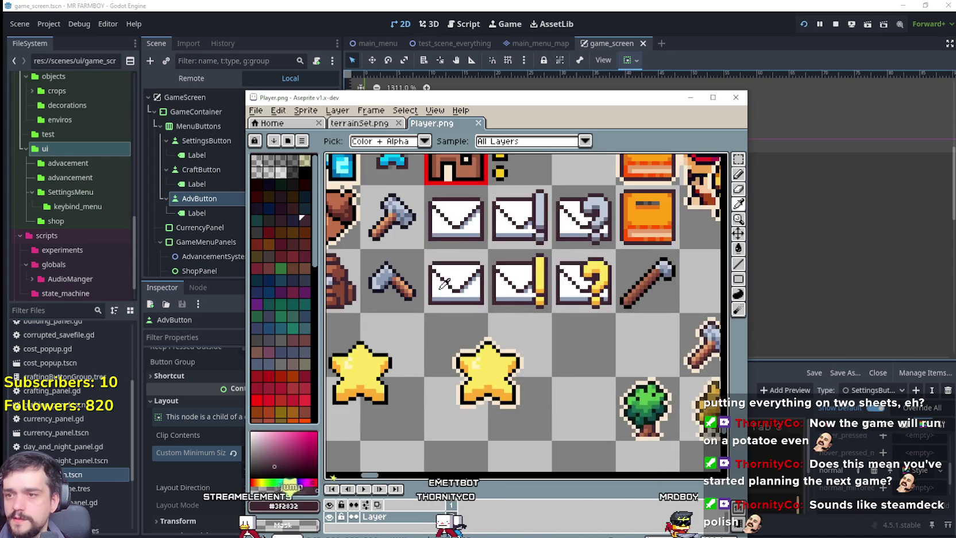
pyautogui.scroll(2, 530, 241)
pyautogui.scroll(1, 531, 241)
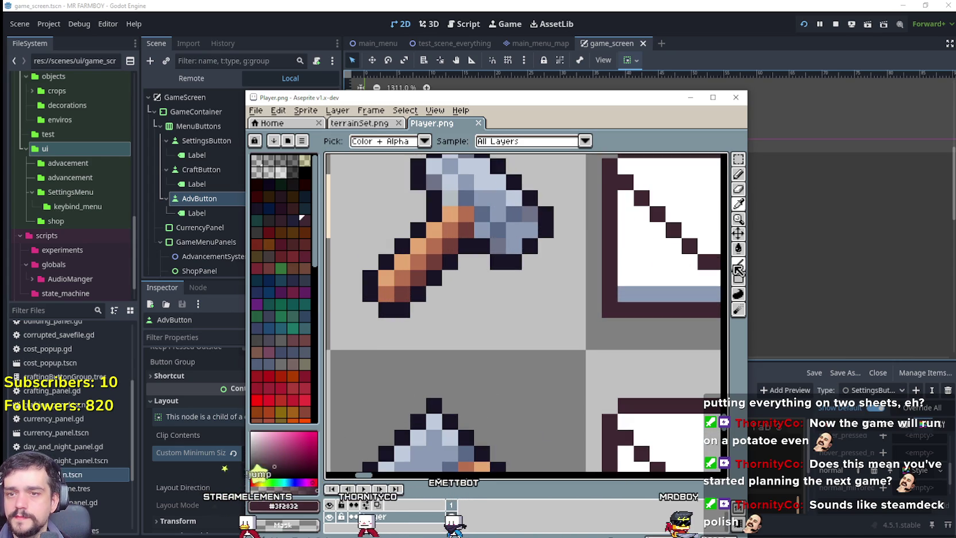
pyautogui.click(739, 266)
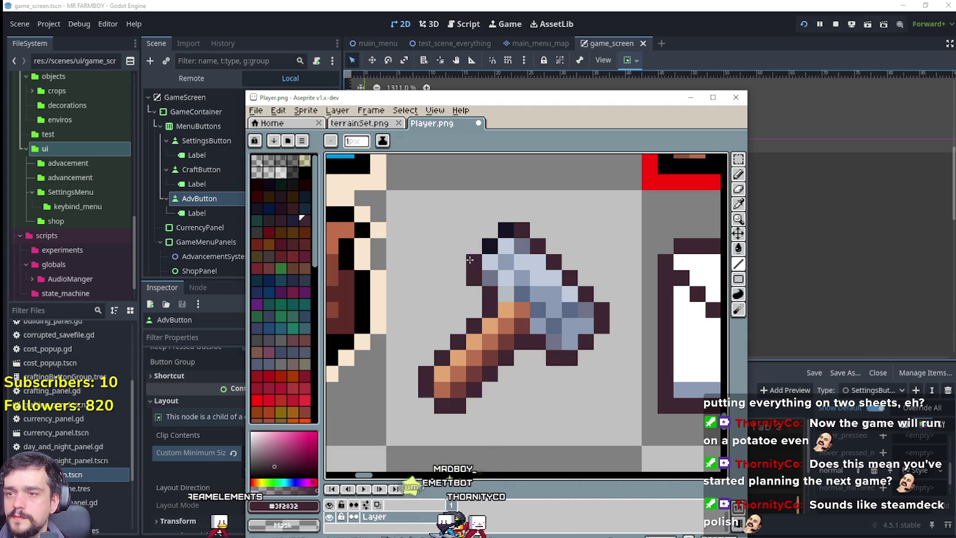
pyautogui.scroll(-3, 502, 234)
pyautogui.hotkey('ctrl', 's')
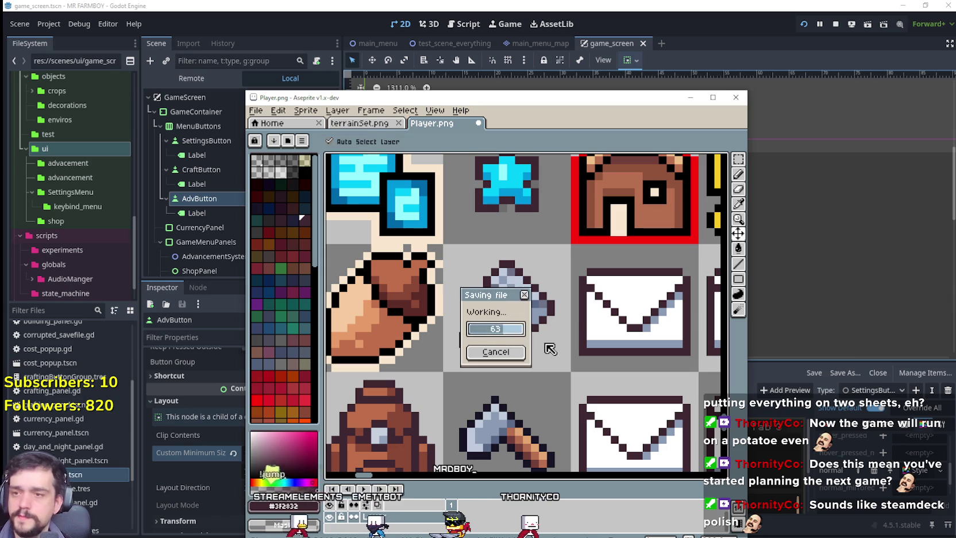
pyautogui.click(652, 24)
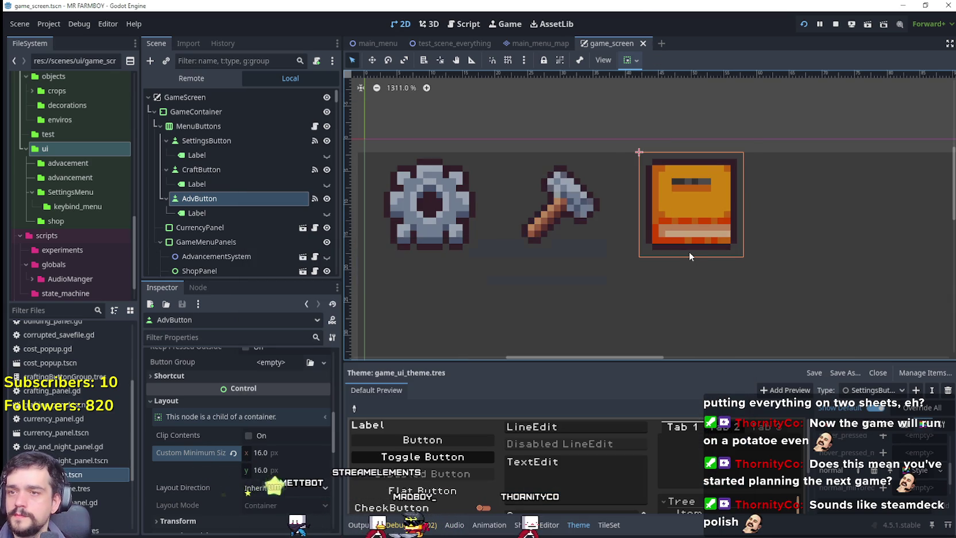
# Step: Run the game, quit and relaunch it, then load Save 4
pyautogui.hotkey('ctrl', 's')
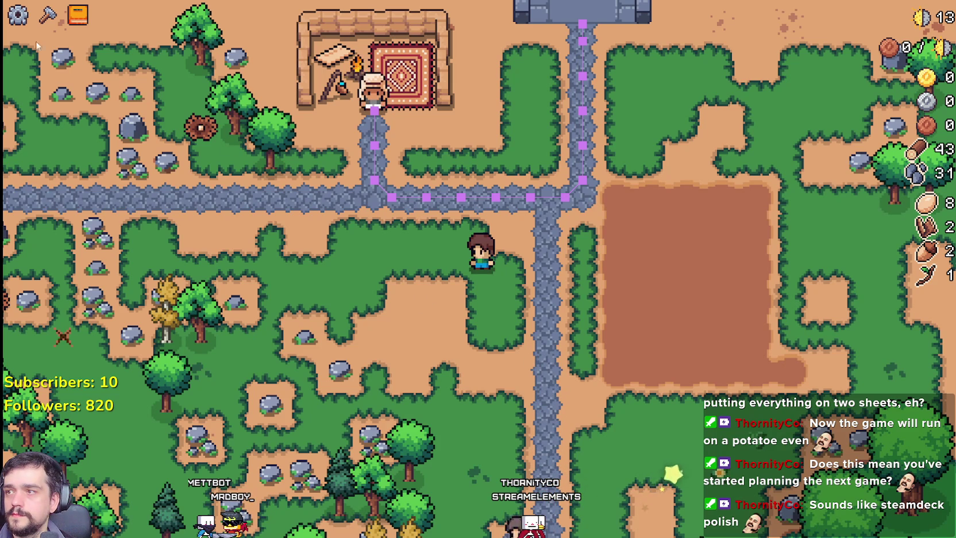
pyautogui.press('Escape')
pyautogui.click(464, 350)
pyautogui.click(803, 25)
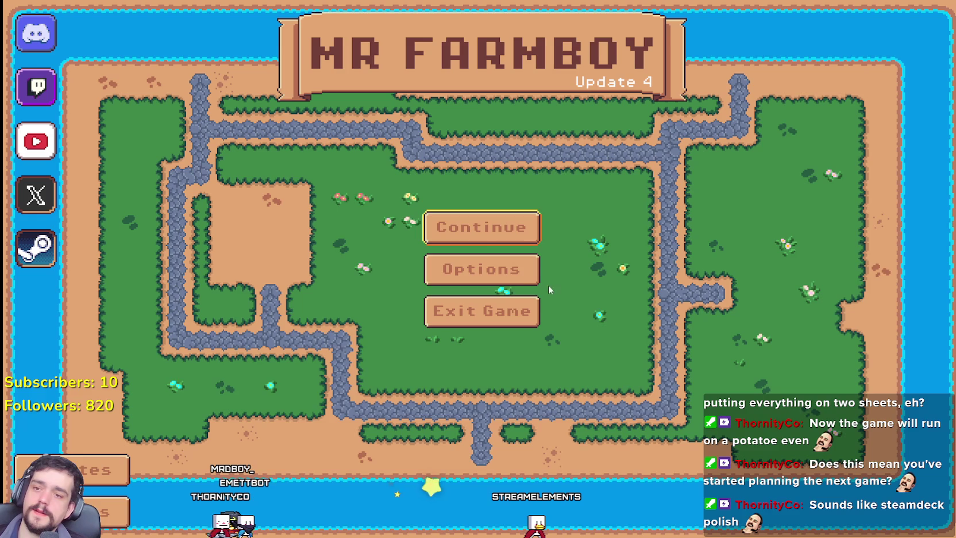
pyautogui.click(497, 280)
pyautogui.scroll(-2, 496, 281)
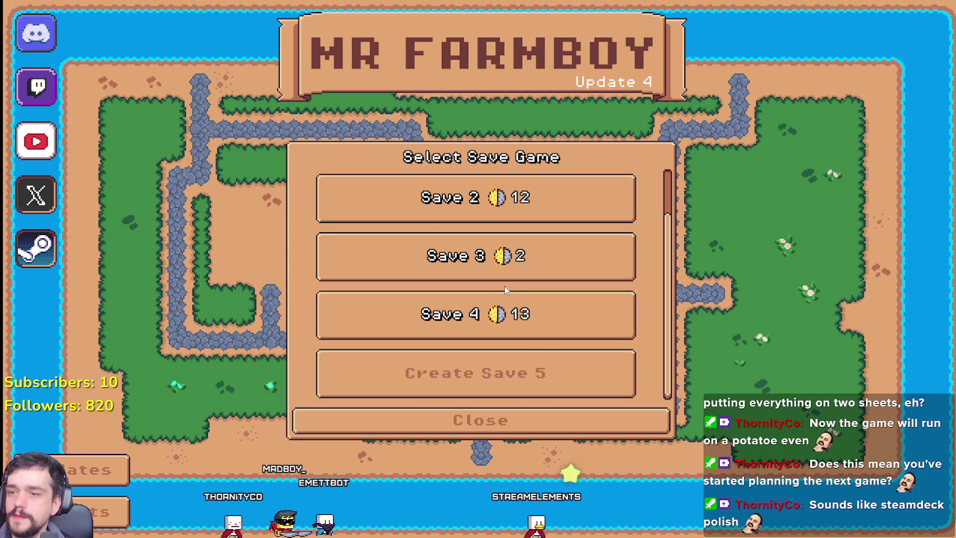
pyautogui.click(551, 320)
pyautogui.click(526, 309)
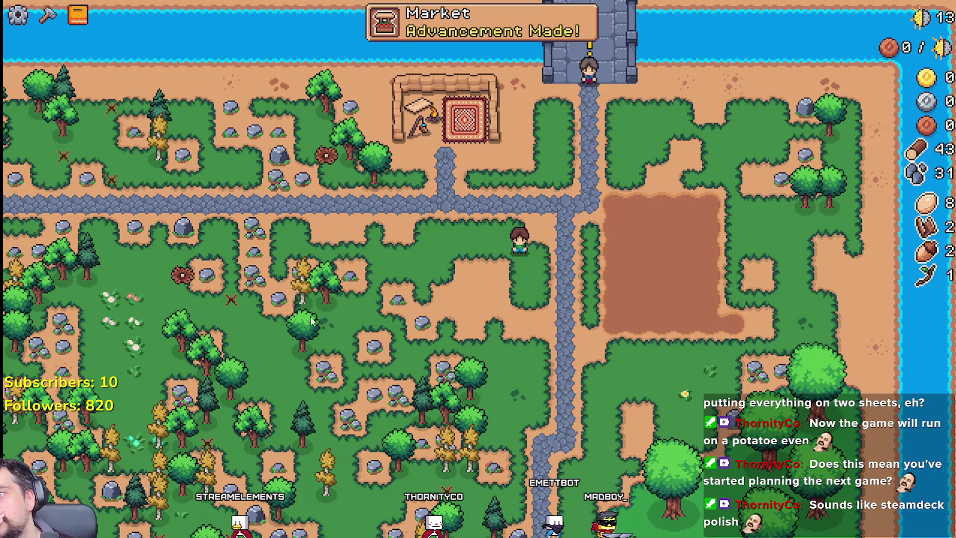
# Step: Pause and resume the game, then open and close the Crafting panel
pyautogui.scroll(3, 550, 325)
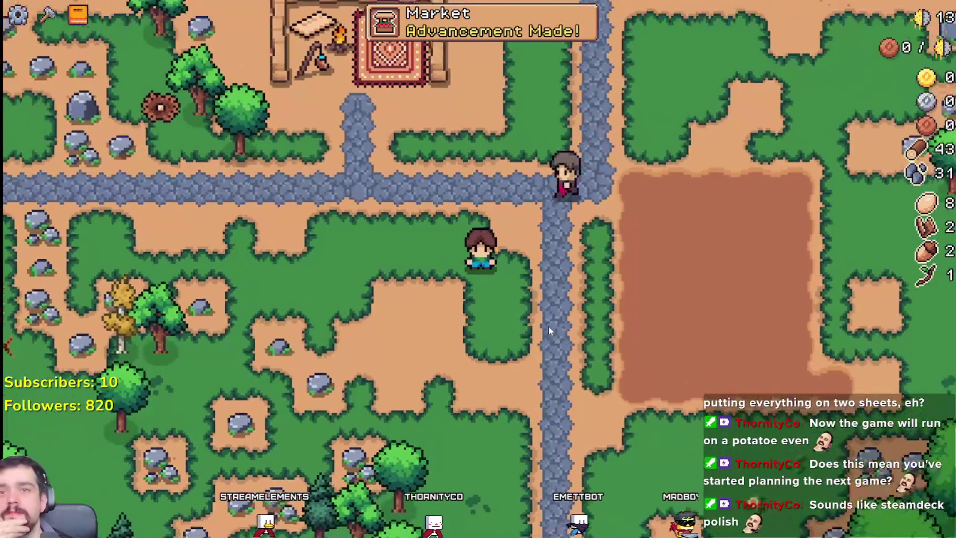
pyautogui.press('Escape')
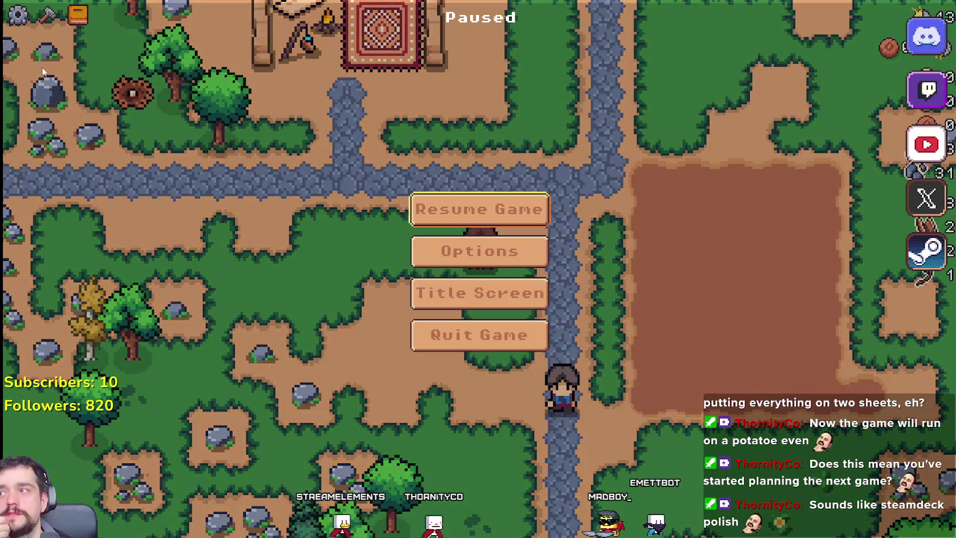
pyautogui.press('Escape')
pyautogui.press('c')
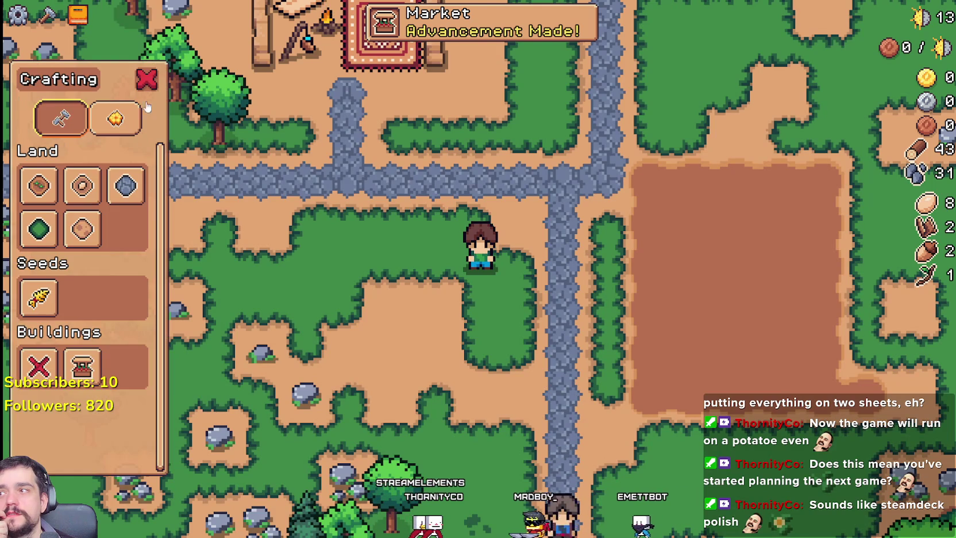
pyautogui.click(146, 81)
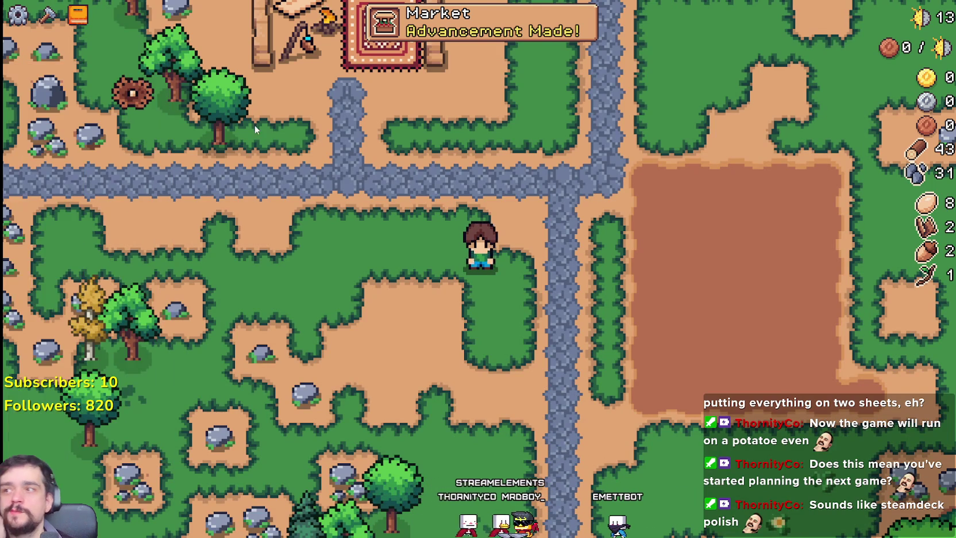
# Step: Walk the farmer onto the farmland, up toward the bridge, and back onto the grass
pyautogui.scroll(-2, 254, 124)
pyautogui.press('d')
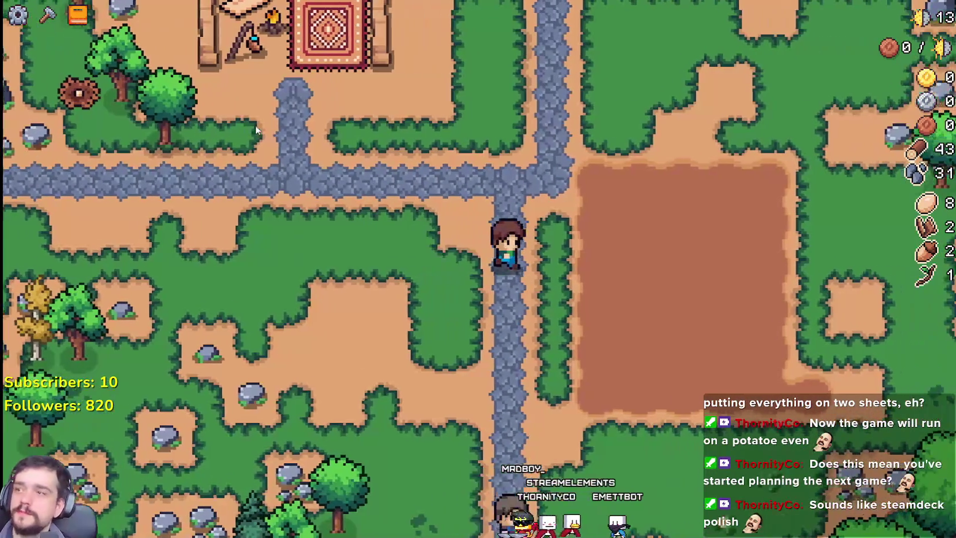
pyautogui.scroll(1, 256, 125)
pyautogui.press('w')
pyautogui.press('a')
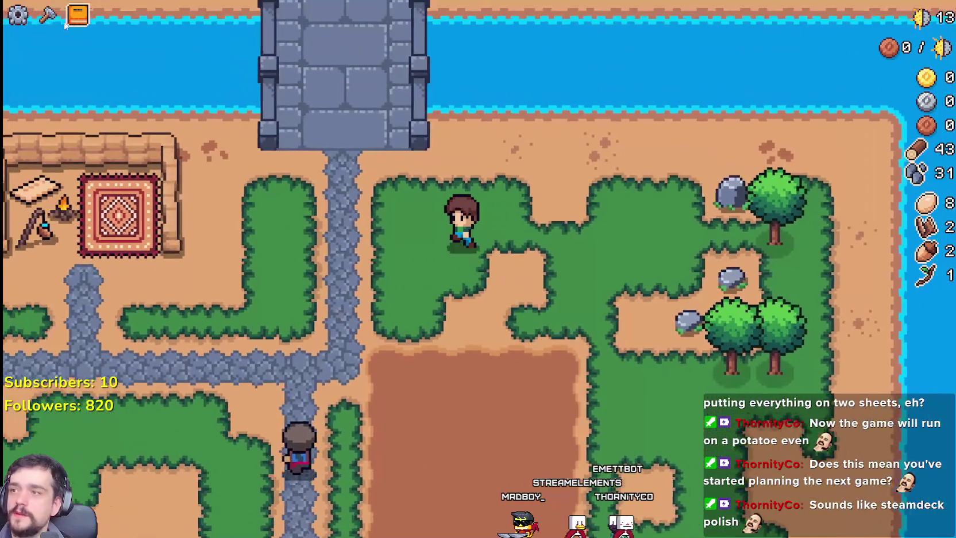
pyautogui.press('s')
pyautogui.press('a')
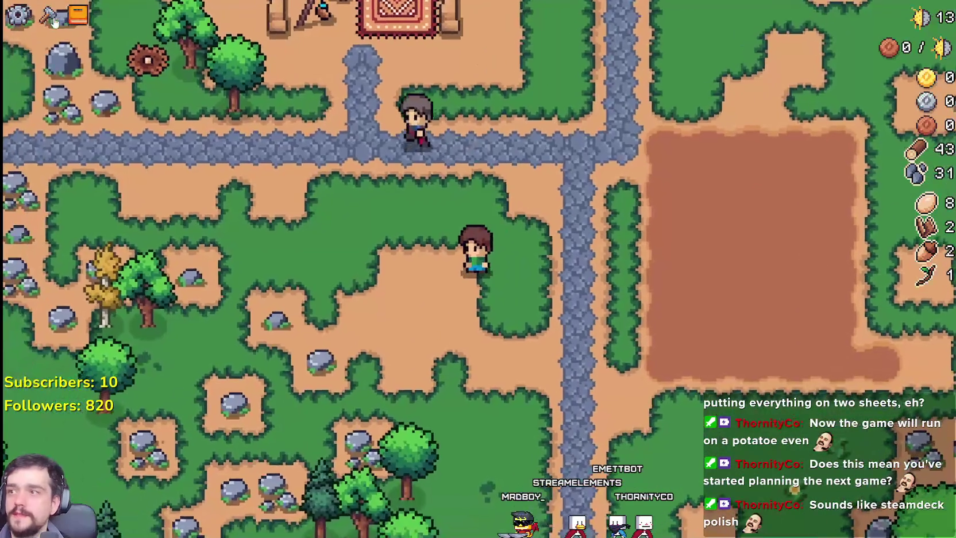
# Step: Open and close Advancements, walk right along the grass, and close the game with Alt+F4
pyautogui.click(78, 17)
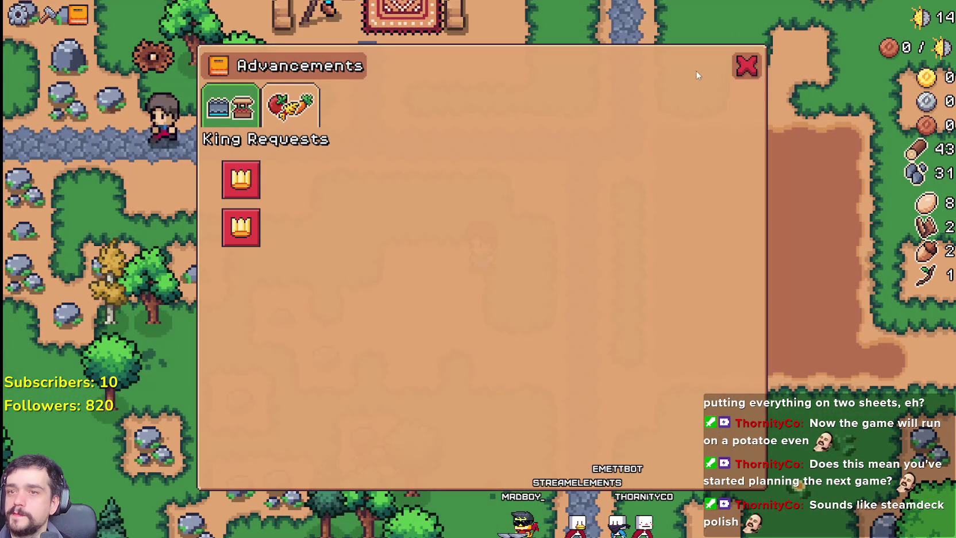
pyautogui.click(752, 73)
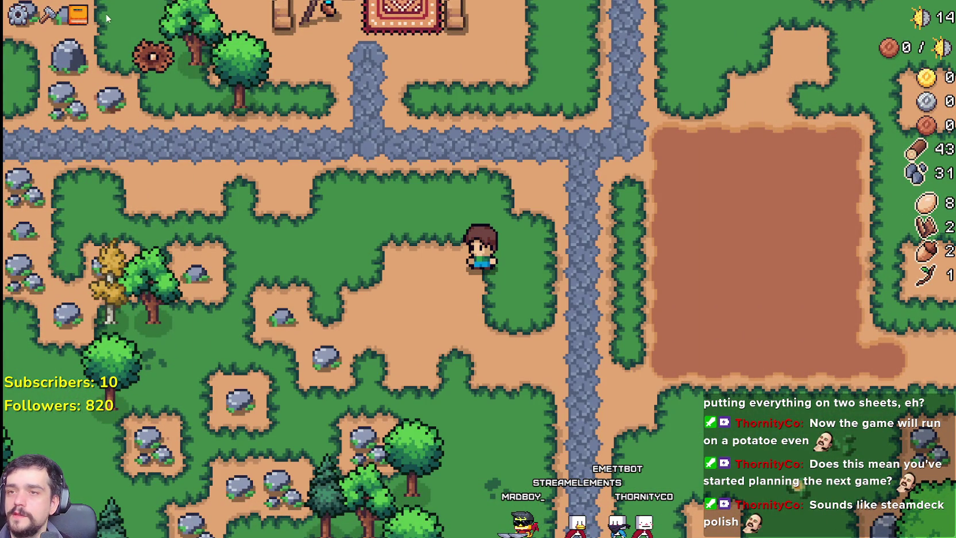
pyautogui.press('d')
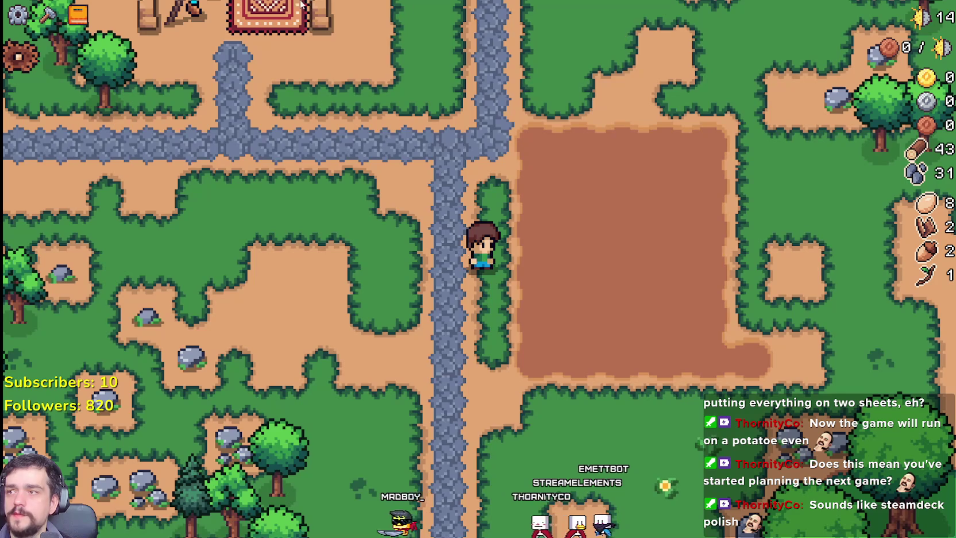
pyautogui.scroll(-1, 546, 253)
pyautogui.hotkey('alt', 'F4')
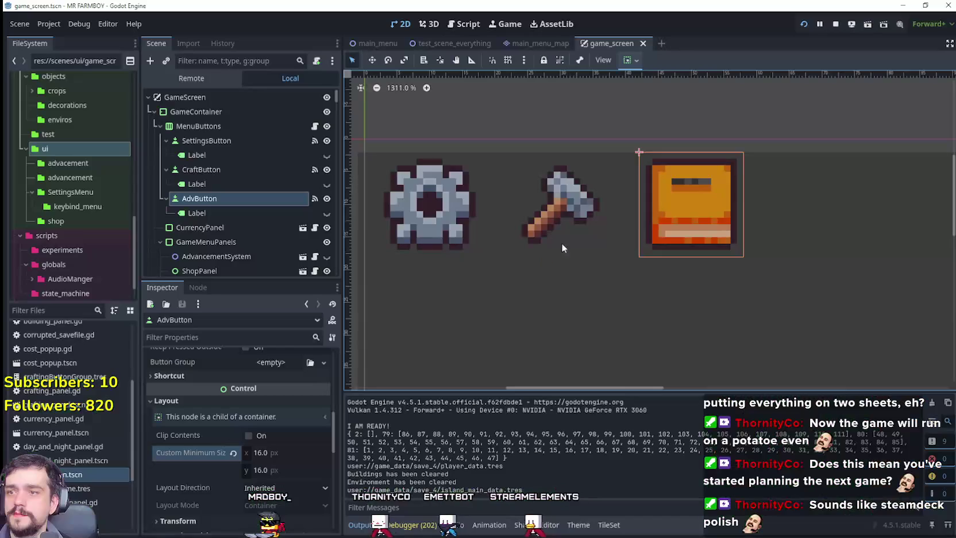
# Step: Set the MenuButtons container's horizontal alignment to center, then run the game with F5
pyautogui.scroll(-1, 552, 236)
pyautogui.click(198, 125)
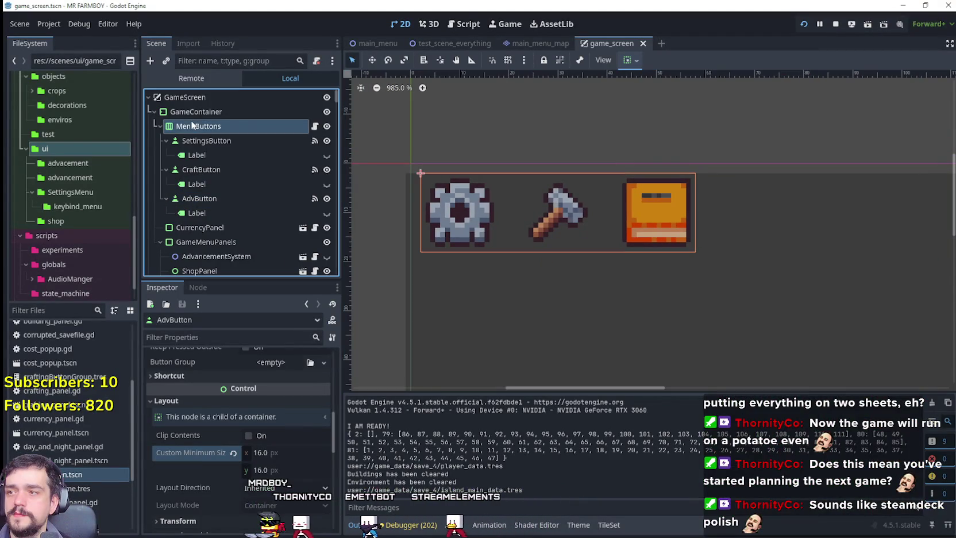
pyautogui.scroll(-4, 505, 244)
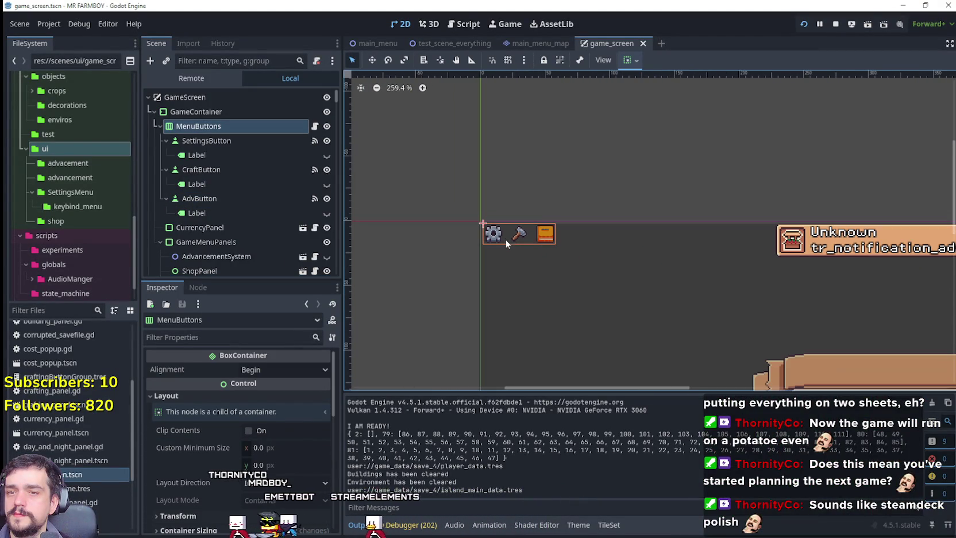
pyautogui.click(224, 123)
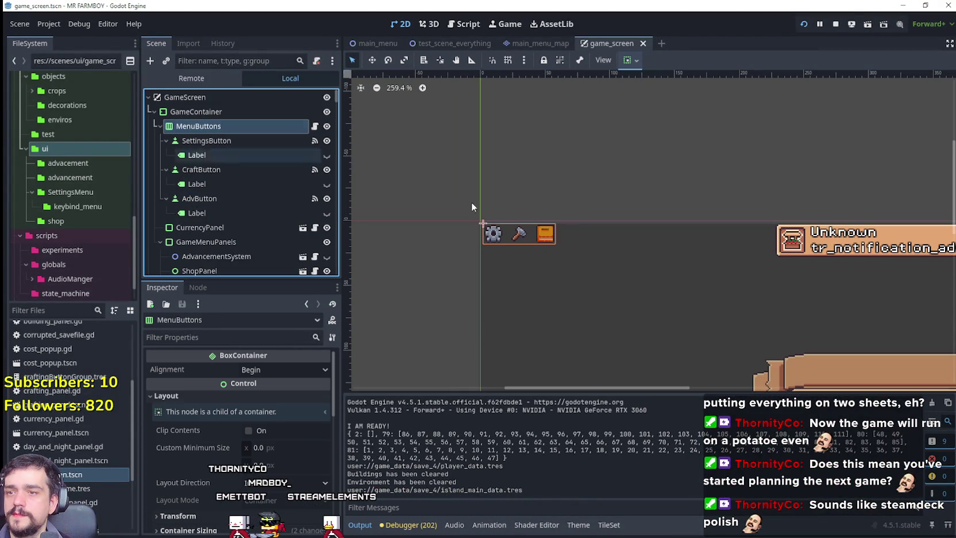
pyautogui.press('-')
pyautogui.click(632, 60)
pyautogui.click(652, 98)
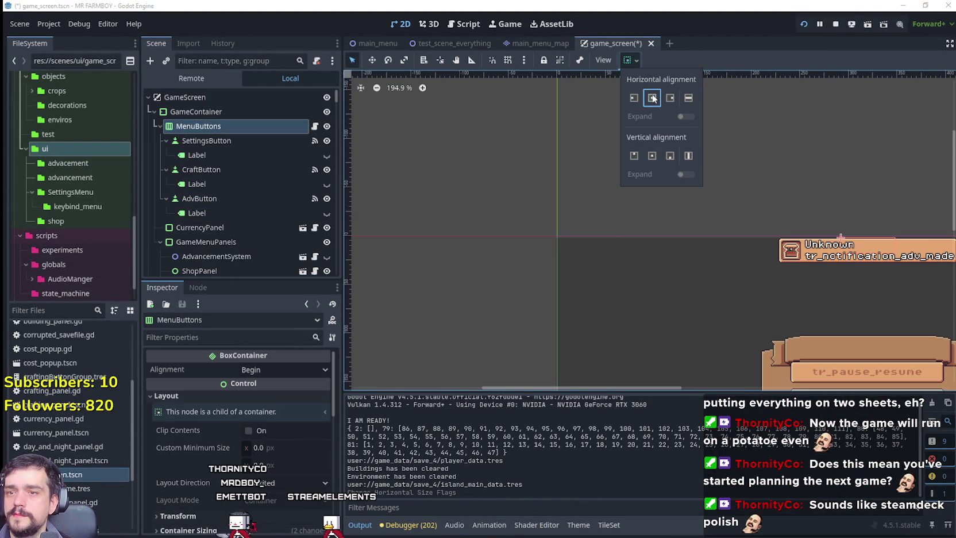
pyautogui.press('F5')
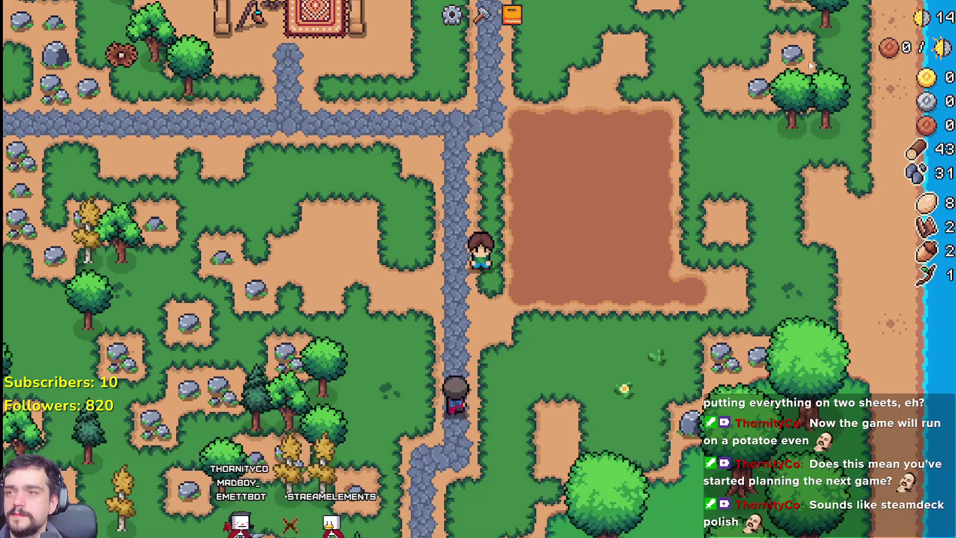
# Step: Walk south, open and close the Crafting panel twice, pause, and resume
pyautogui.scroll(-2, 588, 181)
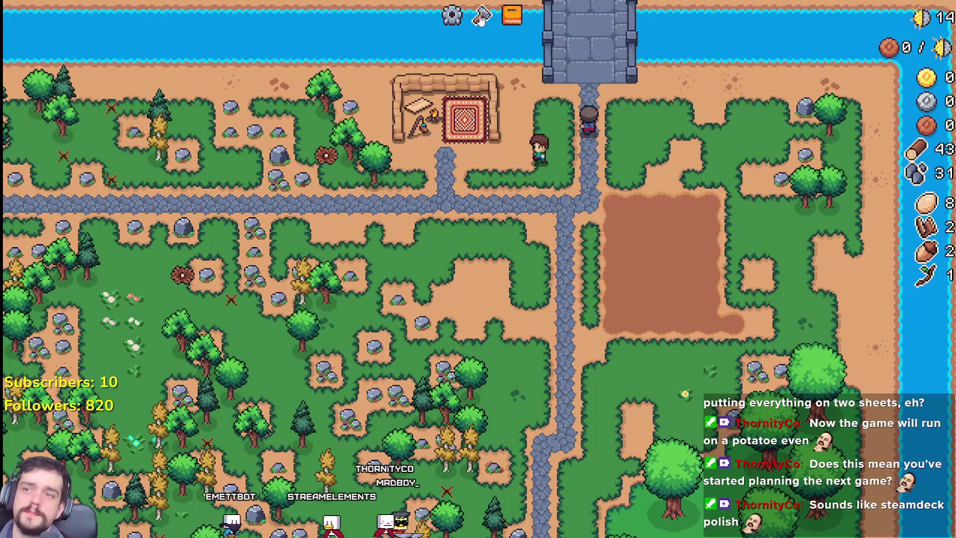
pyautogui.press('s')
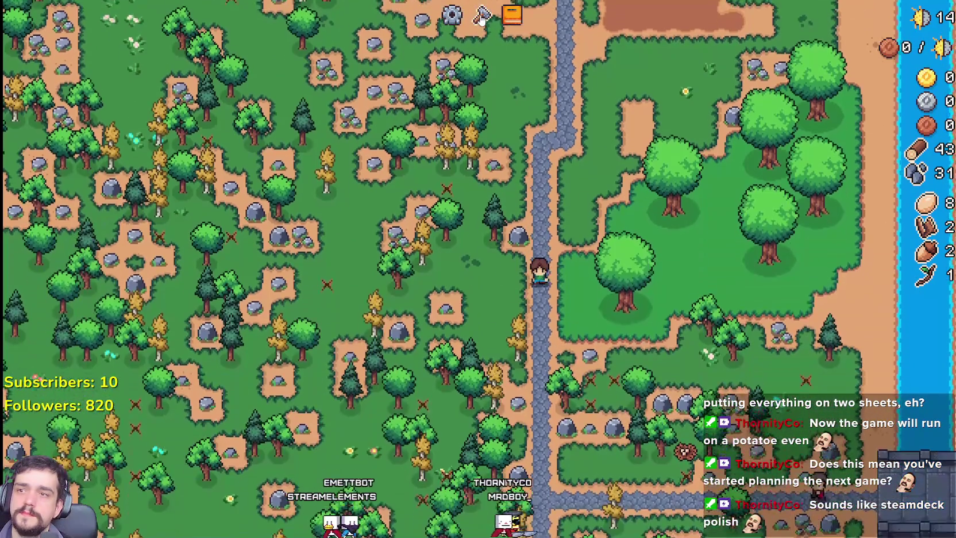
pyautogui.click(481, 16)
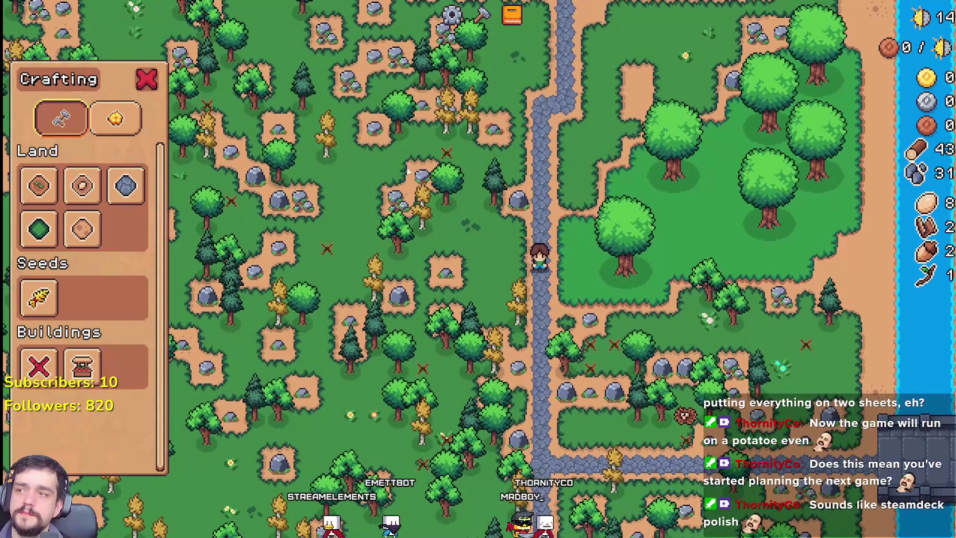
pyautogui.press('Escape')
pyautogui.press('Escape')
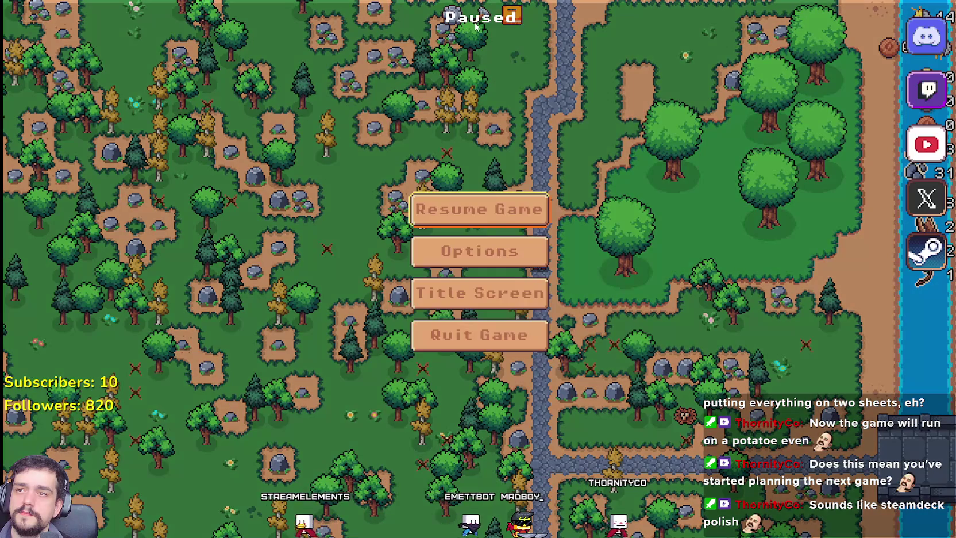
pyautogui.press('Escape')
pyautogui.click(485, 19)
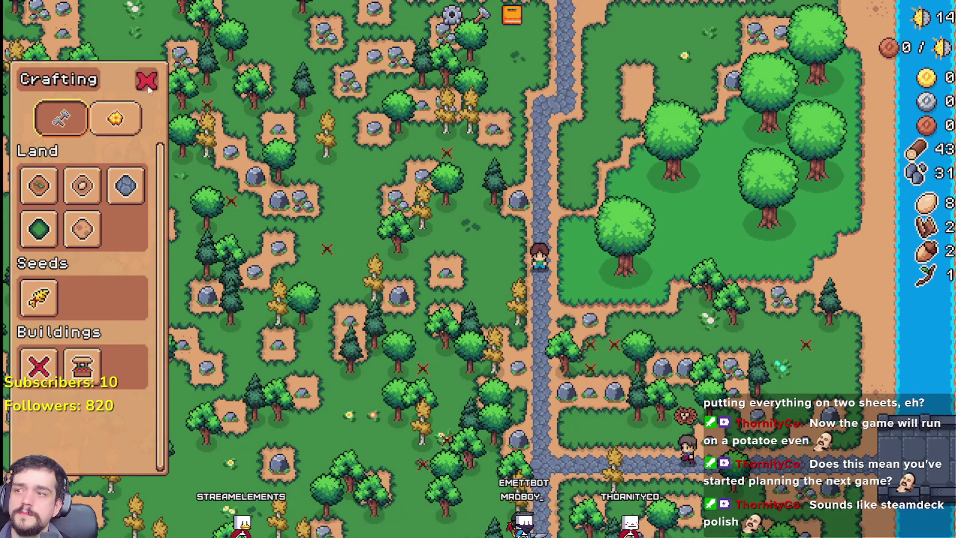
pyautogui.press('Escape')
pyautogui.press('Escape')
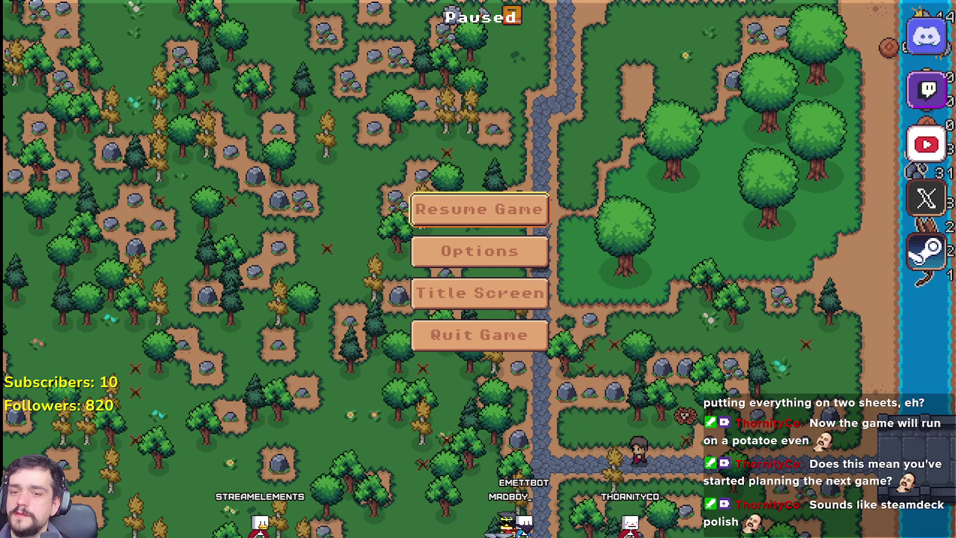
pyautogui.click(470, 216)
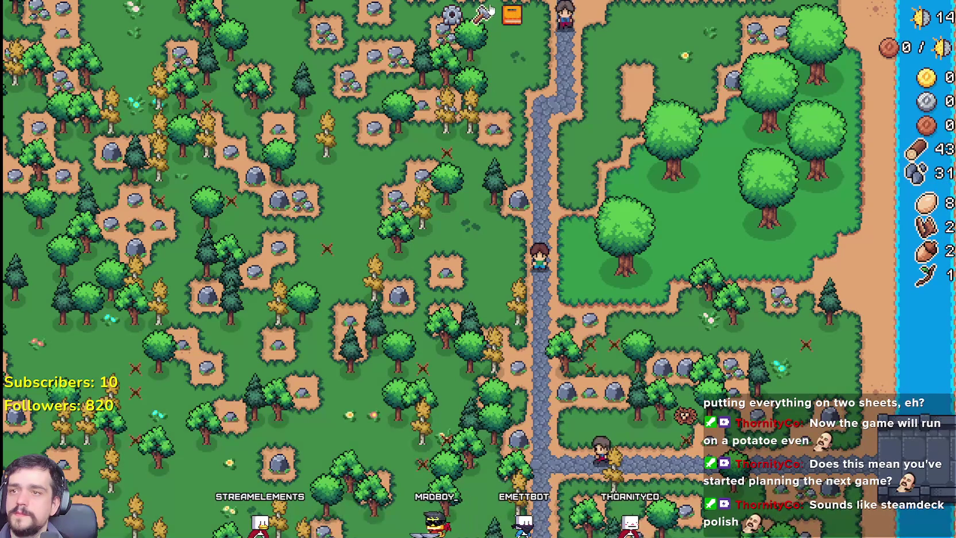
# Step: Open and close Advancements, walk north toward the market, and leave the game
pyautogui.click(511, 15)
pyautogui.click(747, 66)
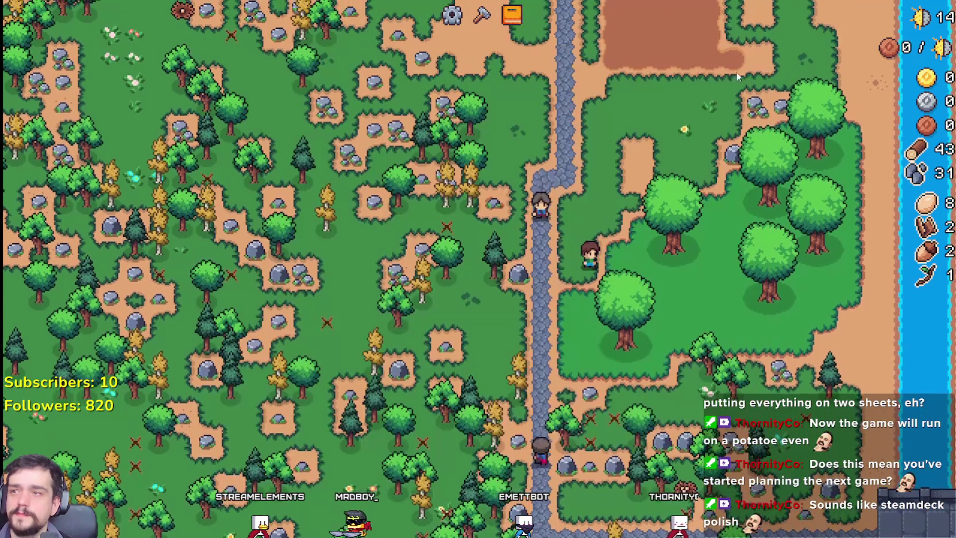
pyautogui.press('w')
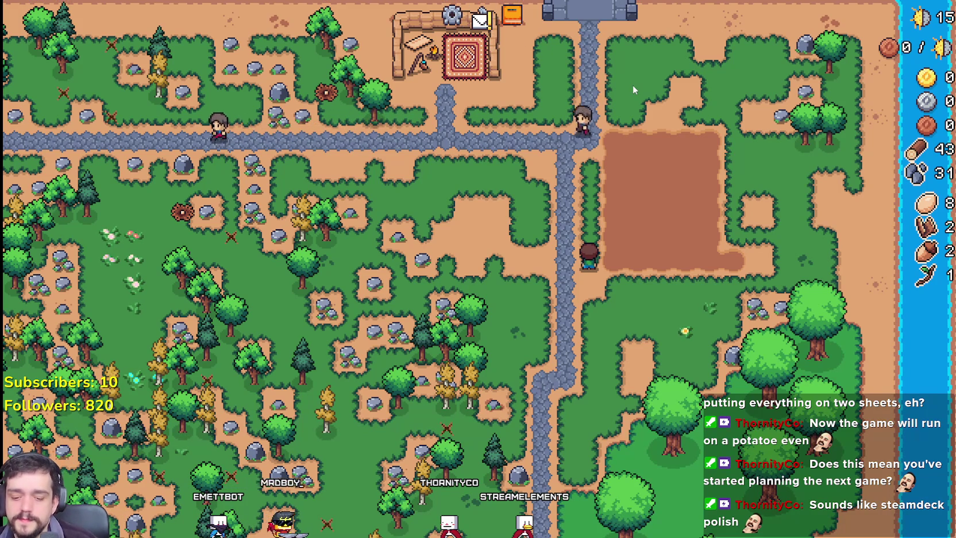
pyautogui.scroll(2, 632, 85)
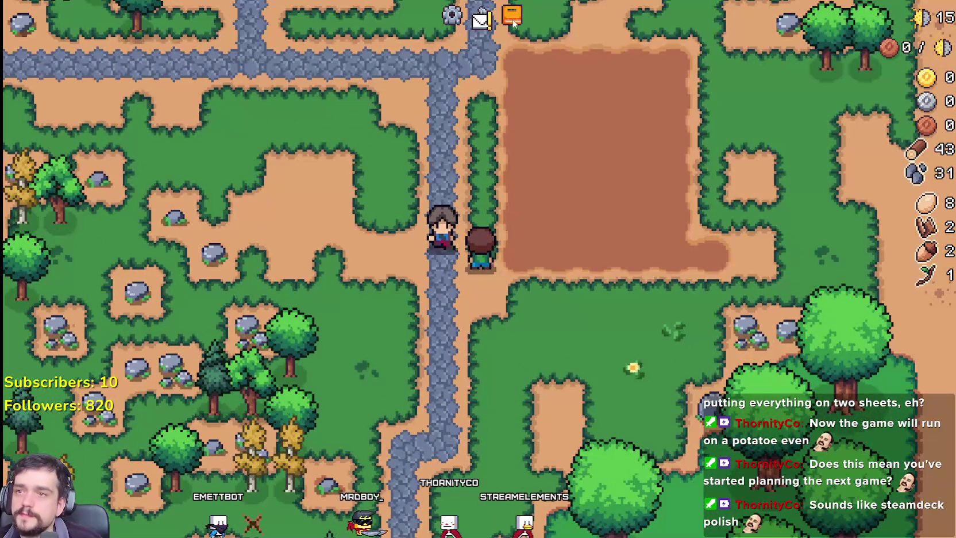
pyautogui.hotkey('alt', 'Tab')
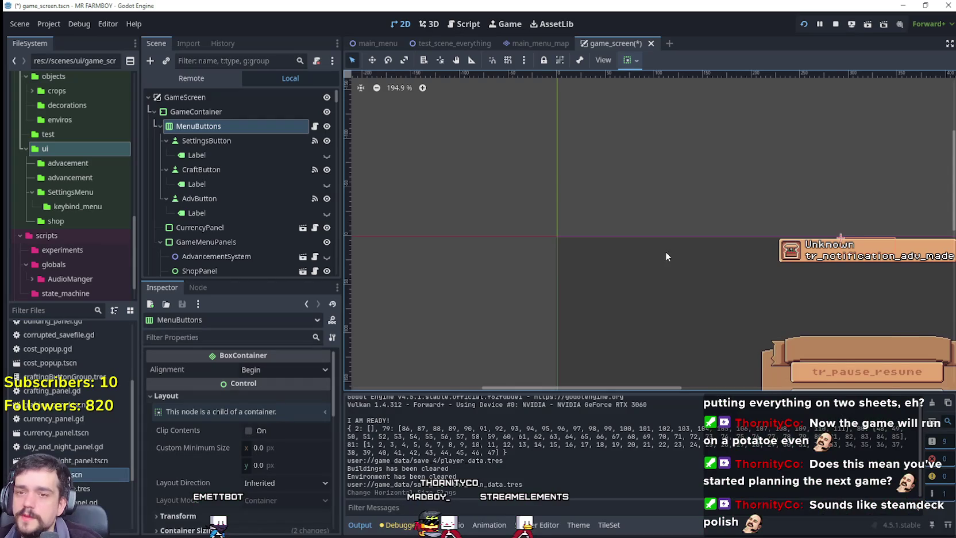
# Step: Run the game again and walk the character north toward the bridge and back
pyautogui.click(627, 60)
pyautogui.hotkey('alt', 'Tab')
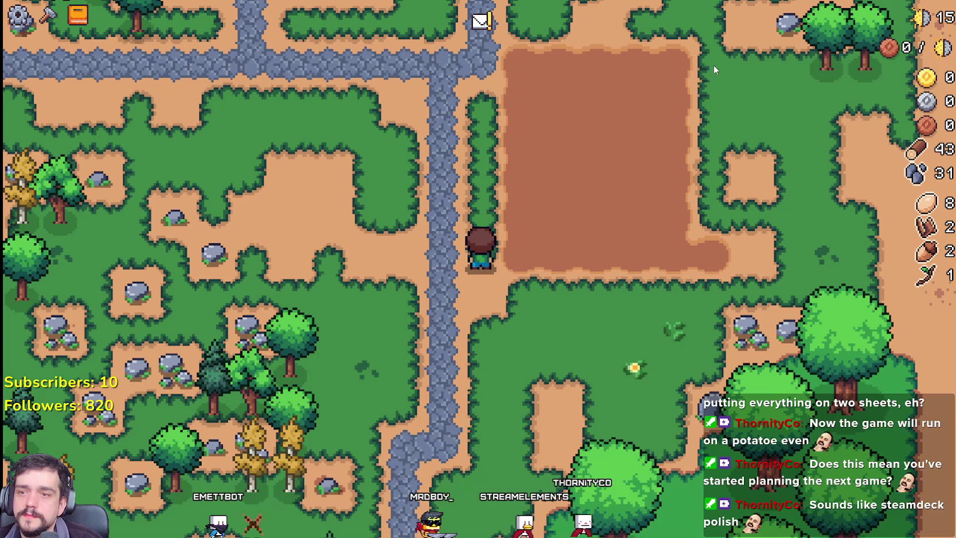
pyautogui.press('w')
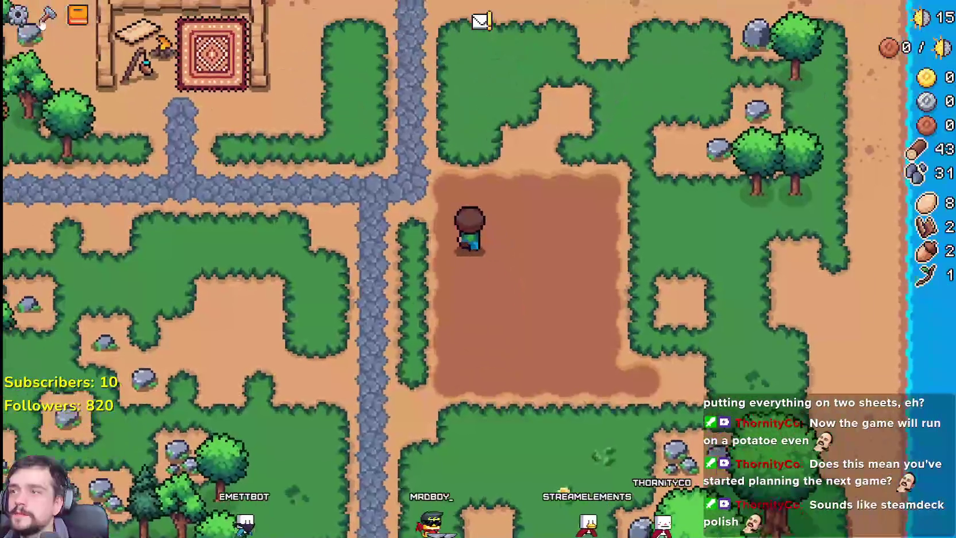
pyautogui.press('e')
pyautogui.press('e')
pyautogui.press('w')
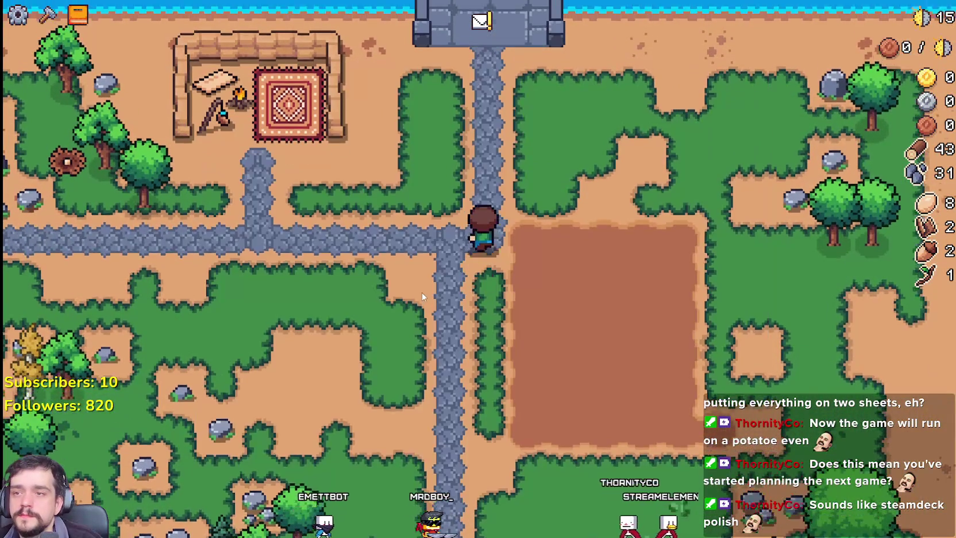
pyautogui.press('s')
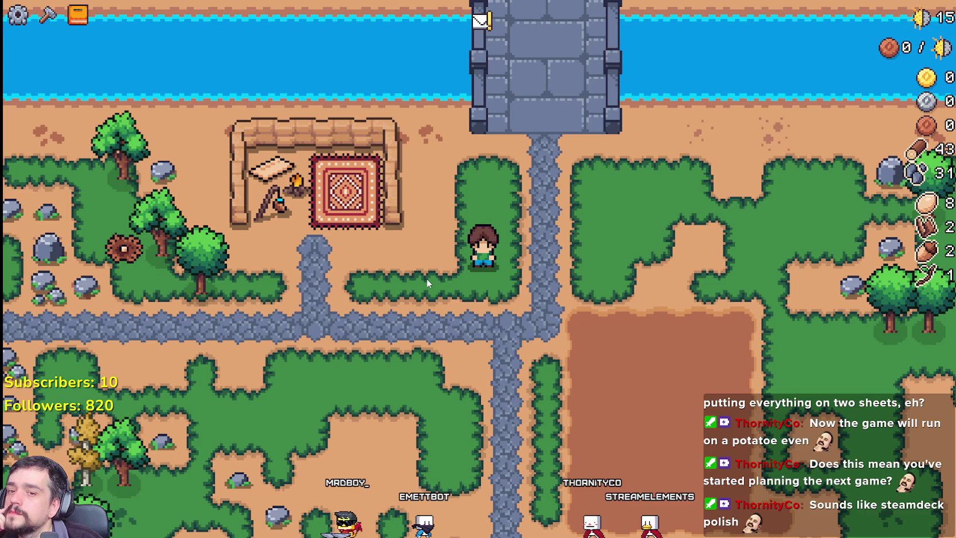
# Step: Open the Crafting and Advancements panels to check King Requests, then pause and resume
pyautogui.click(49, 17)
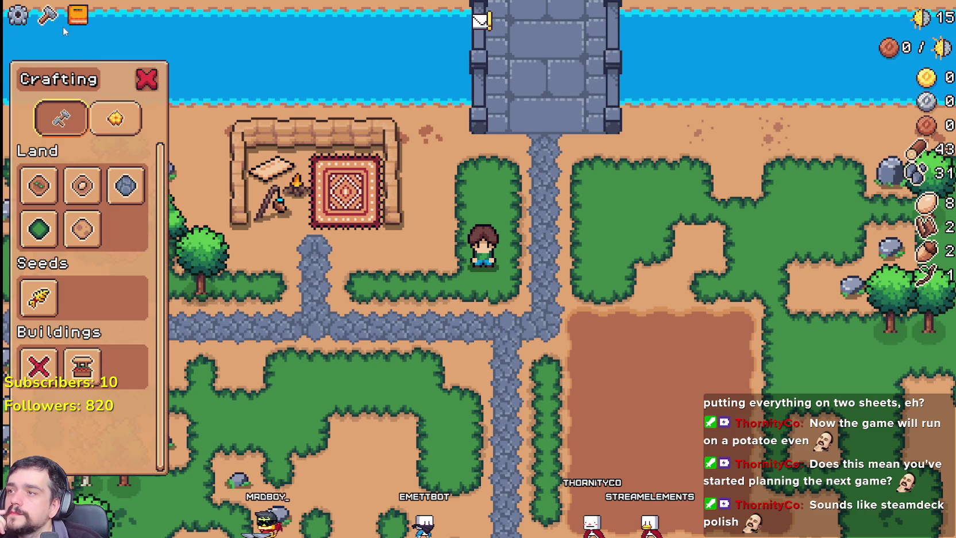
pyautogui.click(147, 78)
pyautogui.click(78, 14)
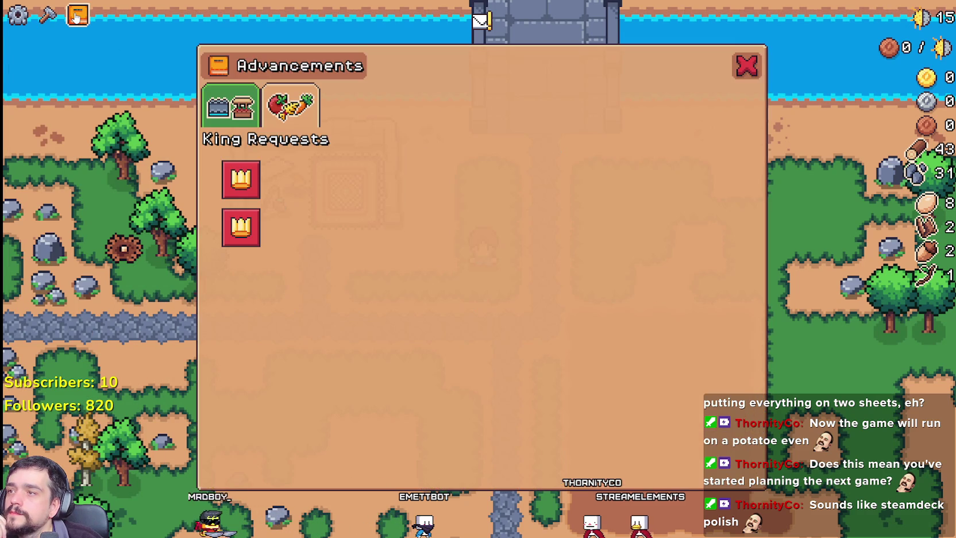
pyautogui.click(74, 15)
pyautogui.press('Escape')
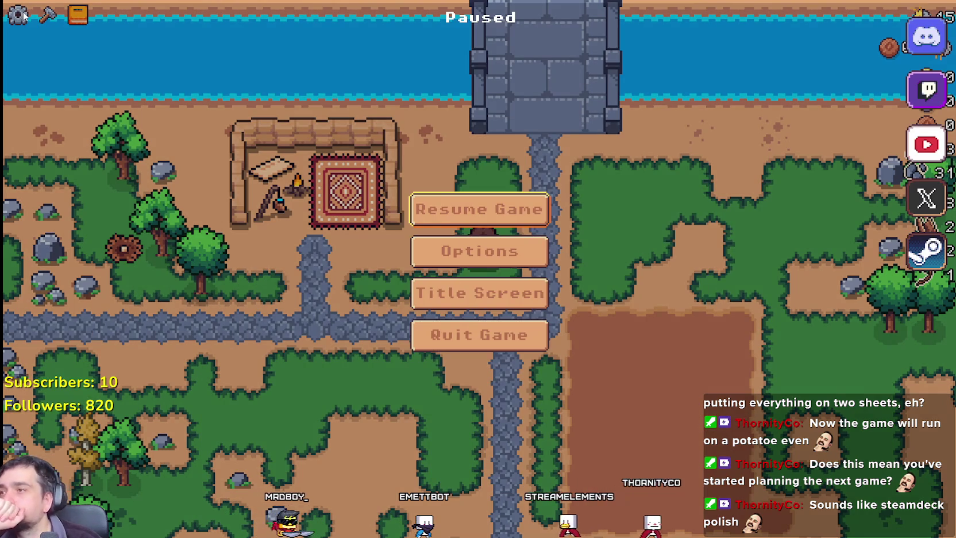
pyautogui.click(470, 213)
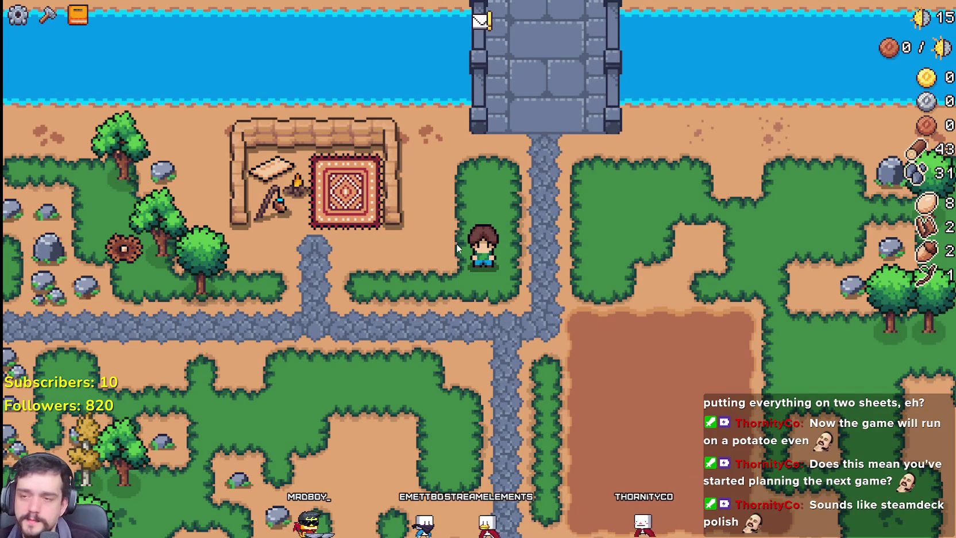
# Step: Walk along the road across the farm, then open and close the King's Request dialog
pyautogui.press('s')
pyautogui.press('a')
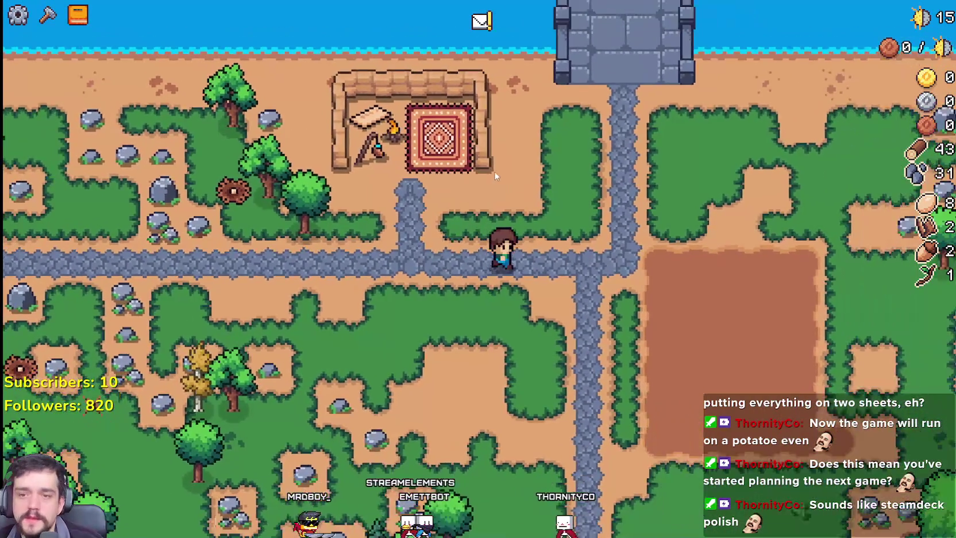
pyautogui.press('d')
pyautogui.click(481, 21)
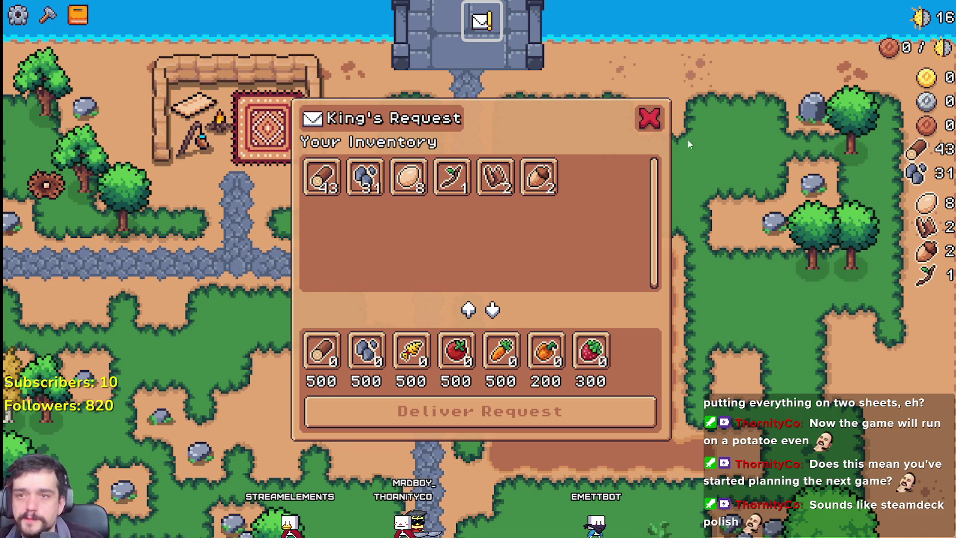
pyautogui.click(649, 119)
# Step: Walk to the rock to mine stone and beside the trees to gather wood
pyautogui.press('d')
pyautogui.press('w')
pyautogui.press('s')
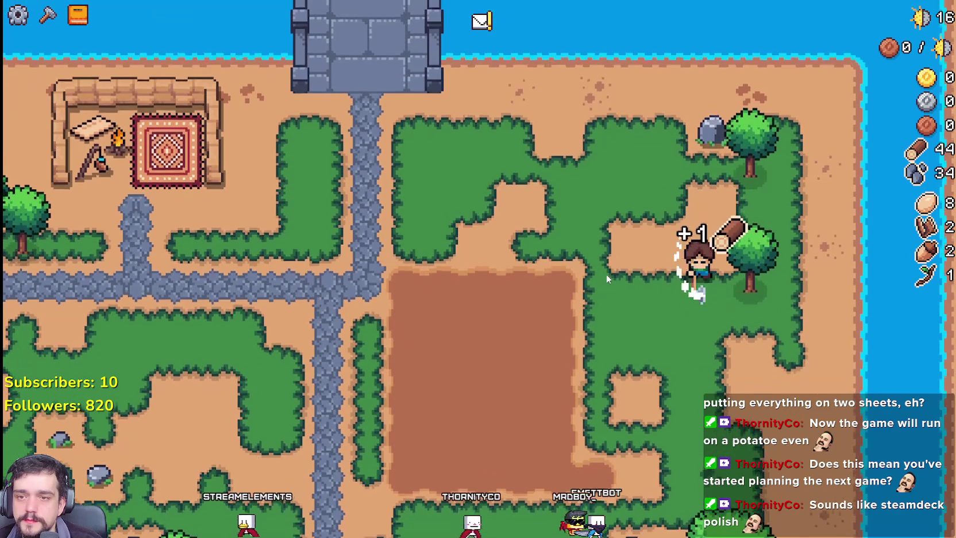
pyautogui.press('d')
# Step: Toggle the Advancements panel between Crops and Buildings, then close it
pyautogui.press('Tab')
pyautogui.click(291, 105)
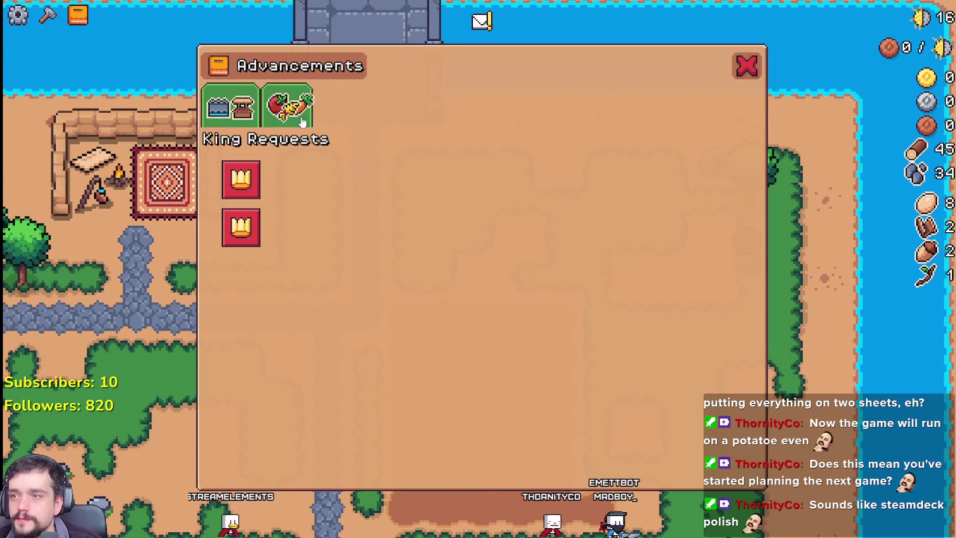
pyautogui.click(229, 105)
pyautogui.press('s')
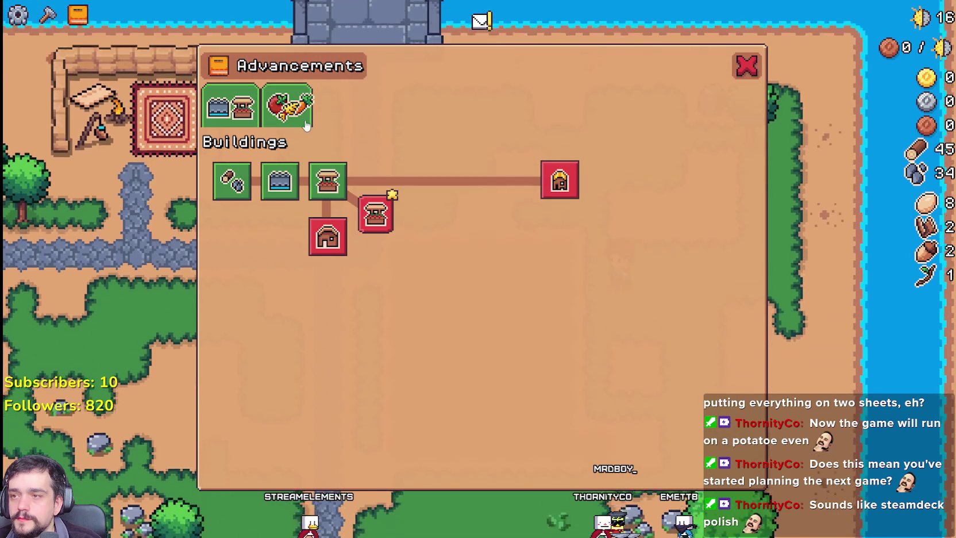
pyautogui.click(297, 112)
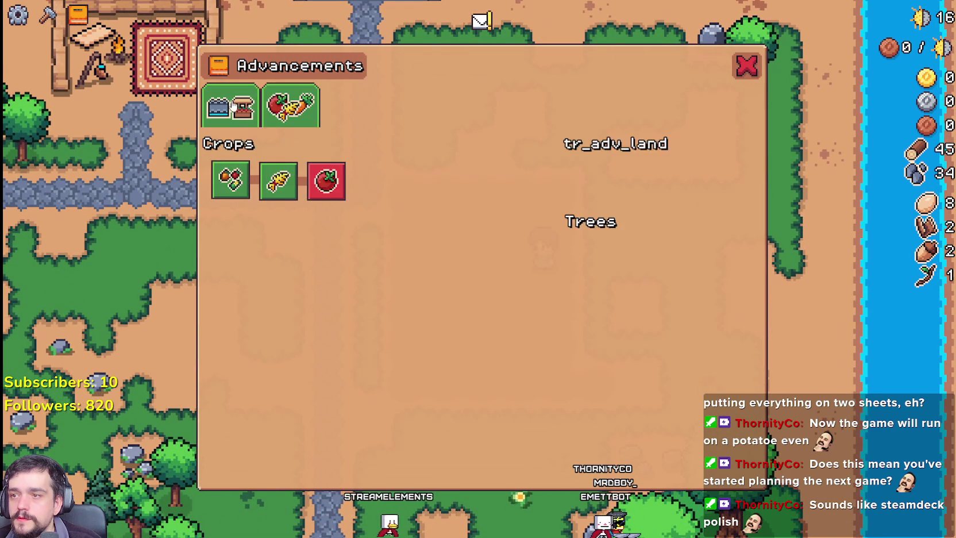
pyautogui.click(298, 114)
pyautogui.click(747, 65)
# Step: Harvest the rock and tree, bringing wood to 46 and stone to 36, then dig up the X mark
pyautogui.press('w')
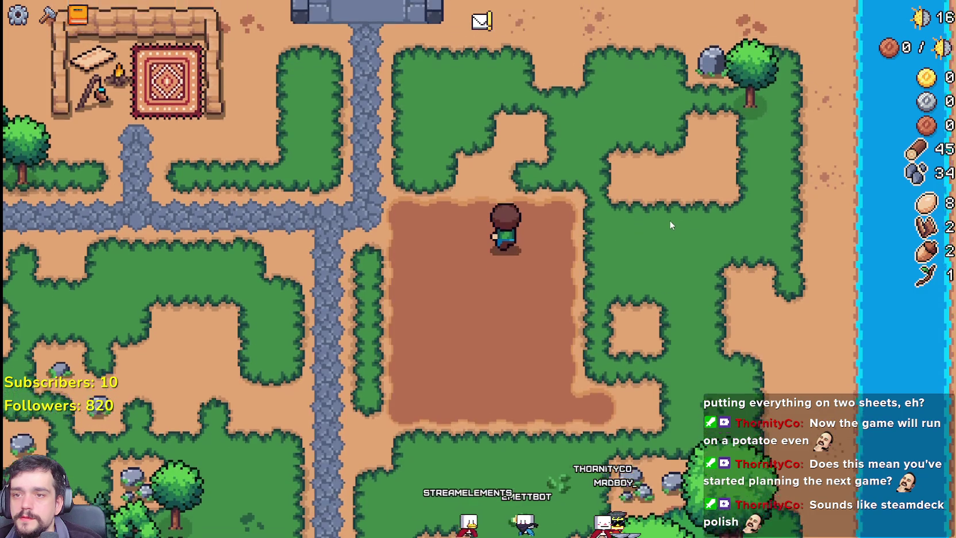
pyautogui.press('w')
pyautogui.press('d')
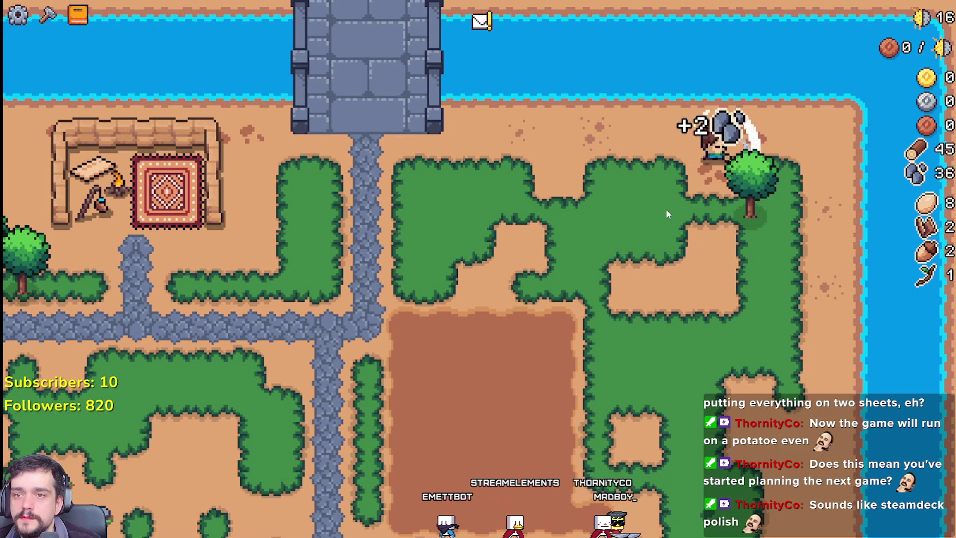
pyautogui.press('s')
pyautogui.press('a')
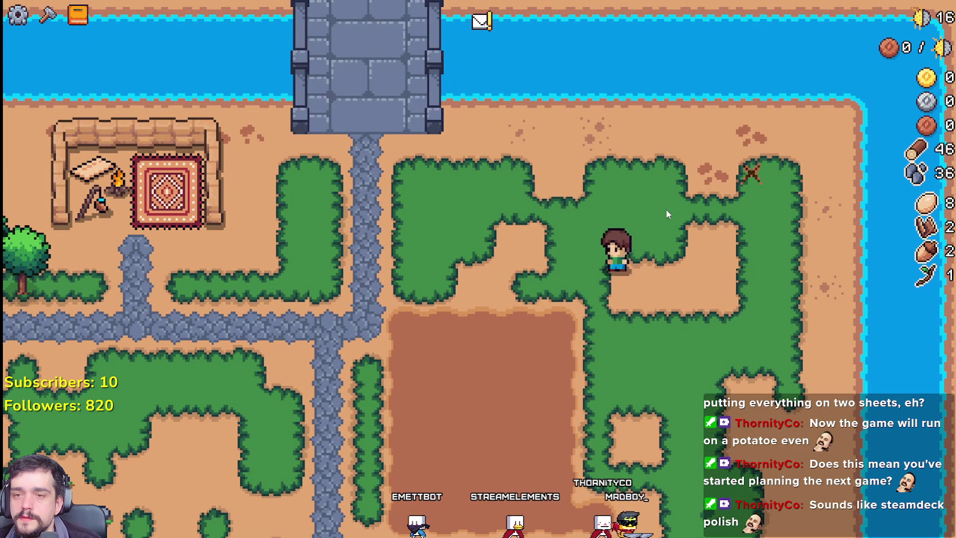
pyautogui.press('w')
pyautogui.press('d')
pyautogui.press('space')
# Step: Walk back down and left from the dug spot, pause, and close the game
pyautogui.press('s')
pyautogui.press('a')
pyautogui.press('s')
pyautogui.press('a')
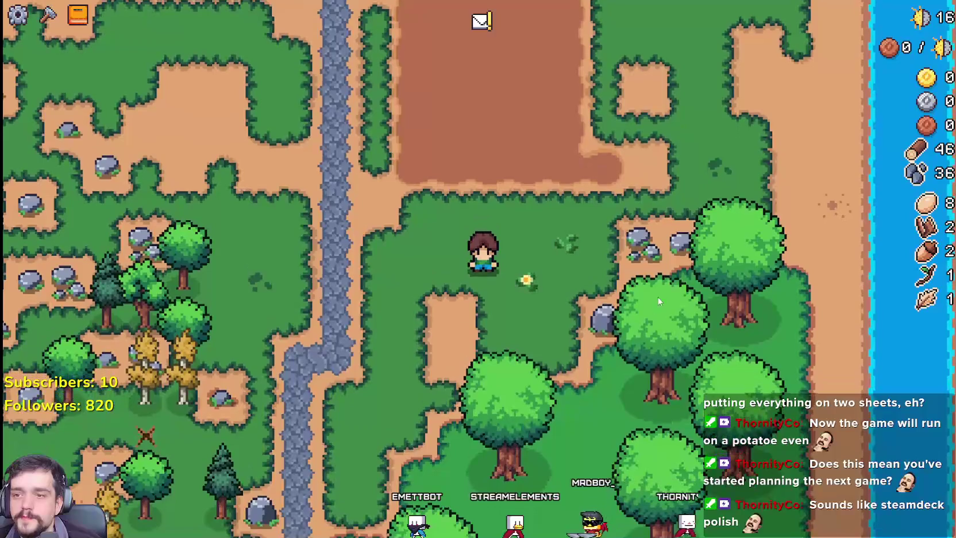
pyautogui.press('Escape')
pyautogui.hotkey('alt', 'F4')
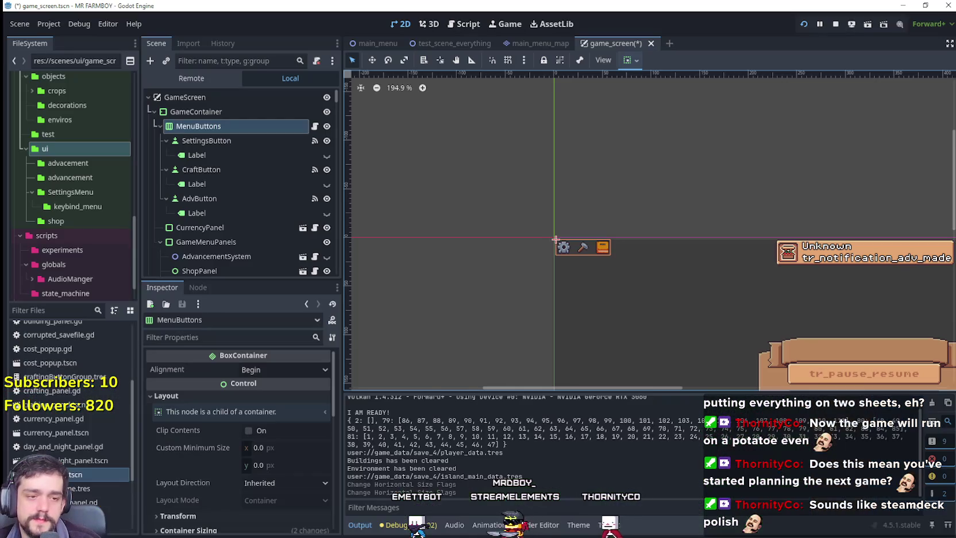
# Step: Filter the FileSystem for 'advance' and open AdvancementButton.tscn and its advancement_button.gd script
pyautogui.scroll(-2, 276, 167)
pyautogui.click(52, 310)
pyautogui.write('advance')
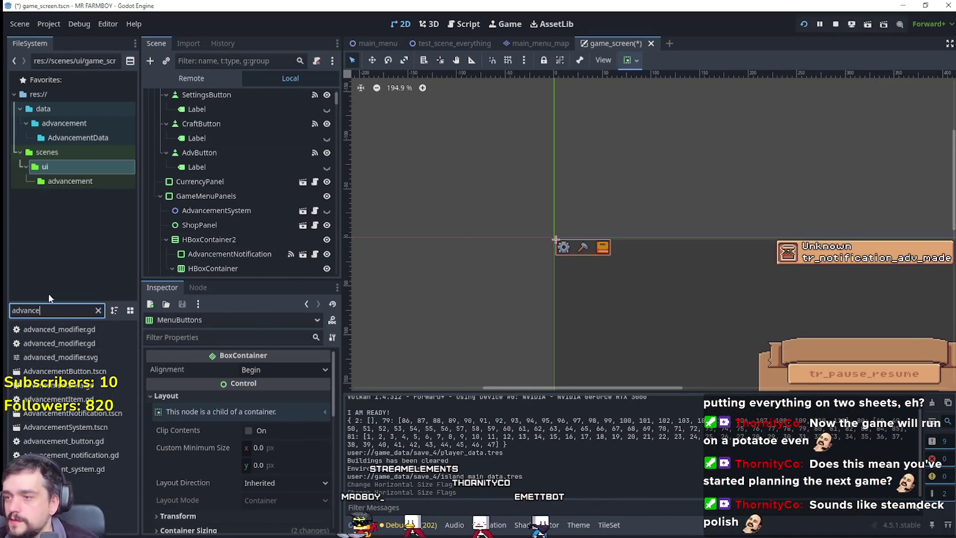
pyautogui.click(99, 415)
pyautogui.doubleClick(96, 372)
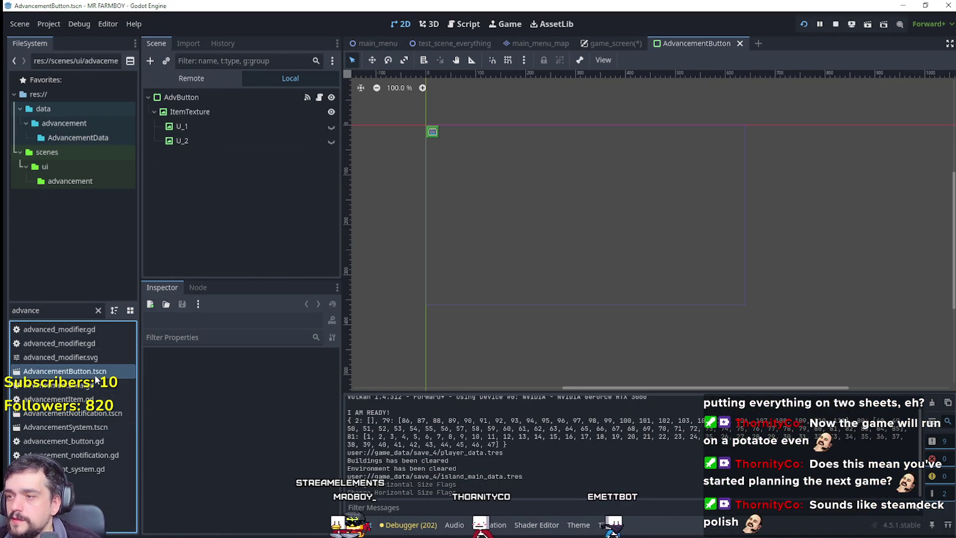
pyautogui.click(319, 98)
# Step: Scroll to the KING_REQUESTS check on lines 41–42 and select its UNLOCKS arguments
pyautogui.scroll(-10, 937, 131)
pyautogui.scroll(-5, 937, 131)
pyautogui.scroll(10, 923, 108)
pyautogui.scroll(-2, 763, 274)
pyautogui.scroll(-1, 763, 274)
pyautogui.moveTo(737, 253); pyautogui.dragTo(581, 253)
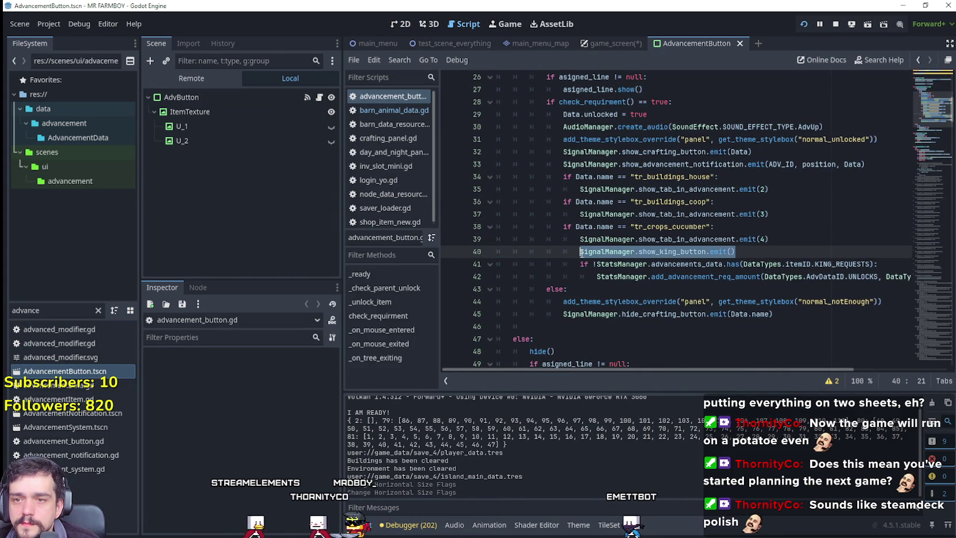
pyautogui.moveTo(809, 368); pyautogui.dragTo(933, 367)
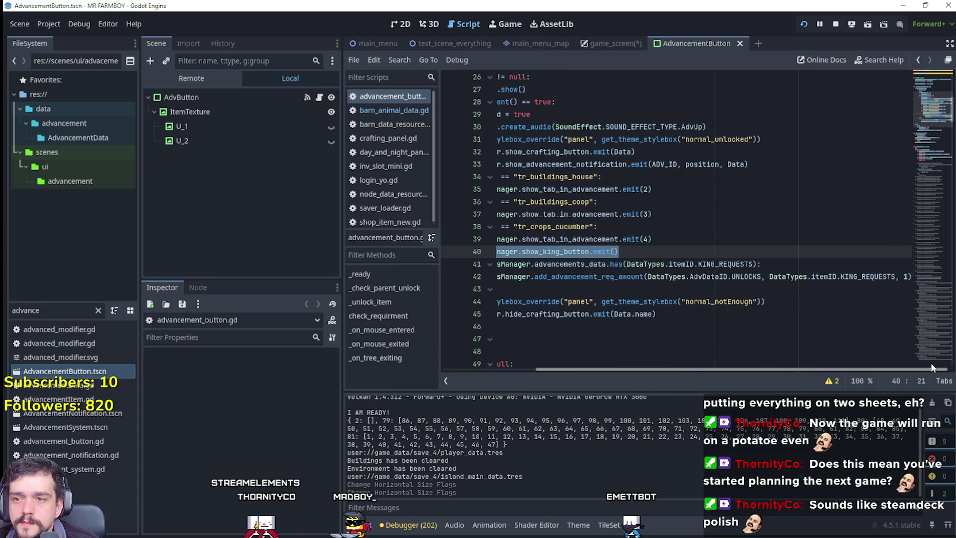
pyautogui.doubleClick(747, 265)
pyautogui.click(752, 277)
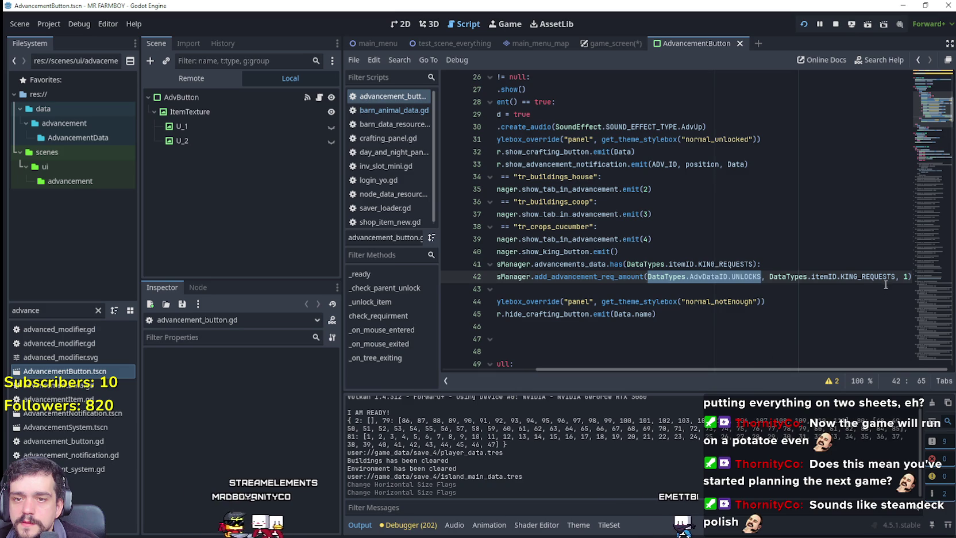
pyautogui.doubleClick(867, 277)
pyautogui.moveTo(867, 277); pyautogui.dragTo(672, 279)
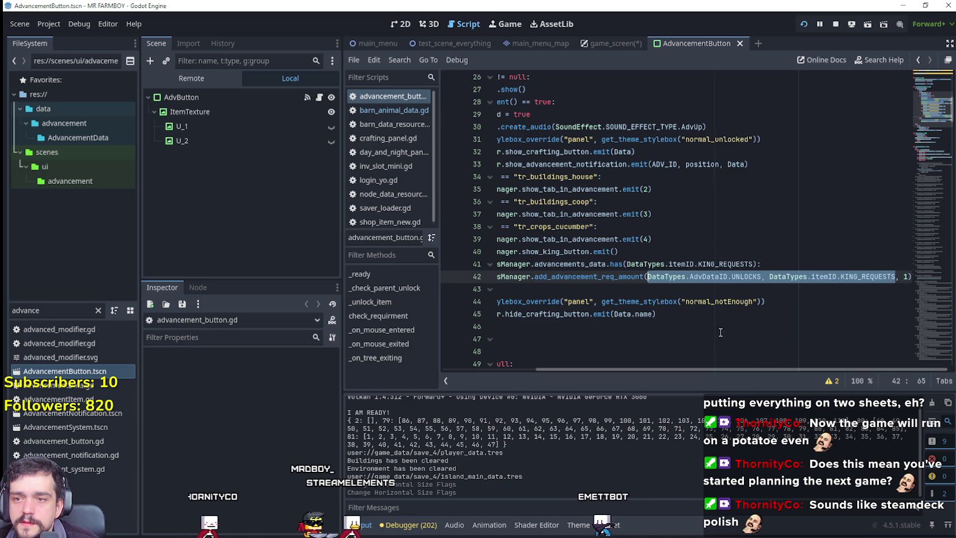
# Step: Index advancements_data on line 41 by the pasted UNLOCKS id in brackets
pyautogui.click(773, 262)
pyautogui.moveTo(794, 371)
pyautogui.mouseDown()
pyautogui.moveTo(752, 370)
pyautogui.moveTo(848, 367)
pyautogui.mouseUp()
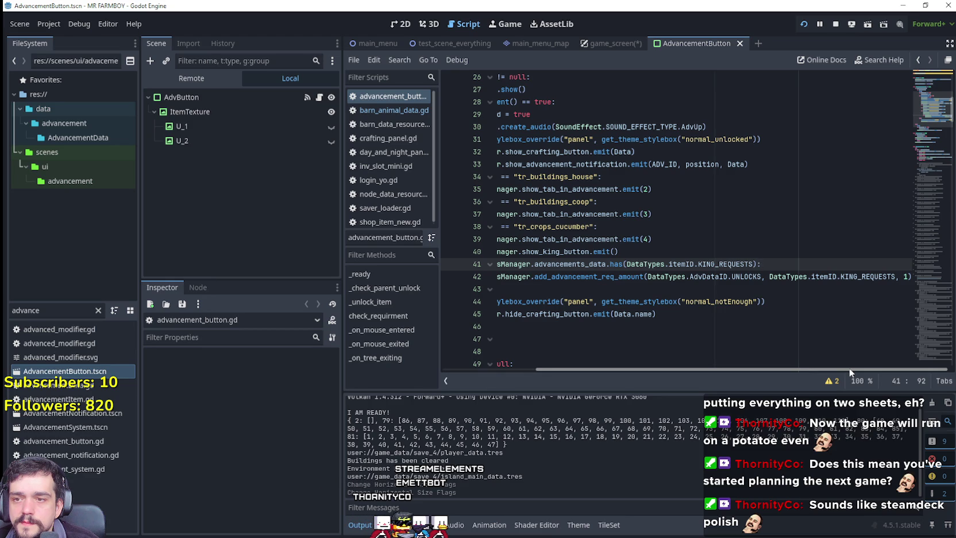
pyautogui.moveTo(789, 371); pyautogui.dragTo(725, 369)
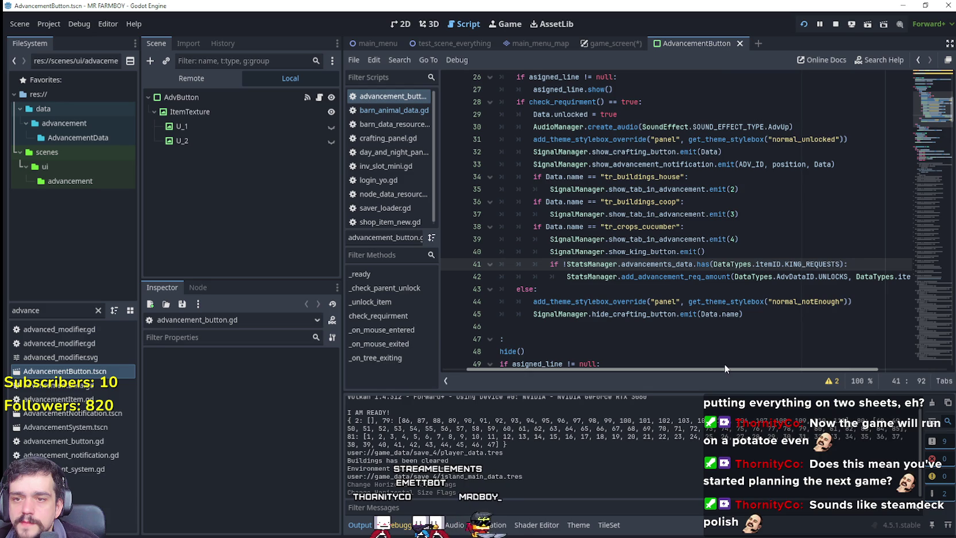
pyautogui.doubleClick(655, 264)
pyautogui.click(862, 264)
pyautogui.click(893, 369)
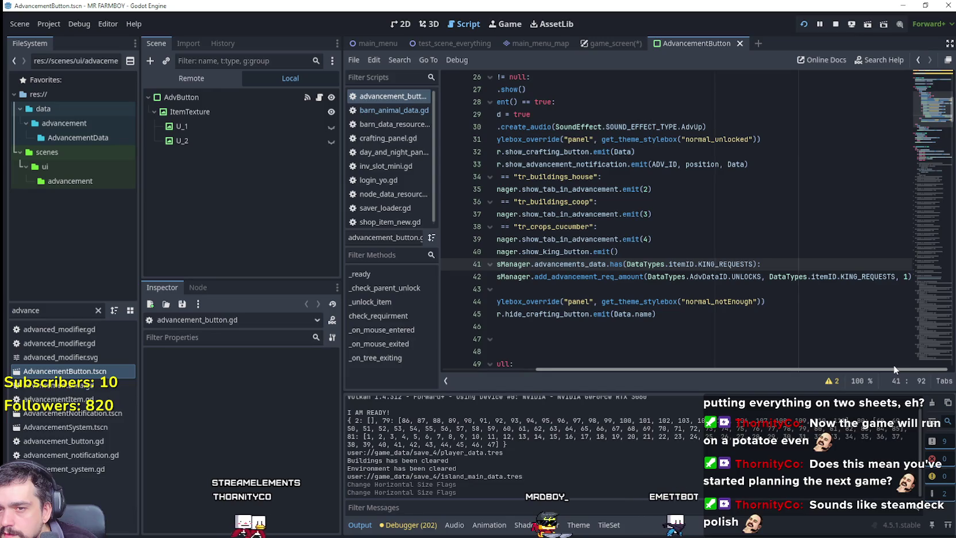
pyautogui.moveTo(893, 370)
pyautogui.mouseDown()
pyautogui.moveTo(804, 369)
pyautogui.moveTo(927, 368)
pyautogui.mouseUp()
pyautogui.doubleClick(745, 276)
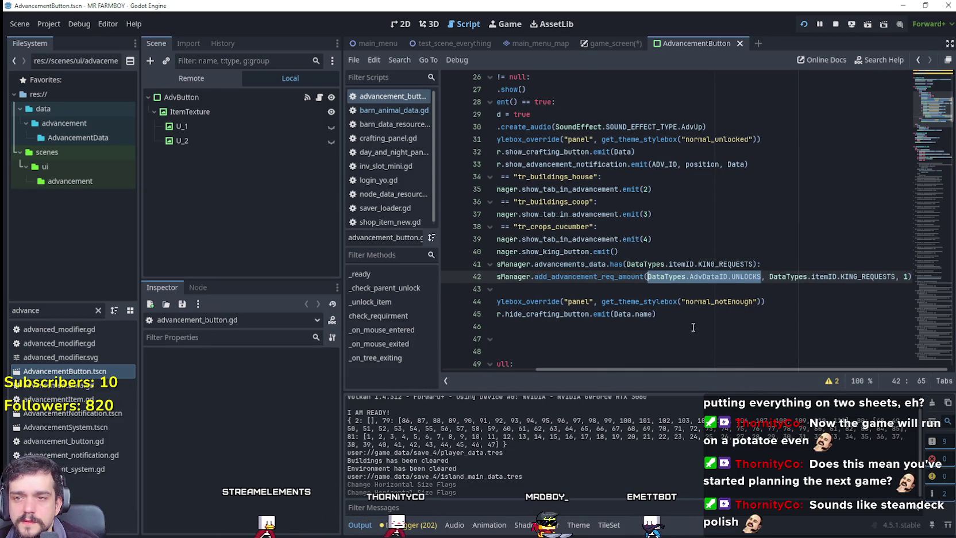
pyautogui.click(608, 263)
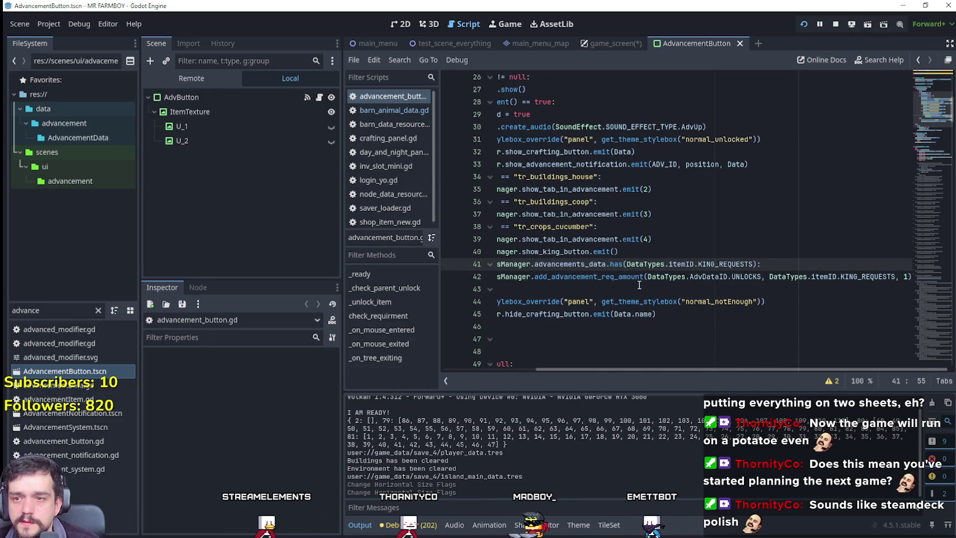
pyautogui.write('[')
pyautogui.write('DataTypes.AdvDataID.UNLOCKS')
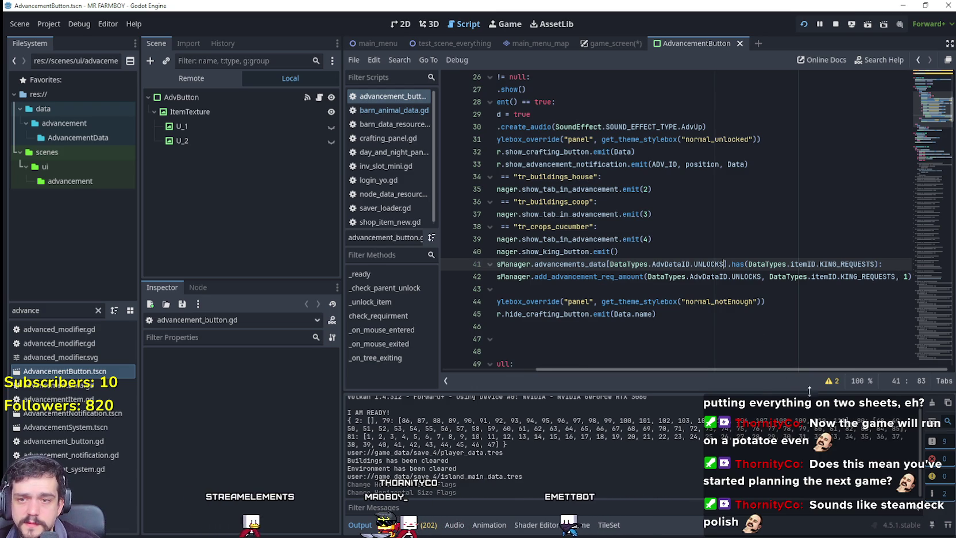
# Step: Review the StatsManager KING_REQUESTS unlock check on lines 41–42, then switch to test_scene_everything
pyautogui.moveTo(794, 370)
pyautogui.mouseDown()
pyautogui.moveTo(720, 365)
pyautogui.moveTo(867, 340)
pyautogui.mouseUp()
pyautogui.press('End')
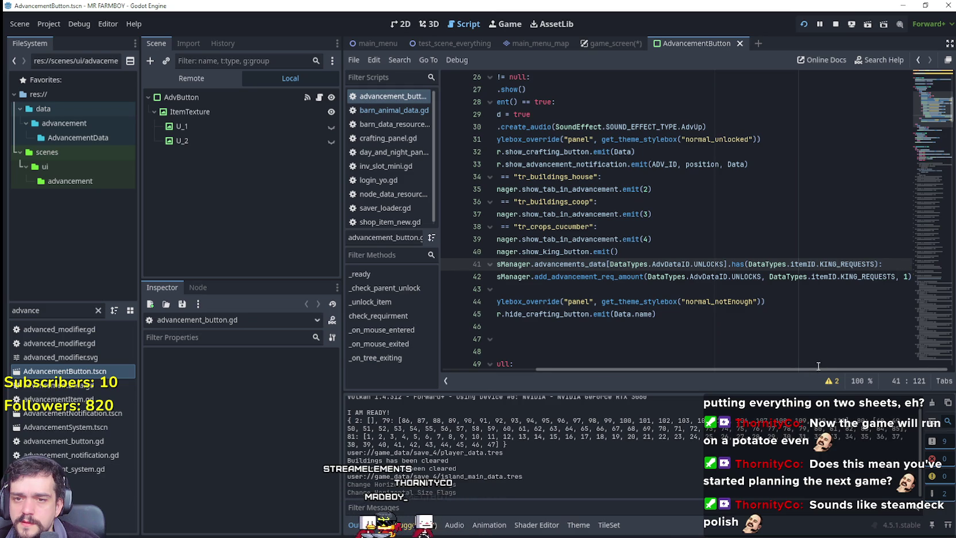
pyautogui.click(910, 277)
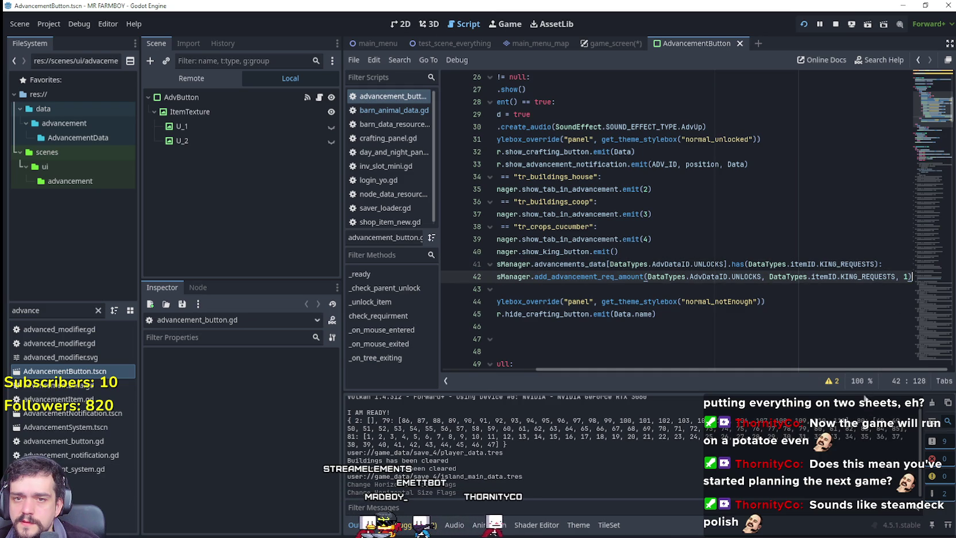
pyautogui.moveTo(867, 370); pyautogui.dragTo(782, 371)
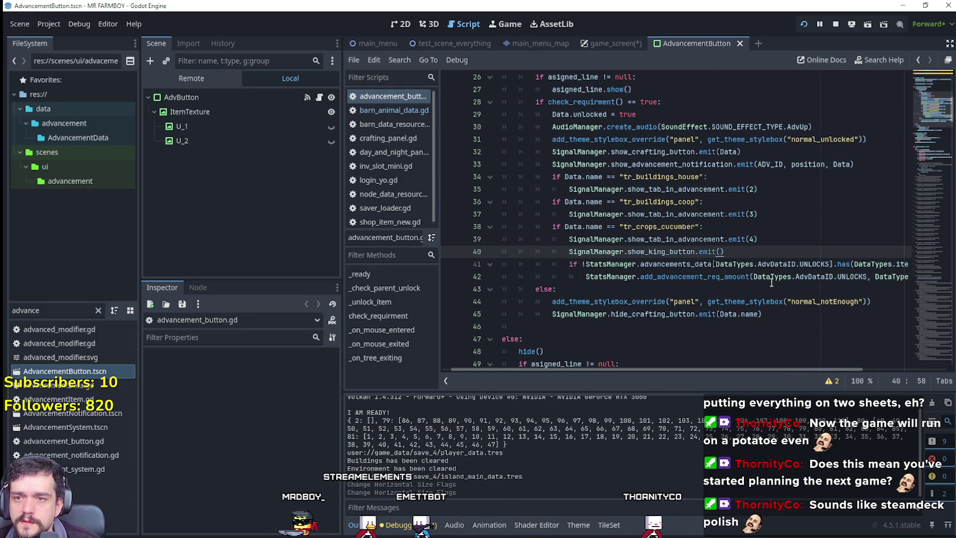
pyautogui.click(763, 275)
pyautogui.moveTo(764, 371); pyautogui.dragTo(849, 370)
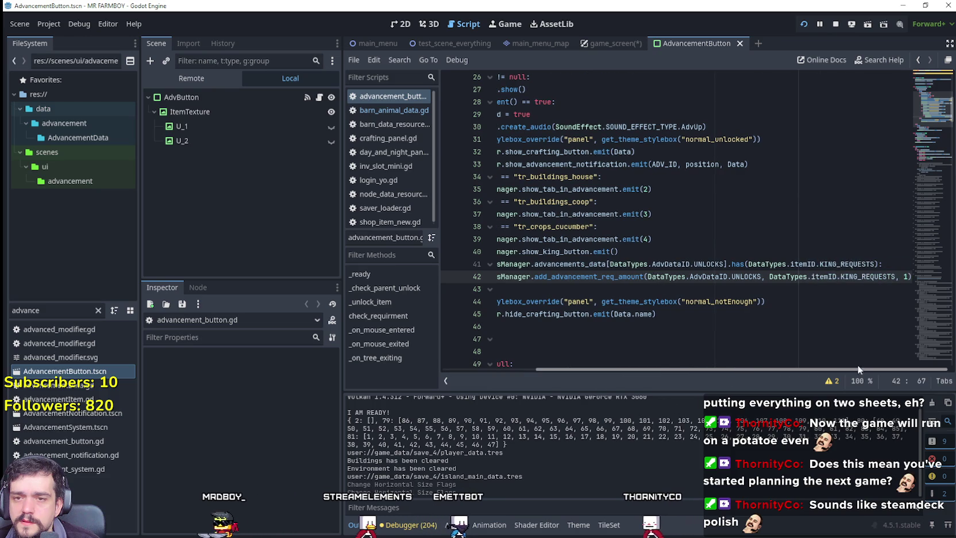
pyautogui.moveTo(911, 277); pyautogui.dragTo(478, 267)
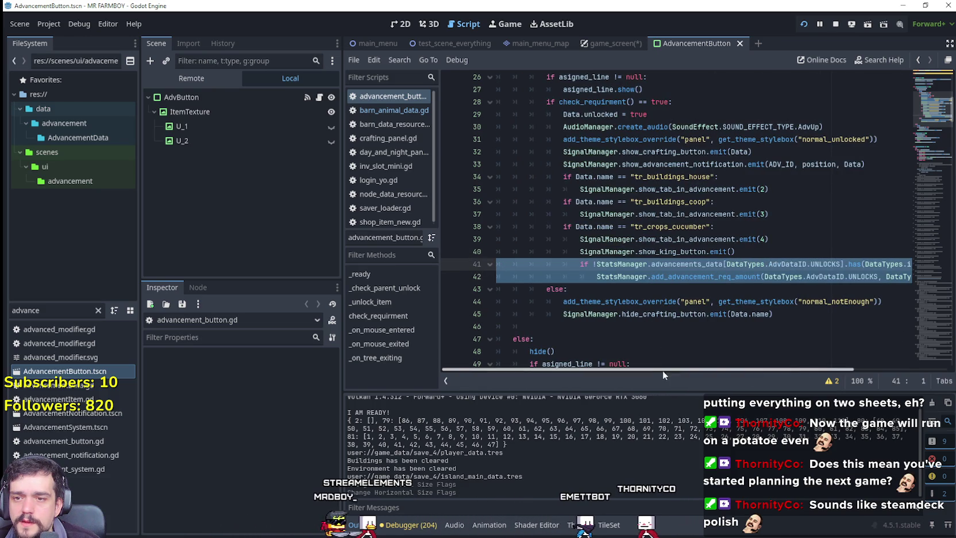
pyautogui.moveTo(662, 370); pyautogui.dragTo(877, 383)
pyautogui.click(763, 278)
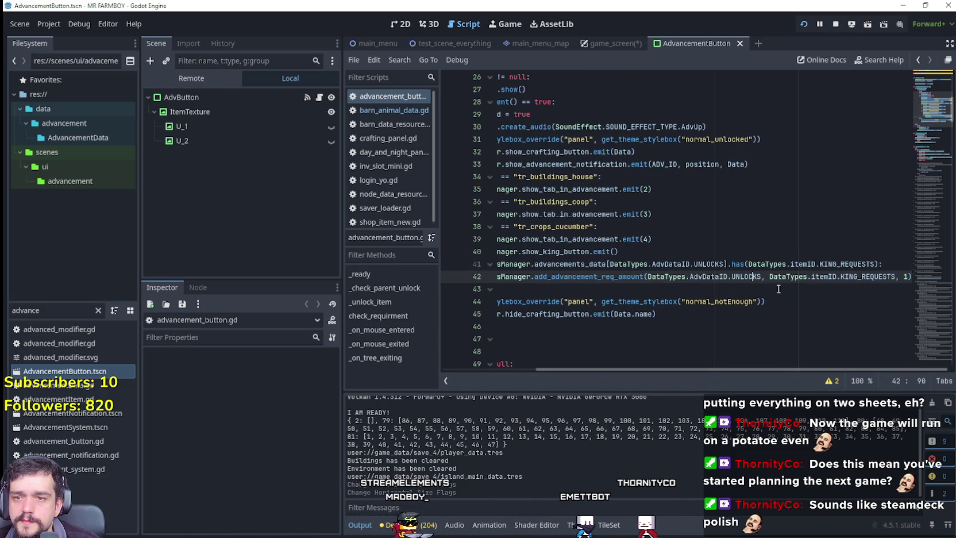
pyautogui.moveTo(684, 278)
pyautogui.mouseDown()
pyautogui.moveTo(895, 278)
pyautogui.moveTo(827, 265)
pyautogui.moveTo(500, 266)
pyautogui.moveTo(595, 265)
pyautogui.mouseUp()
pyautogui.click(621, 263)
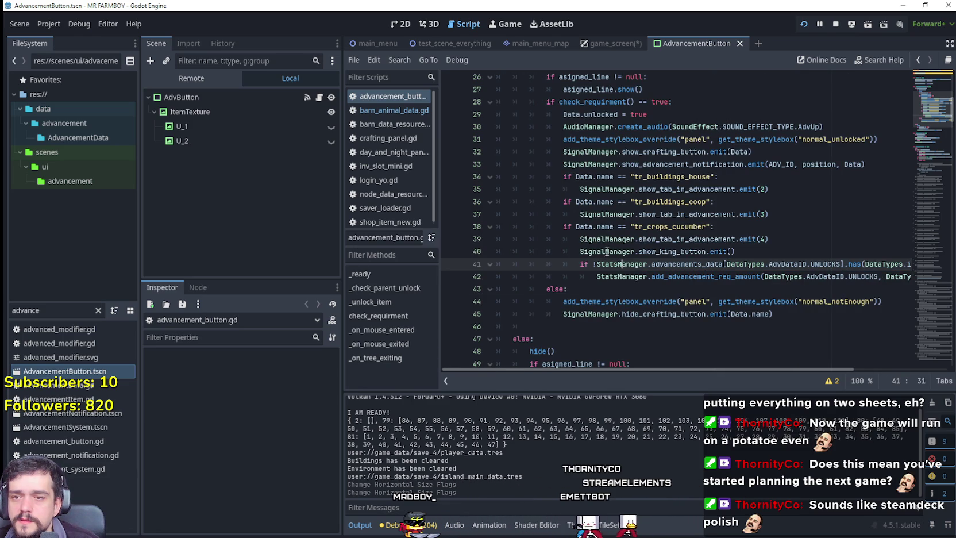
pyautogui.click(436, 41)
# Step: Collapse the environments node and browse the scene tree
pyautogui.scroll(3, 280, 215)
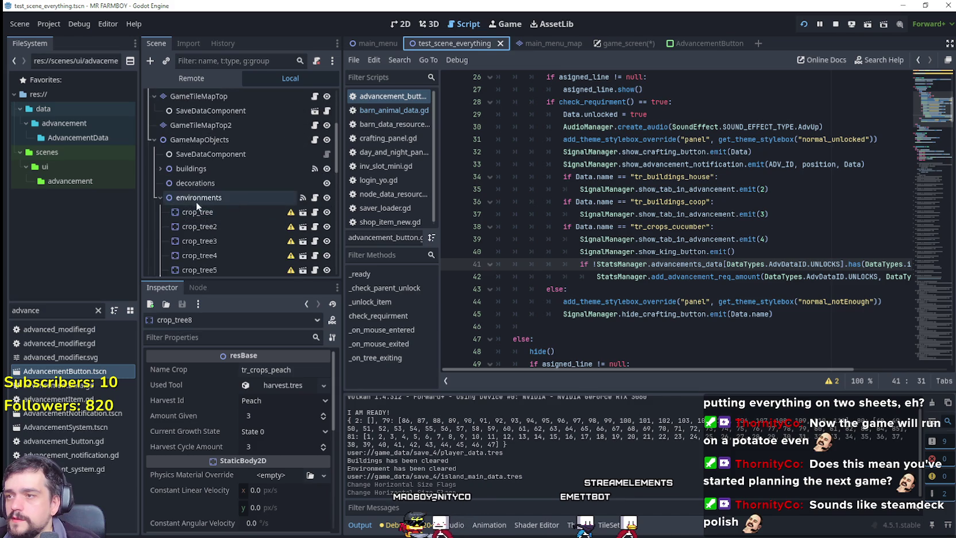
pyautogui.click(158, 197)
pyautogui.scroll(-2, 276, 172)
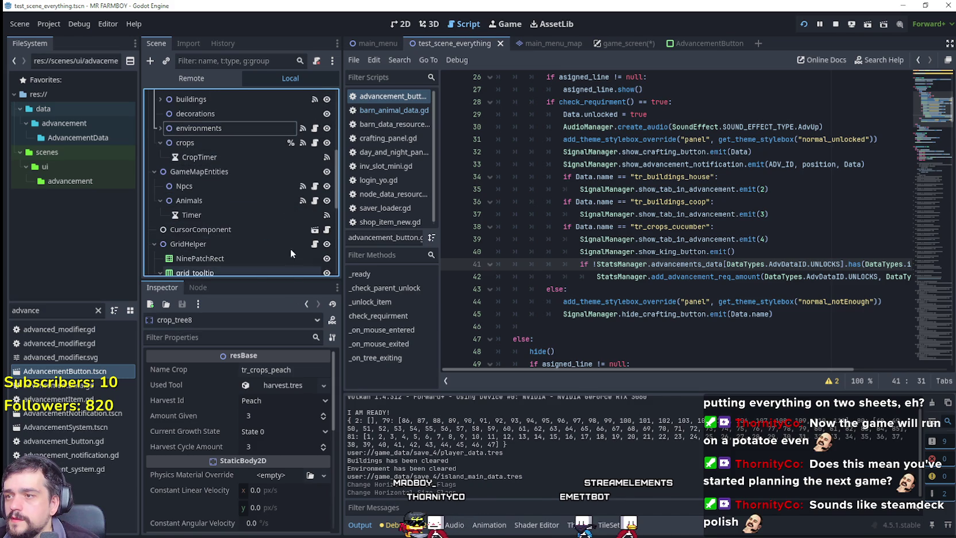
pyautogui.scroll(-1, 290, 174)
pyautogui.scroll(-6, 269, 149)
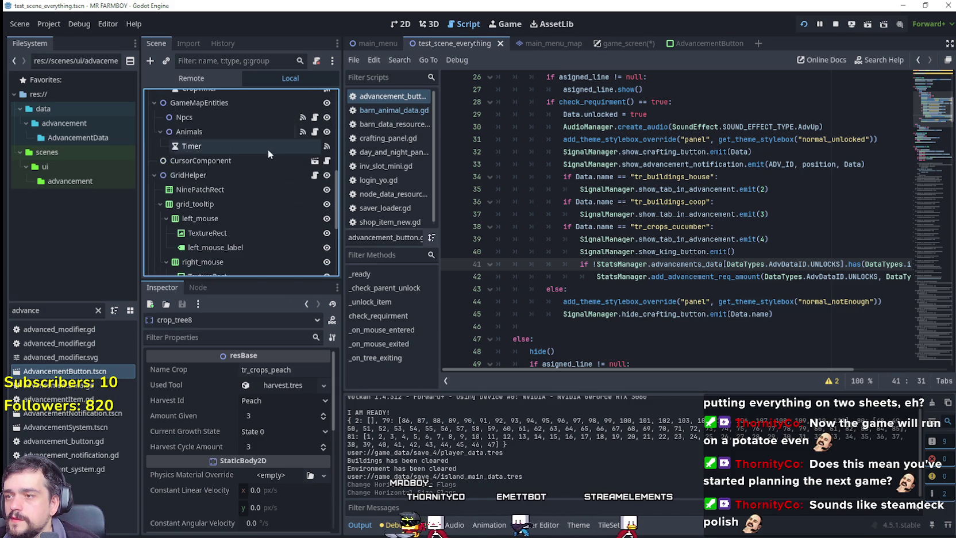
pyautogui.scroll(5, 275, 195)
pyautogui.scroll(3, 268, 194)
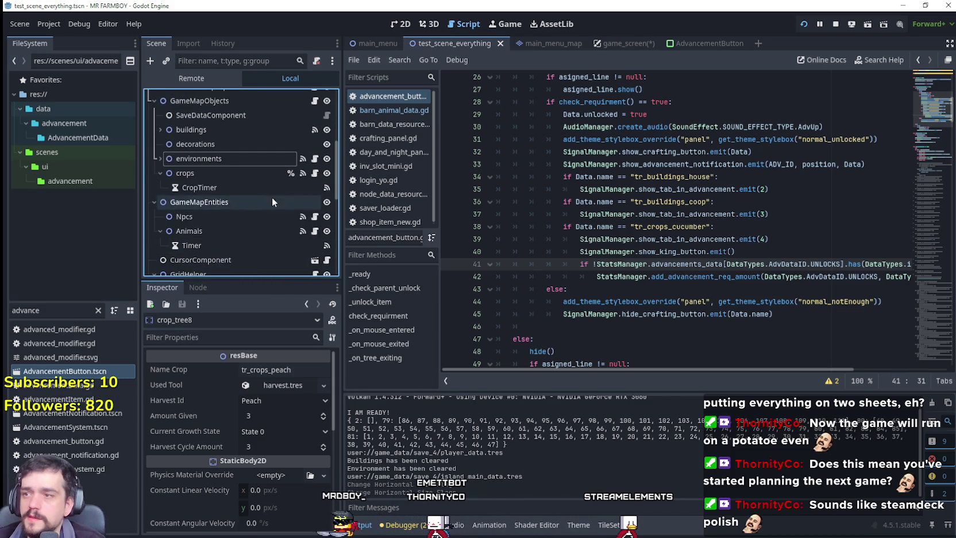
# Step: Open the Npcs node's npcs_map.gd script and read through it
pyautogui.click(314, 216)
pyautogui.scroll(-7, 698, 256)
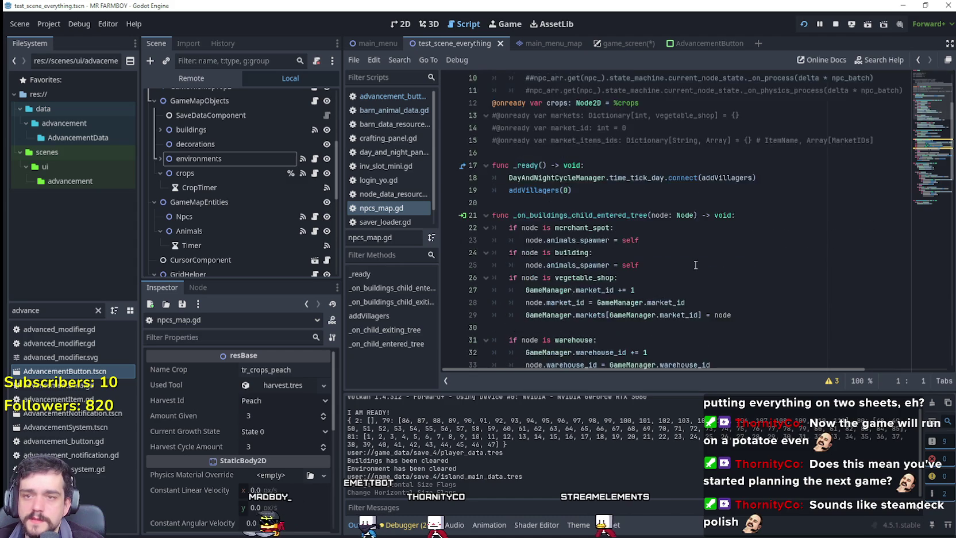
pyautogui.scroll(-6, 697, 255)
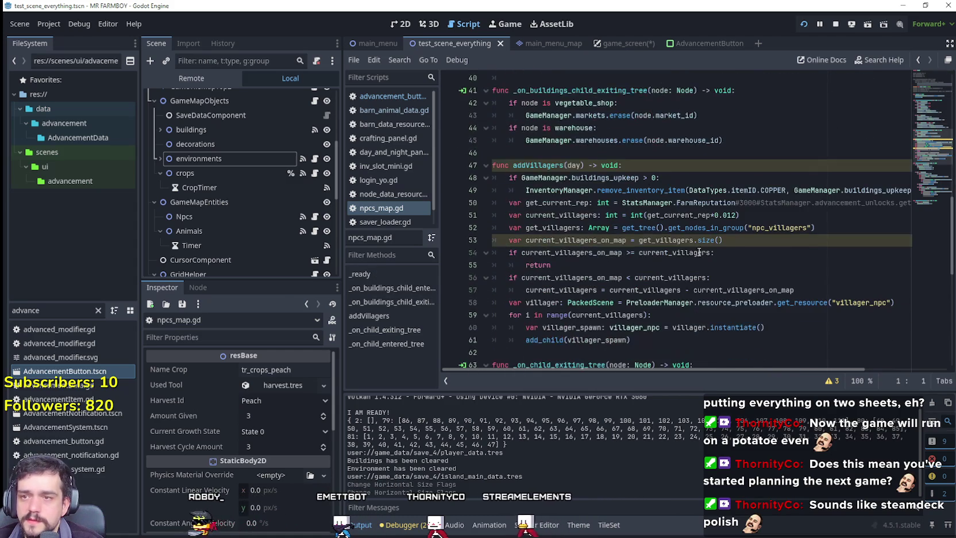
pyautogui.scroll(-4, 794, 197)
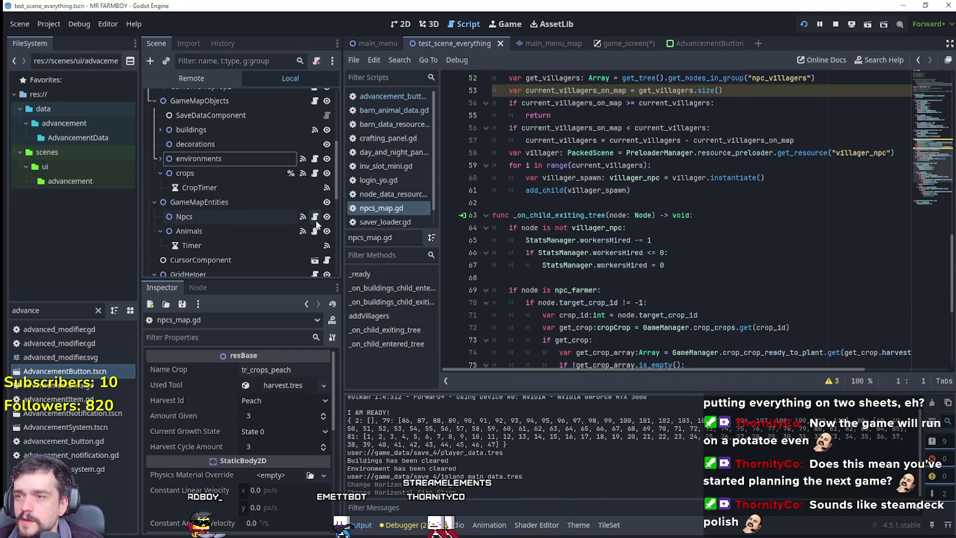
pyautogui.scroll(-6, 704, 194)
pyautogui.scroll(3, 703, 194)
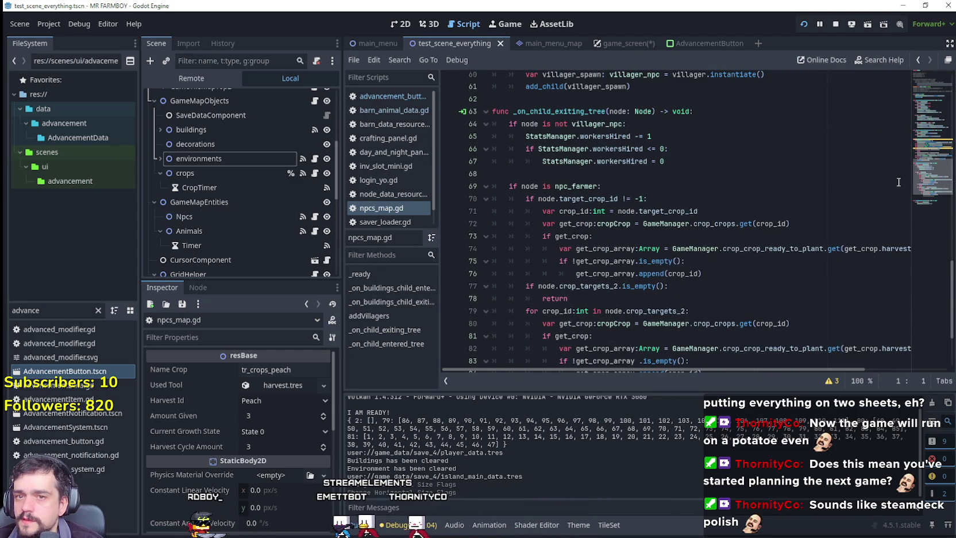
pyautogui.scroll(-2, 261, 206)
pyautogui.scroll(2, 267, 204)
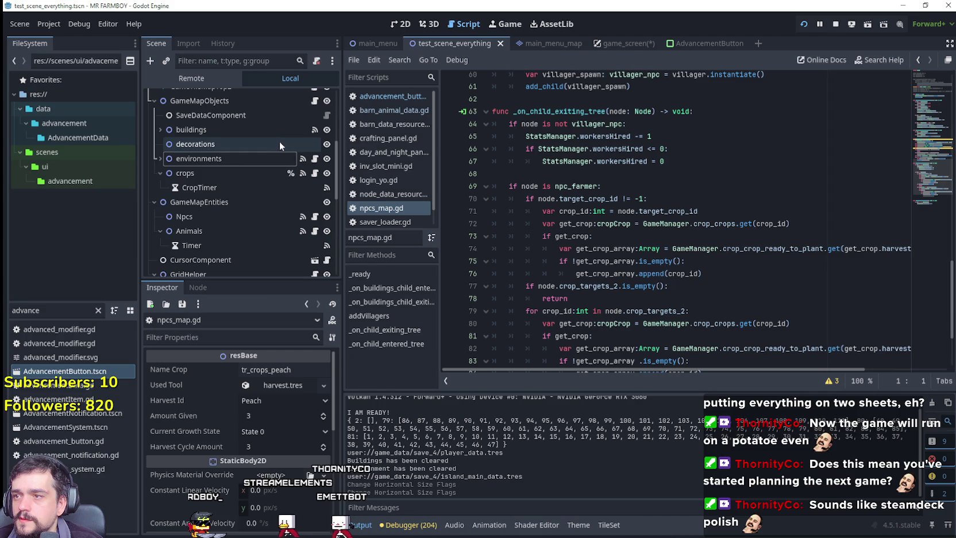
pyautogui.scroll(2, 305, 152)
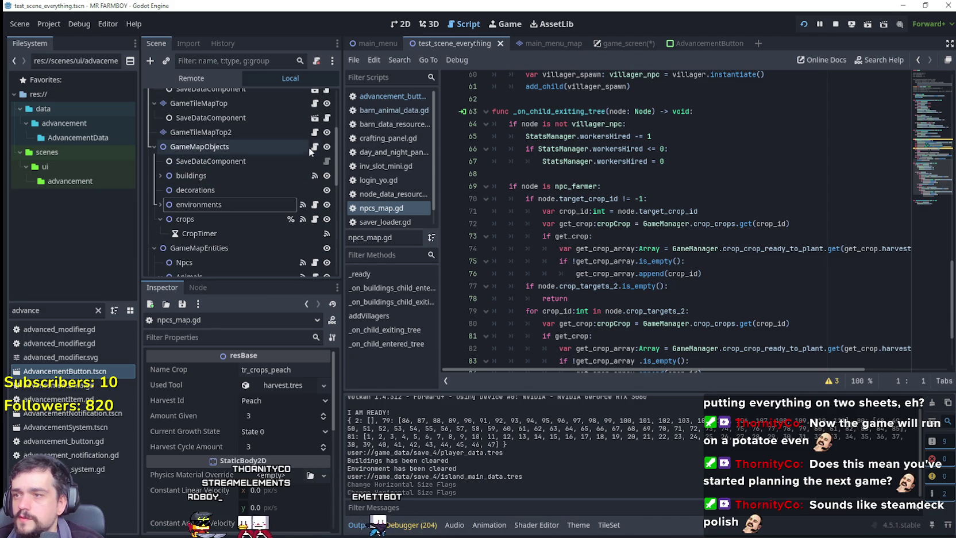
# Step: Open the buildings node's buildings.gd script and scroll through it
pyautogui.click(314, 175)
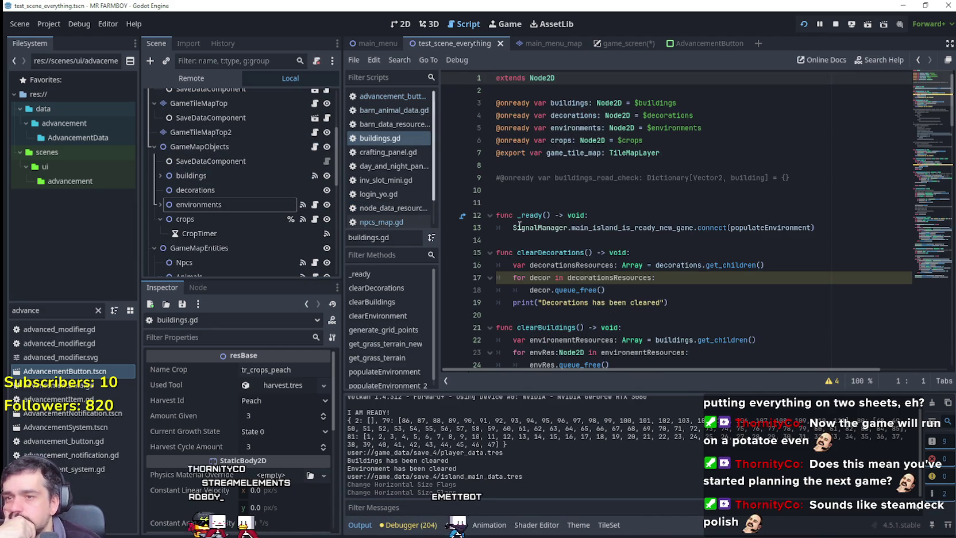
pyautogui.scroll(-5, 581, 245)
pyautogui.scroll(-20, 908, 103)
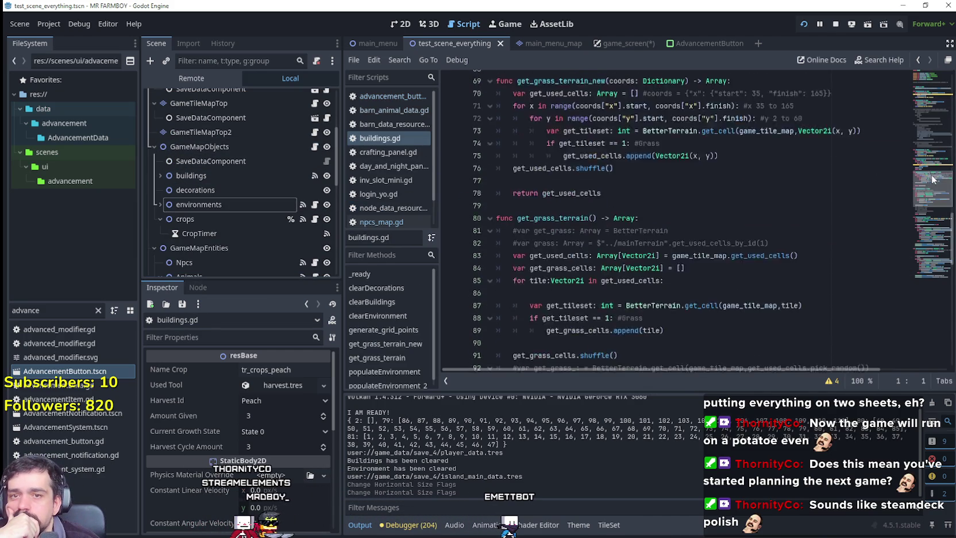
pyautogui.scroll(-3, 274, 223)
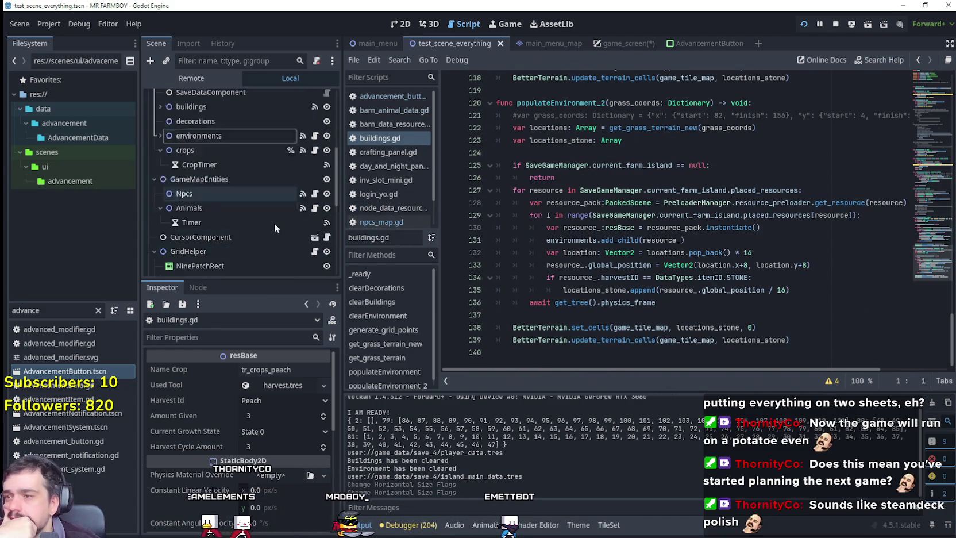
# Step: Revisit npcs_map.gd's addVillagers function, then open the GameTileMap node's game_tile_map.gd script
pyautogui.click(303, 170)
pyautogui.click(315, 170)
pyautogui.scroll(-3, 779, 205)
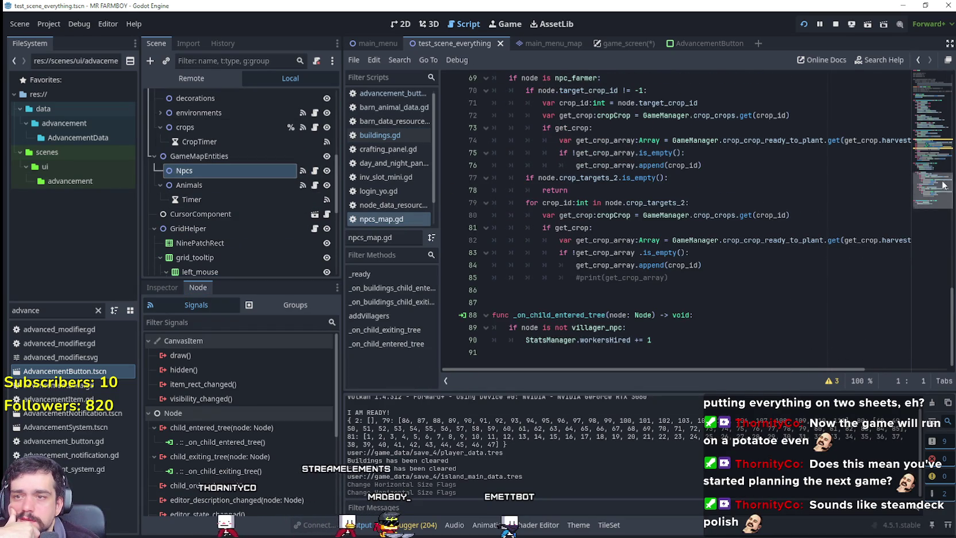
pyautogui.moveTo(943, 194); pyautogui.dragTo(935, 144)
pyautogui.scroll(-1, 823, 178)
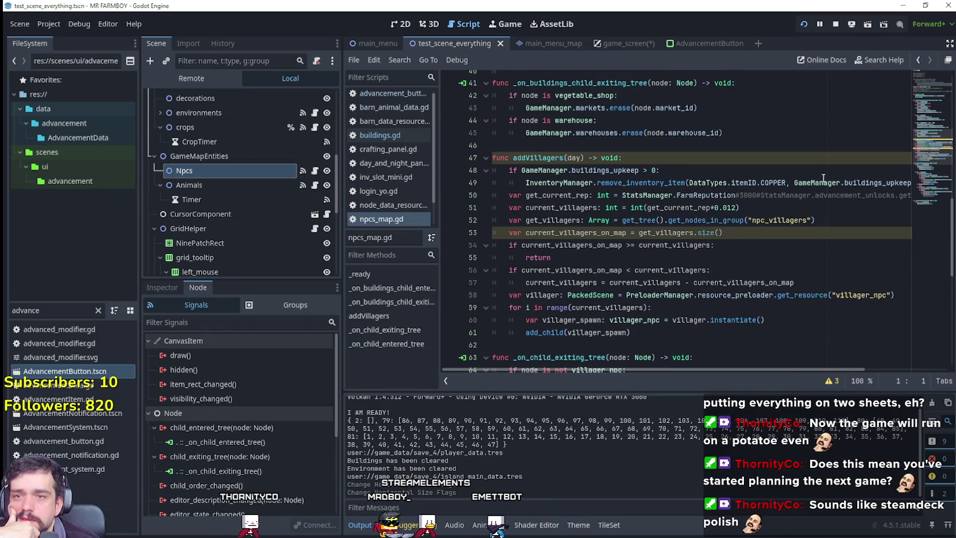
pyautogui.scroll(-1, 591, 176)
pyautogui.click(648, 287)
pyautogui.press('Up')
pyautogui.press('Up')
pyautogui.press('Up')
pyautogui.scroll(5, 644, 279)
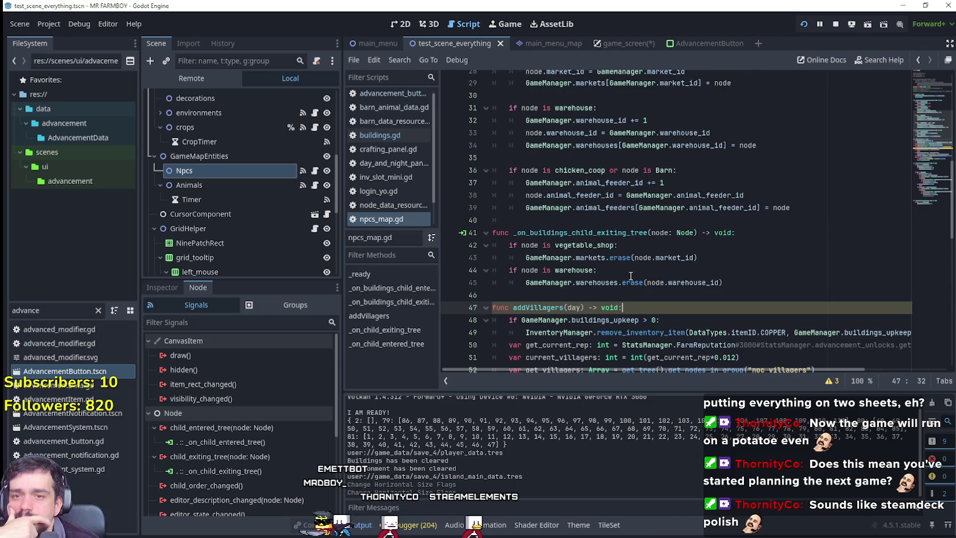
pyautogui.scroll(-4, 629, 274)
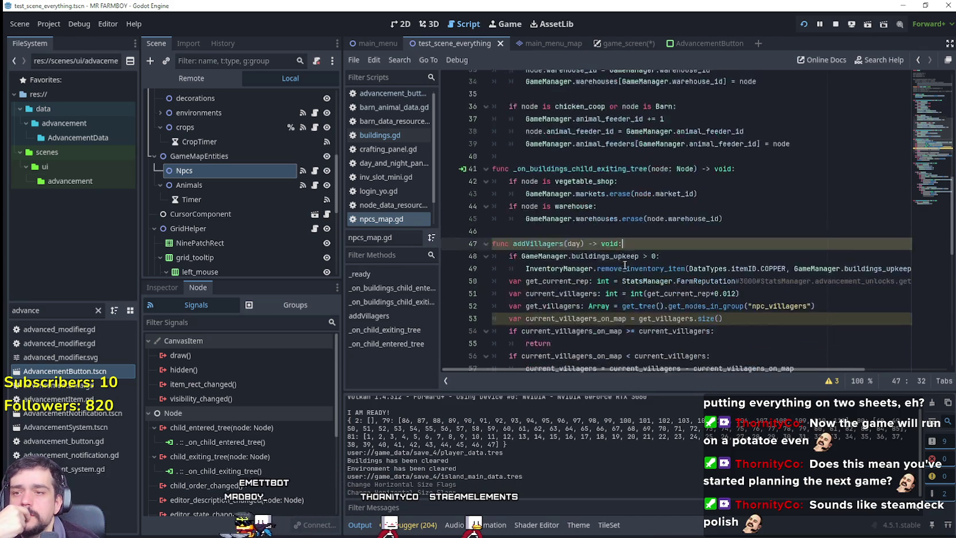
pyautogui.scroll(10, 284, 230)
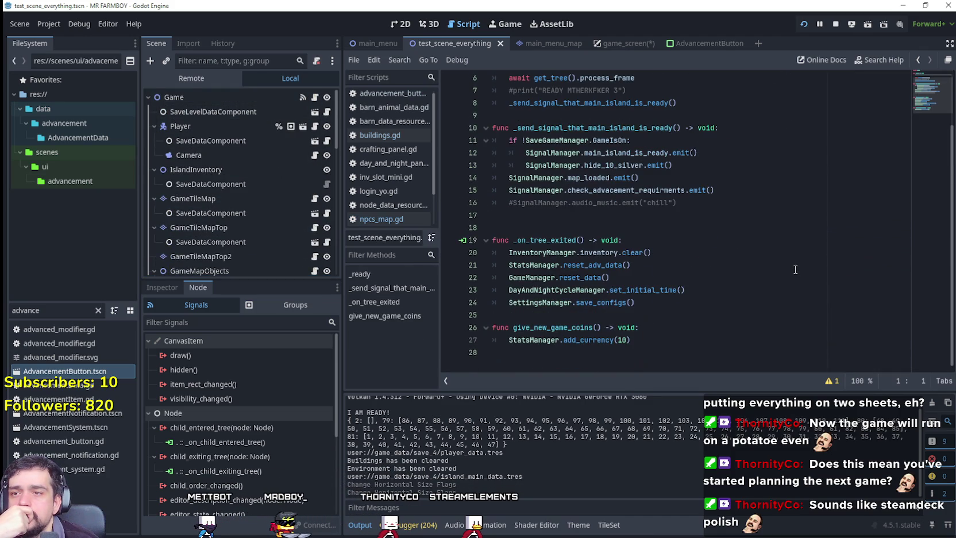
pyautogui.click(316, 199)
# Step: Paste the KING_REQUESTS unlock check as an 'if !' line under getNewTask's day % 15 condition
pyautogui.scroll(-10, 609, 227)
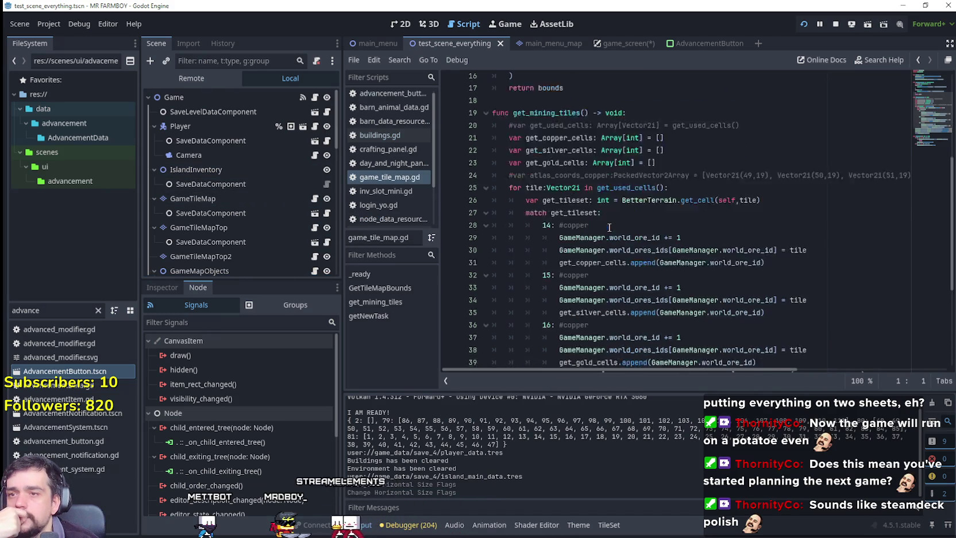
pyautogui.scroll(-3, 249, 207)
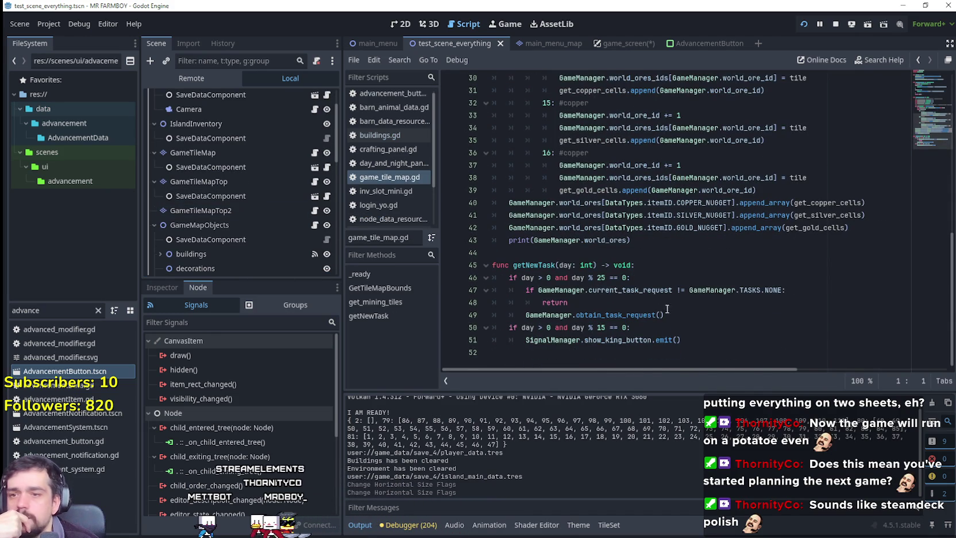
pyautogui.click(723, 341)
pyautogui.press('Return')
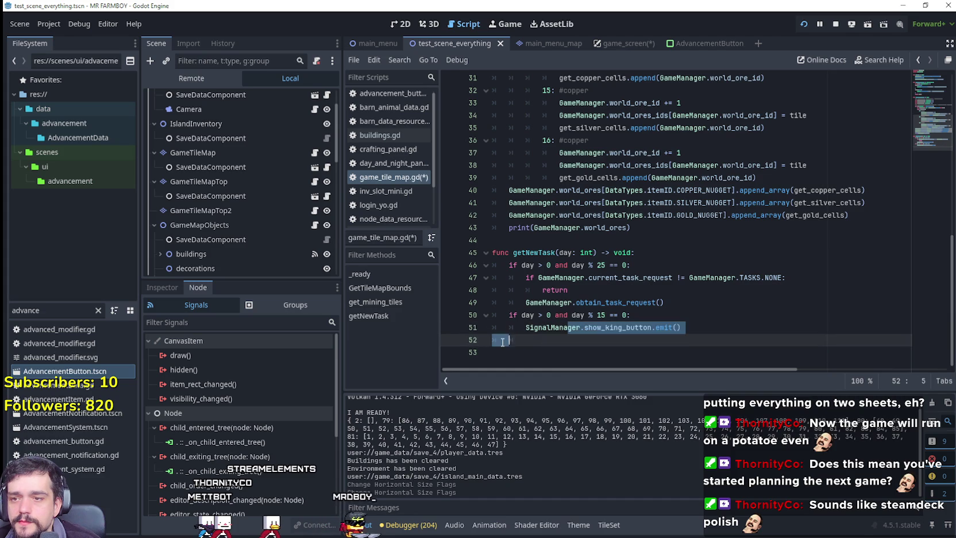
pyautogui.click(678, 318)
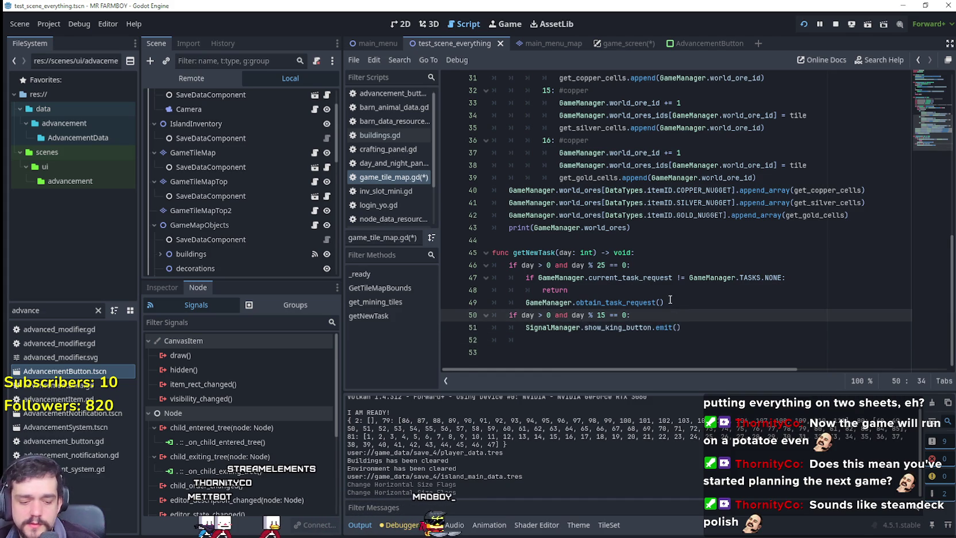
pyautogui.press('Return')
pyautogui.write('StatsManager.advancements_data[DataTypes.AdvDataID.UNLOCKS].has(DataTypes.itemID.KING_REQUESTS):')
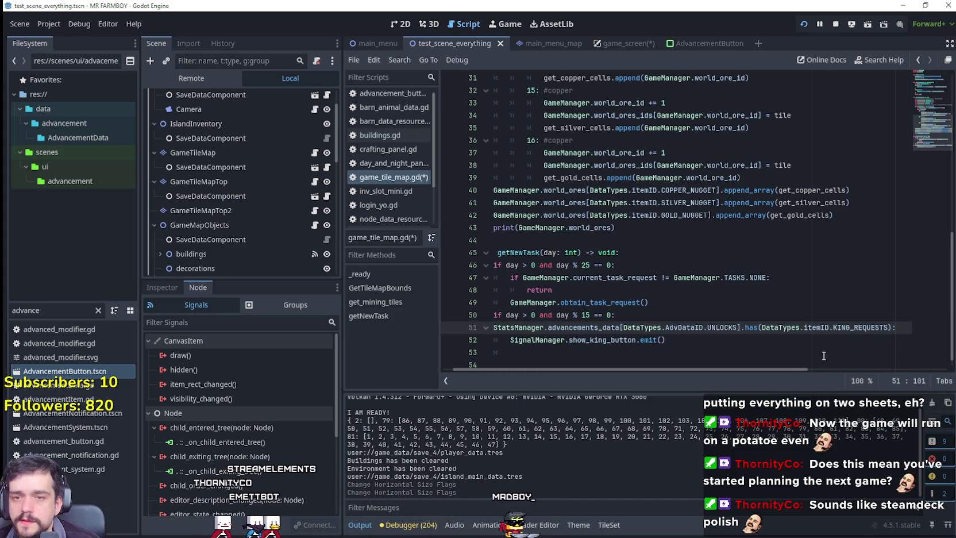
pyautogui.write('if !')
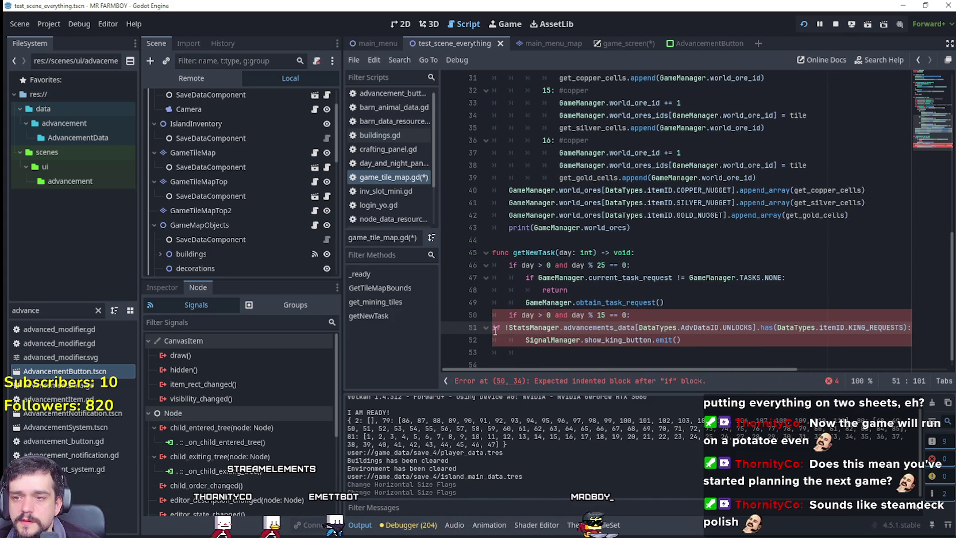
pyautogui.press('Tab')
pyautogui.press('Tab')
pyautogui.click(543, 327)
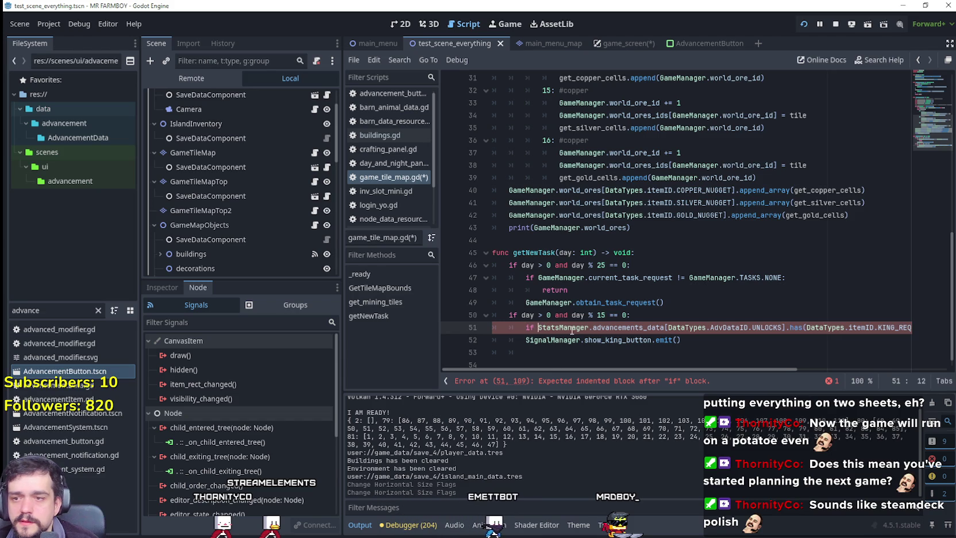
# Step: Indent the show_king_button emit under the unlock check and add an empty line 52
pyautogui.click(698, 339)
pyautogui.press('Tab')
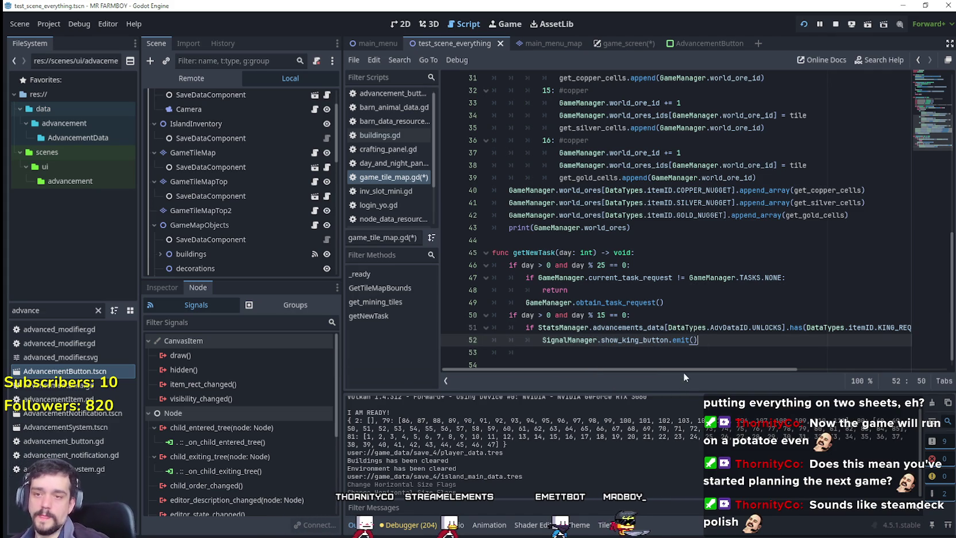
pyautogui.moveTo(689, 370)
pyautogui.mouseDown()
pyautogui.moveTo(781, 375)
pyautogui.moveTo(772, 373)
pyautogui.mouseUp()
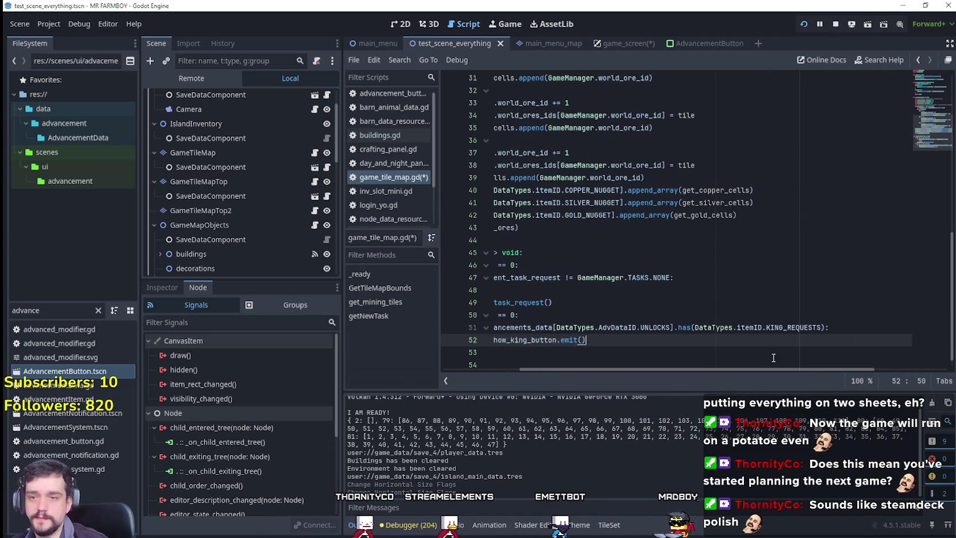
pyautogui.press('Up')
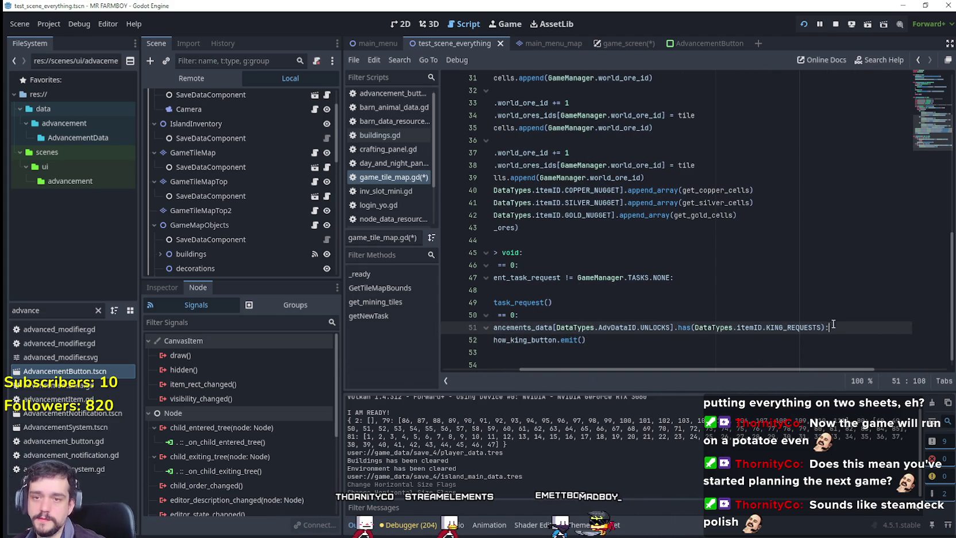
pyautogui.scroll(-1, 810, 361)
pyautogui.press('Return')
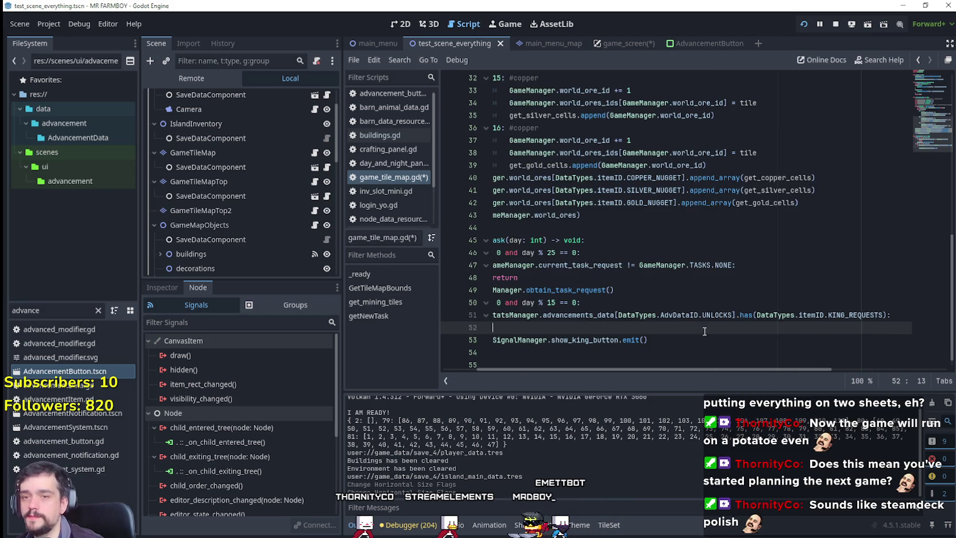
pyautogui.moveTo(882, 315); pyautogui.dragTo(756, 314)
pyautogui.click(680, 335)
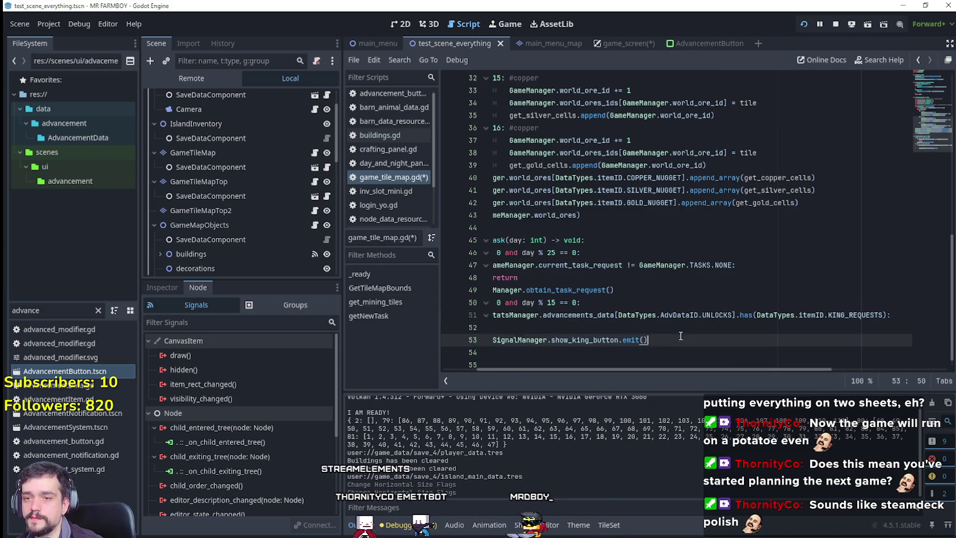
pyautogui.press('Up')
pyautogui.moveTo(699, 370); pyautogui.dragTo(626, 360)
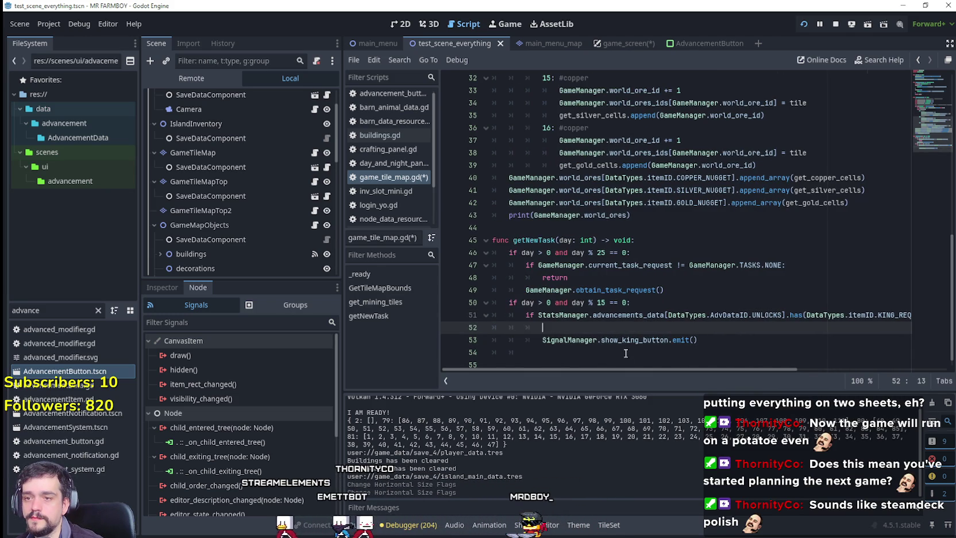
# Step: Write 'if StatsManager.advancements_data[UNLOCKS][KING_REQUESTS] == 1' on line 52, reusing line 51's pieces
pyautogui.write('if')
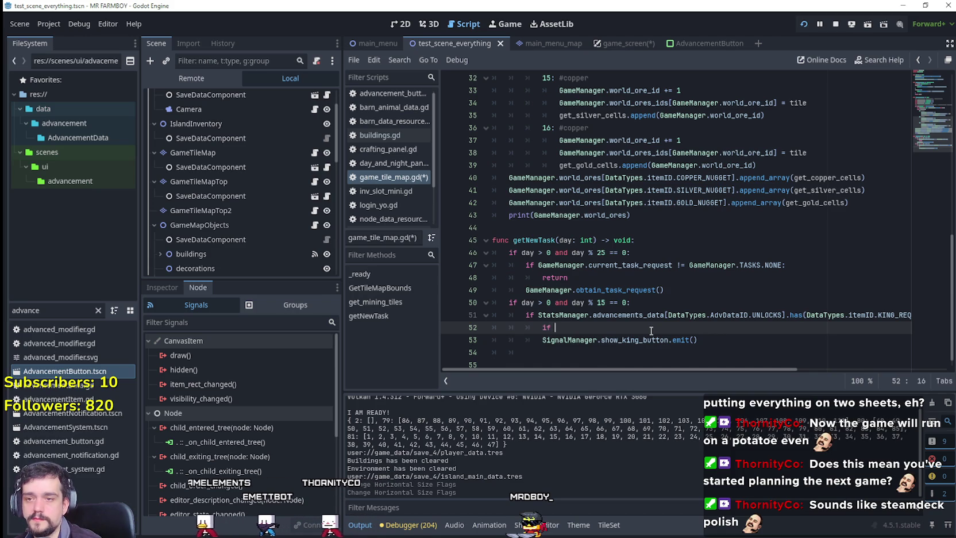
pyautogui.moveTo(539, 315)
pyautogui.mouseDown()
pyautogui.moveTo(842, 315)
pyautogui.moveTo(782, 315)
pyautogui.moveTo(816, 317)
pyautogui.mouseUp()
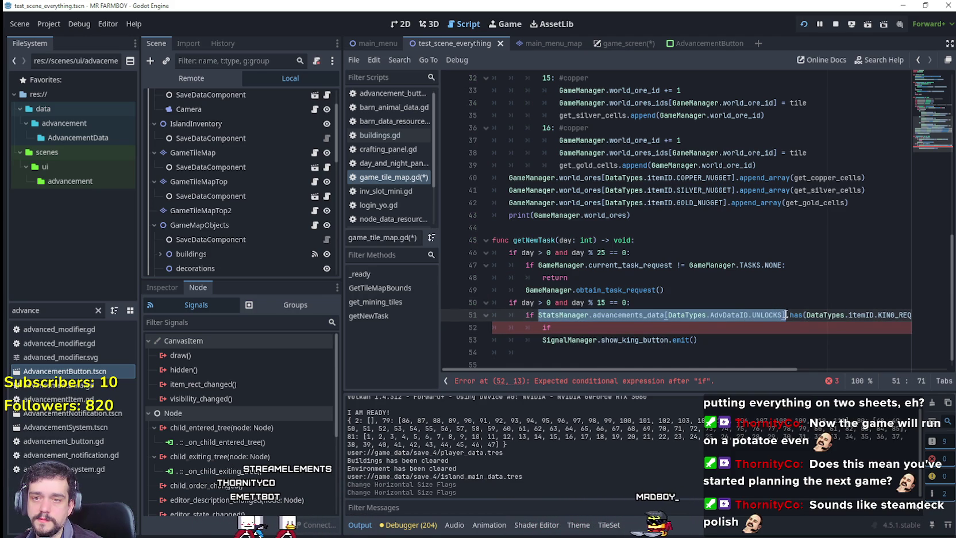
pyautogui.click(681, 328)
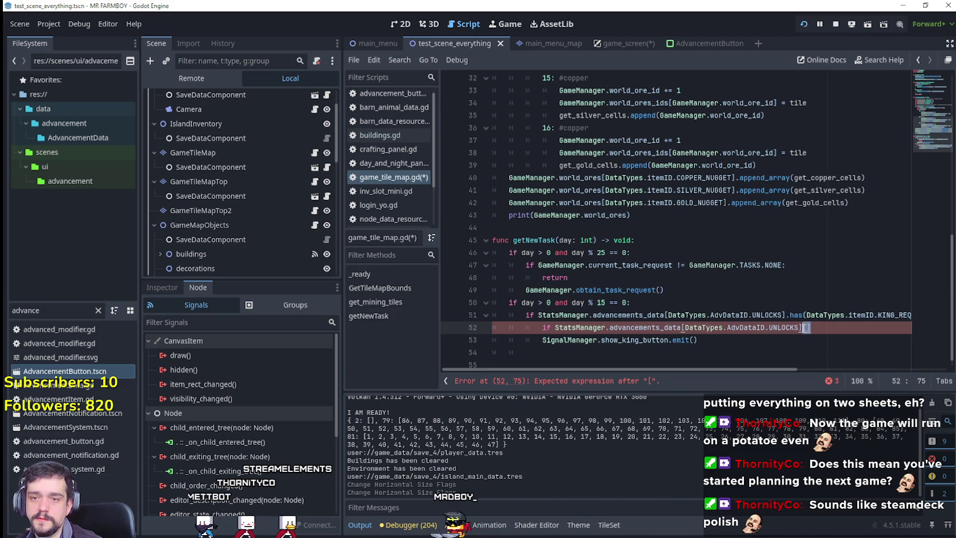
pyautogui.hscroll(2, 831, 369)
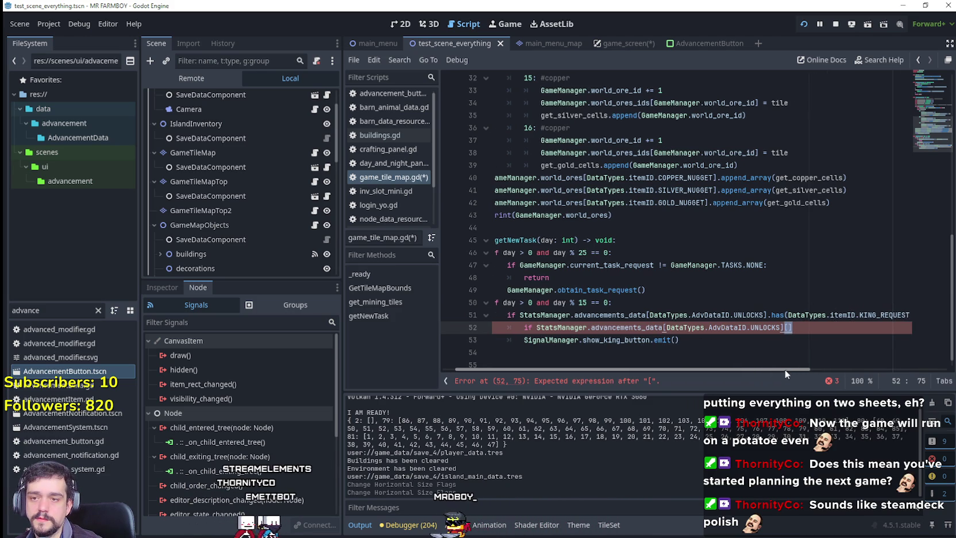
pyautogui.hscroll(-1, 779, 374)
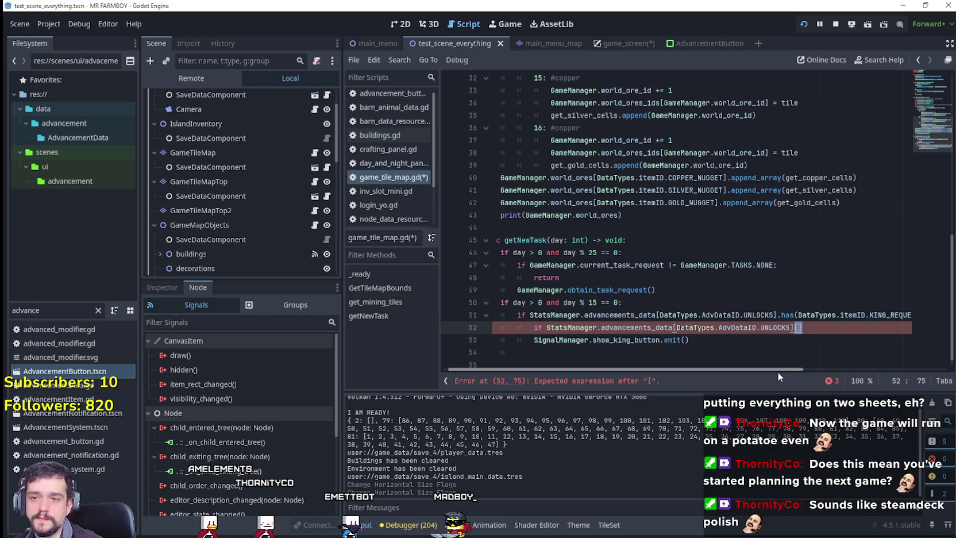
pyautogui.hscroll(5, 842, 370)
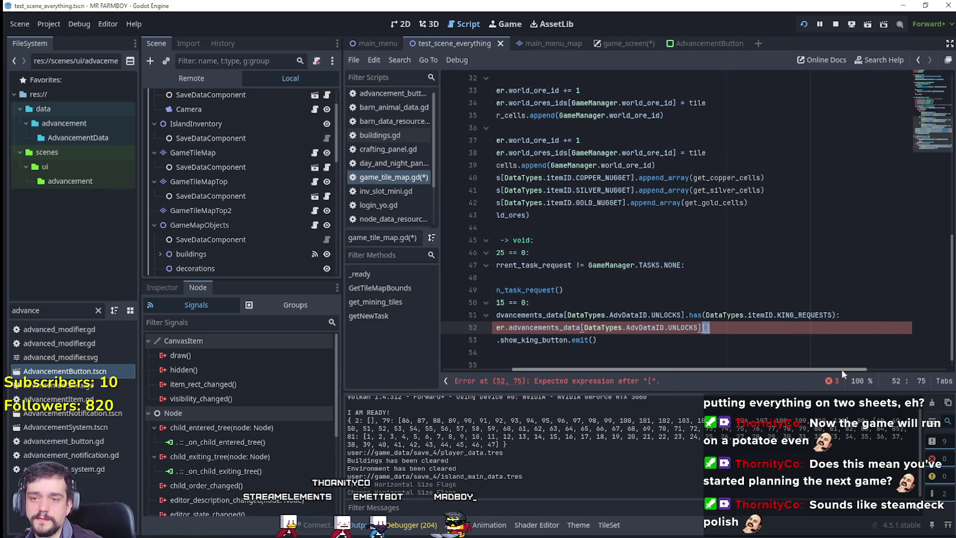
pyautogui.hscroll(-4, 831, 370)
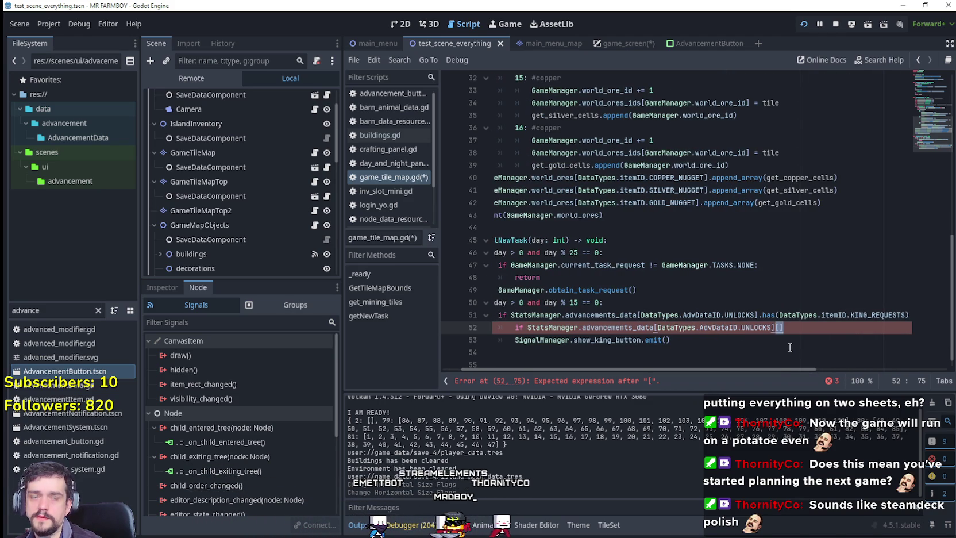
pyautogui.doubleClick(879, 315)
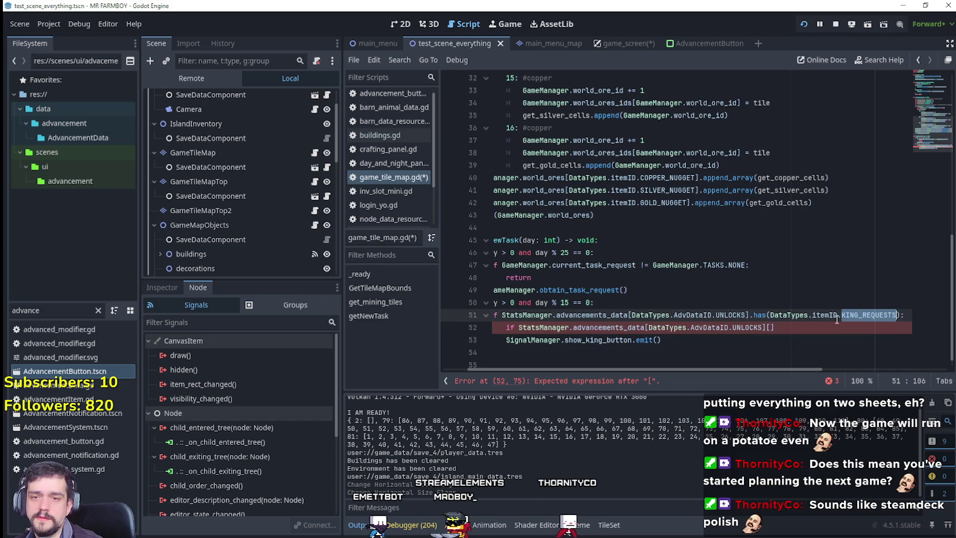
pyautogui.click(772, 328)
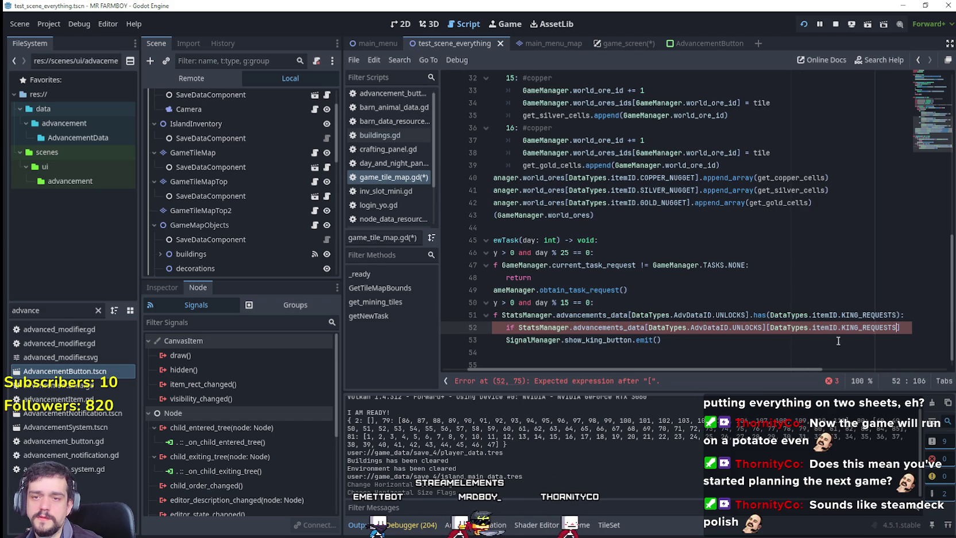
pyautogui.write('=')
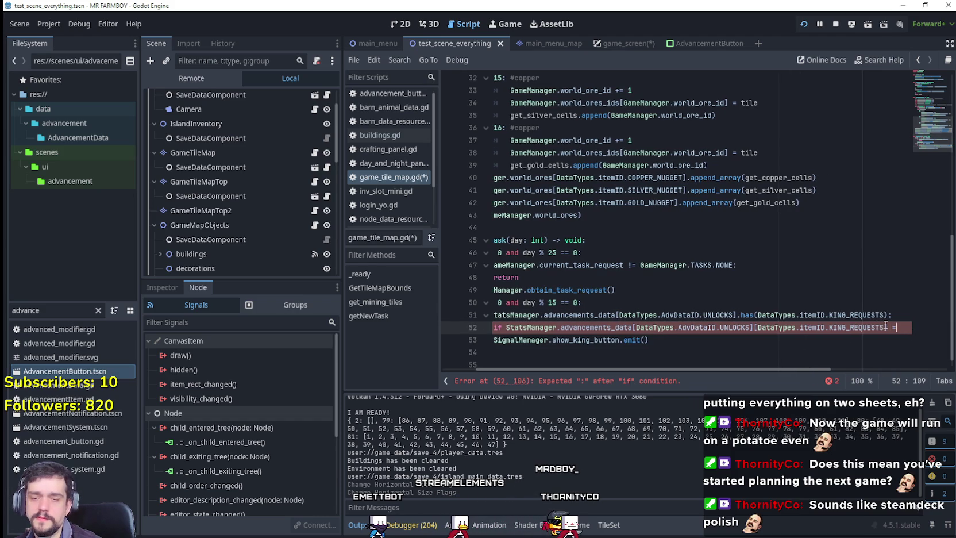
pyautogui.write('=  1:')
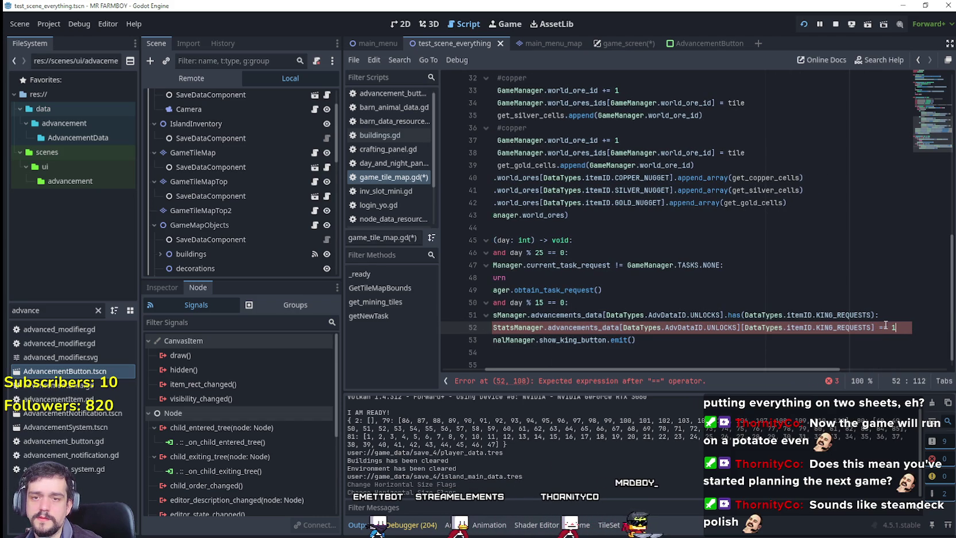
pyautogui.press('BackSpace')
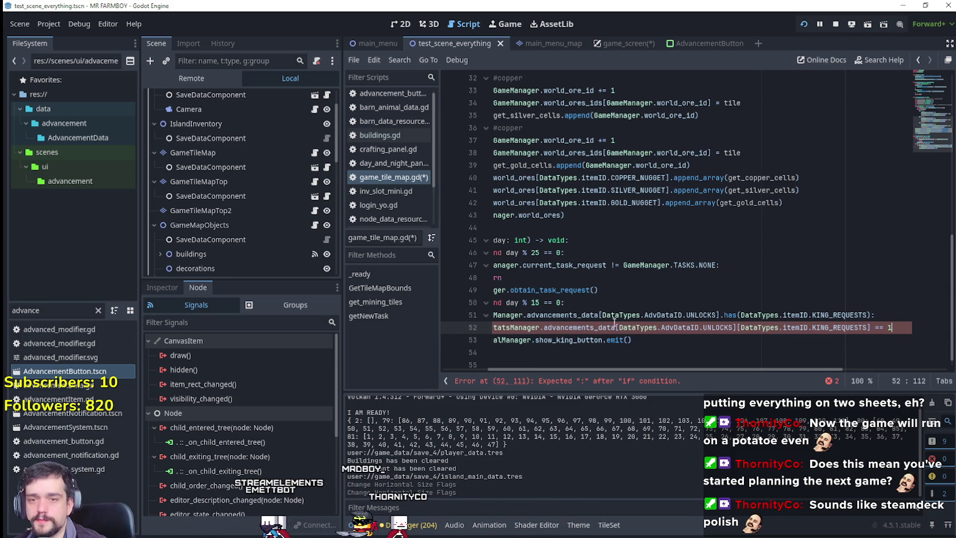
# Step: Review line 52's KING_REQUESTS condition and the king-button emit line
pyautogui.scroll(-1, 636, 323)
pyautogui.moveTo(646, 321); pyautogui.dragTo(505, 322)
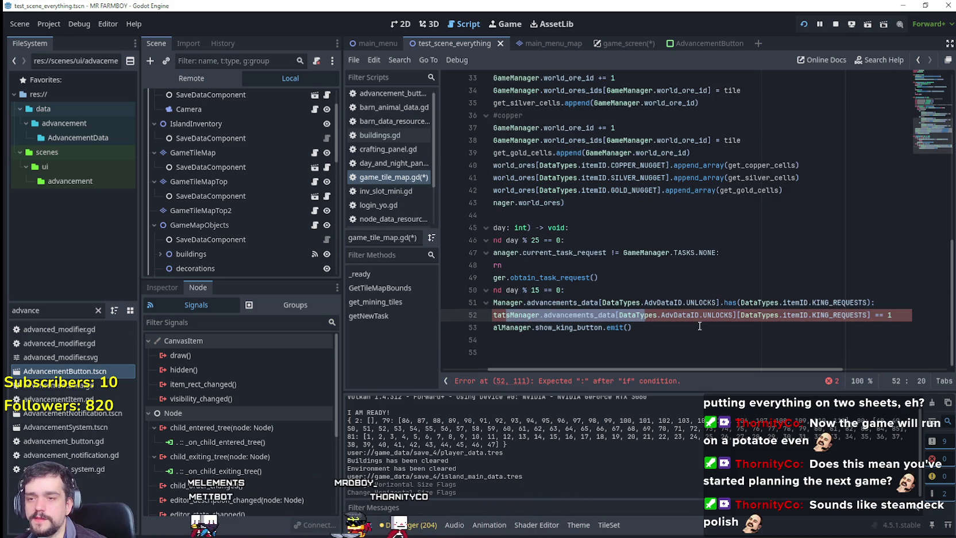
pyautogui.moveTo(699, 326); pyautogui.dragTo(543, 327)
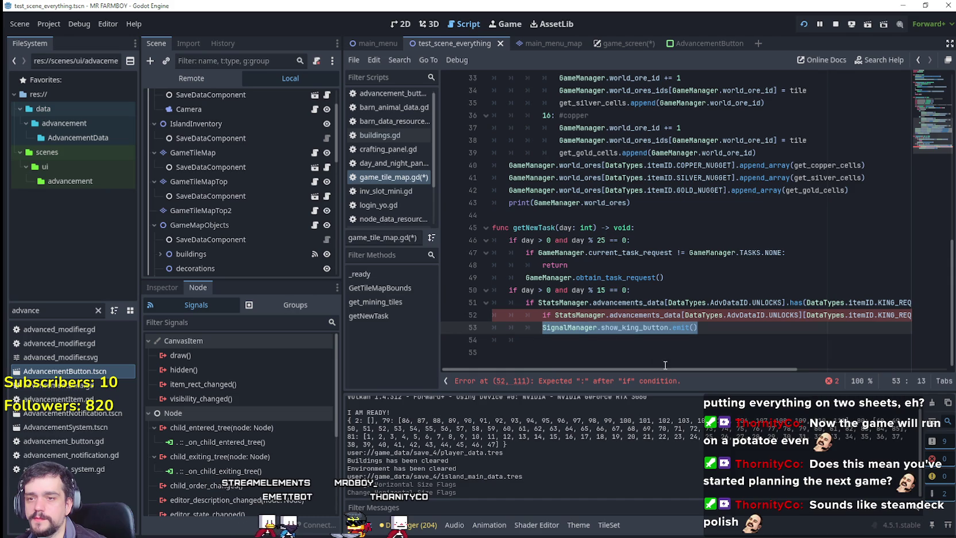
pyautogui.moveTo(665, 370)
pyautogui.mouseDown()
pyautogui.moveTo(802, 374)
pyautogui.moveTo(684, 374)
pyautogui.moveTo(744, 349)
pyautogui.mouseUp()
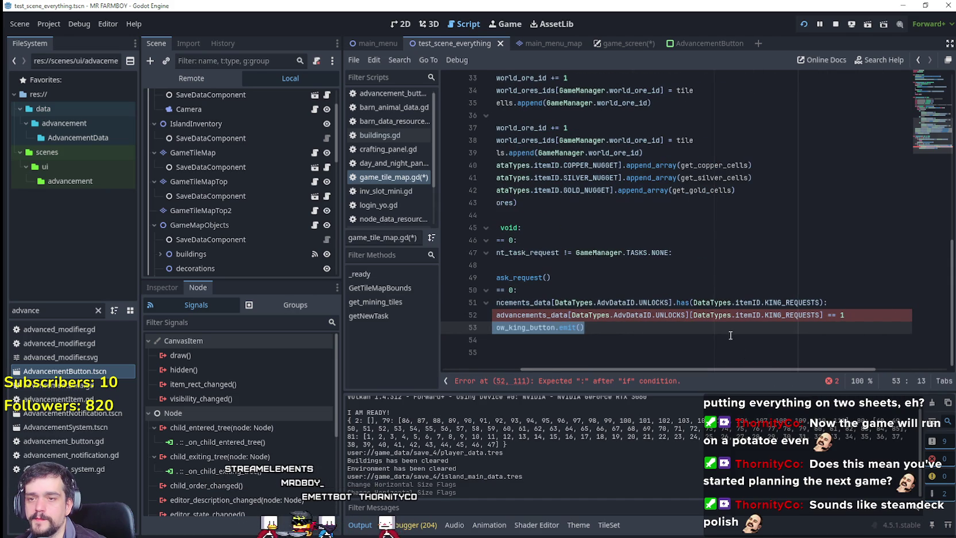
pyautogui.click(689, 310)
pyautogui.click(790, 314)
pyautogui.moveTo(819, 315); pyautogui.dragTo(694, 314)
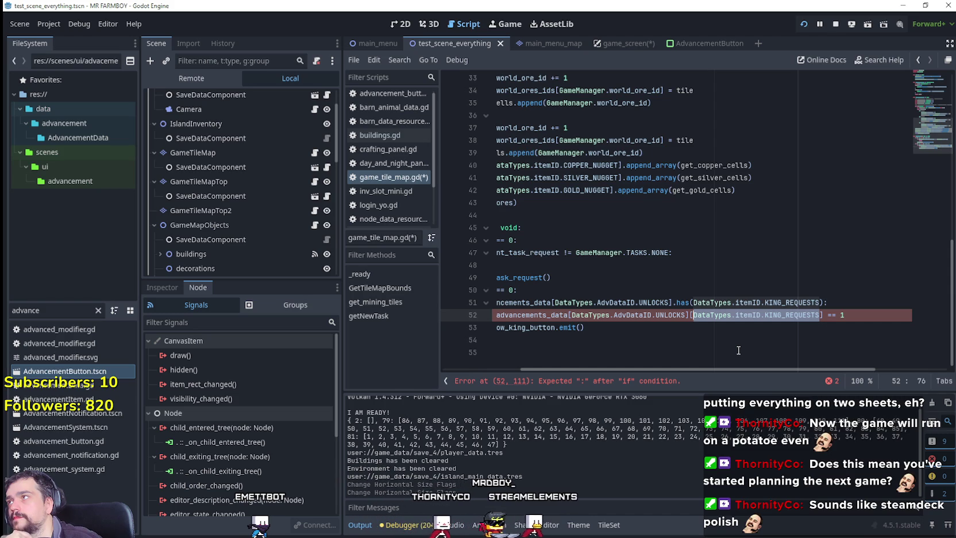
# Step: Comment out the day-15 king-button block (lines 50–53), then open the AdvancementButton scene's script
pyautogui.moveTo(597, 324); pyautogui.dragTo(458, 318)
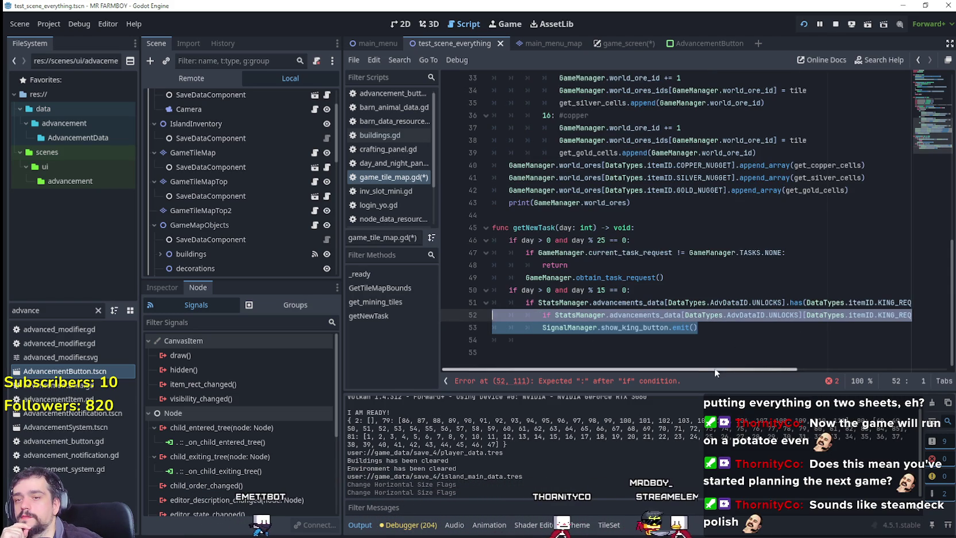
pyautogui.hscroll(5, 793, 366)
pyautogui.hscroll(-5, 727, 371)
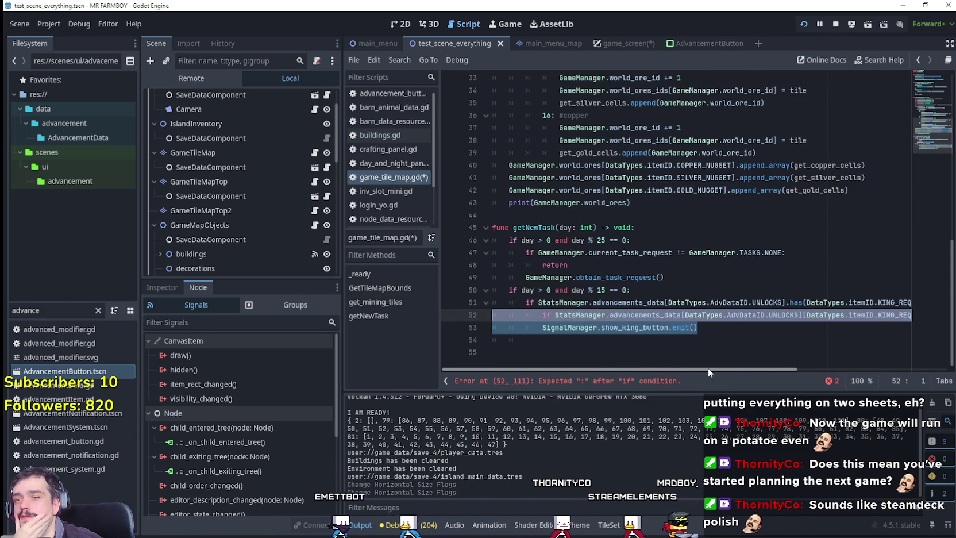
pyautogui.moveTo(725, 331); pyautogui.dragTo(483, 291)
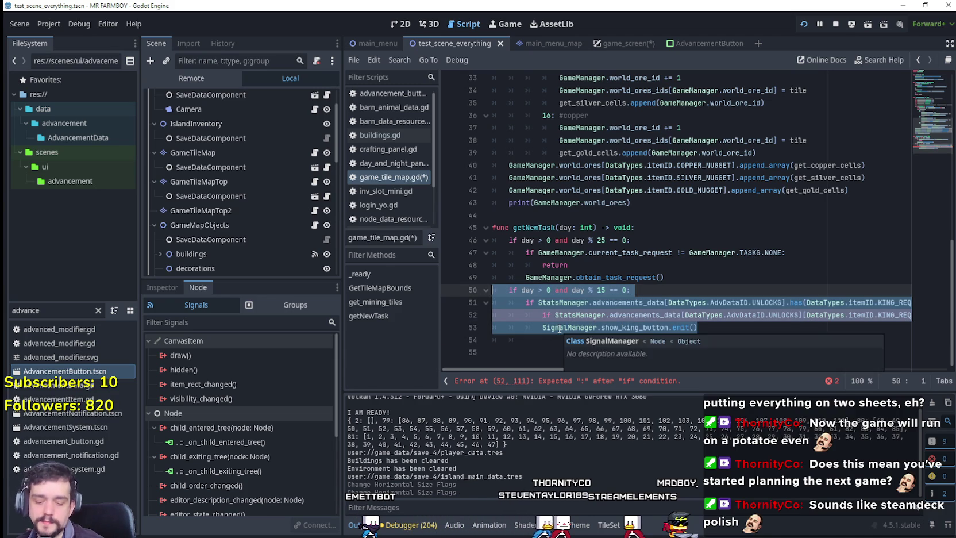
pyautogui.hotkey('ctrl', 'k')
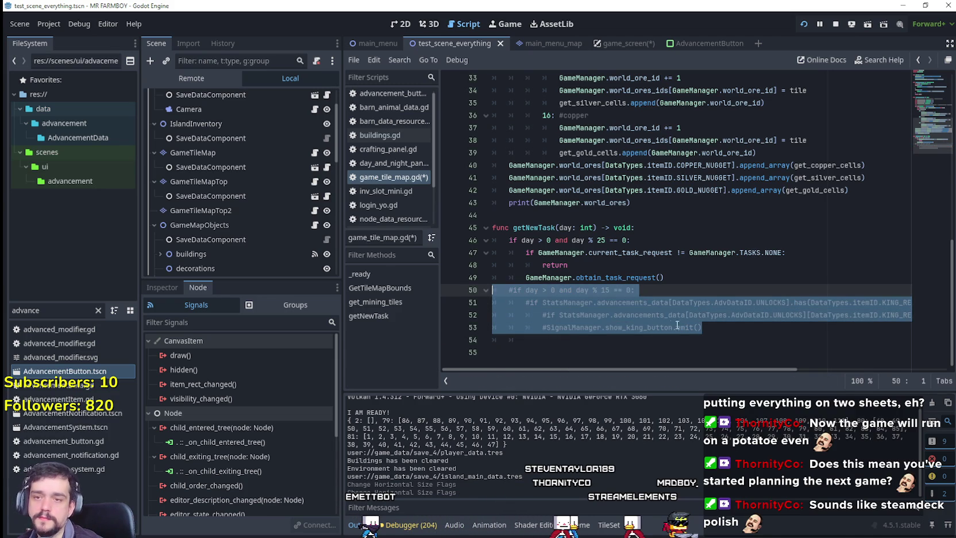
pyautogui.click(721, 330)
pyautogui.doubleClick(573, 326)
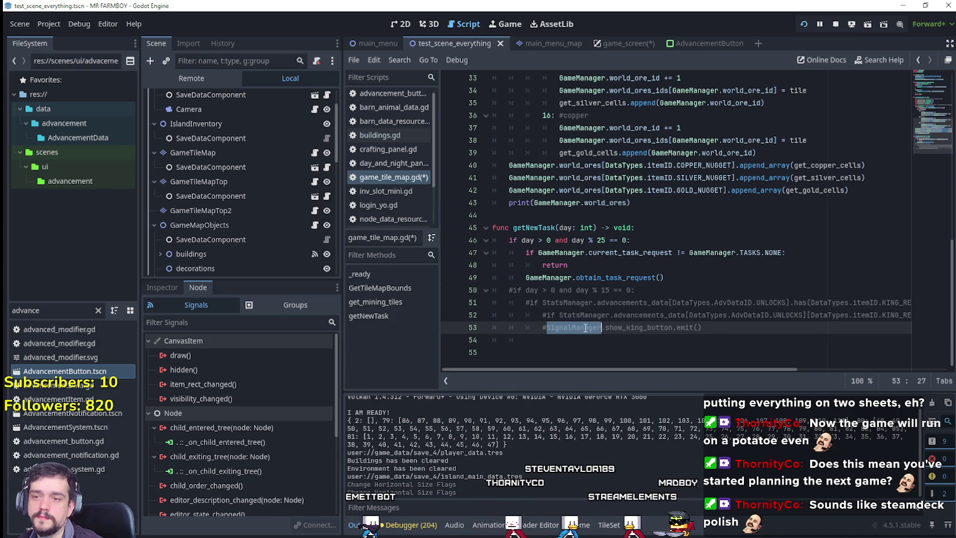
pyautogui.moveTo(573, 325); pyautogui.dragTo(707, 327)
pyautogui.click(736, 327)
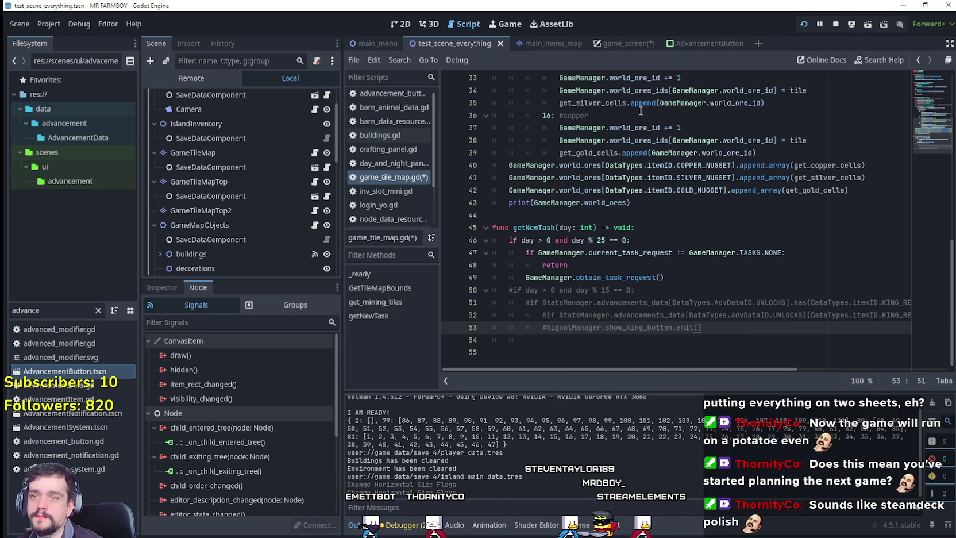
pyautogui.click(689, 43)
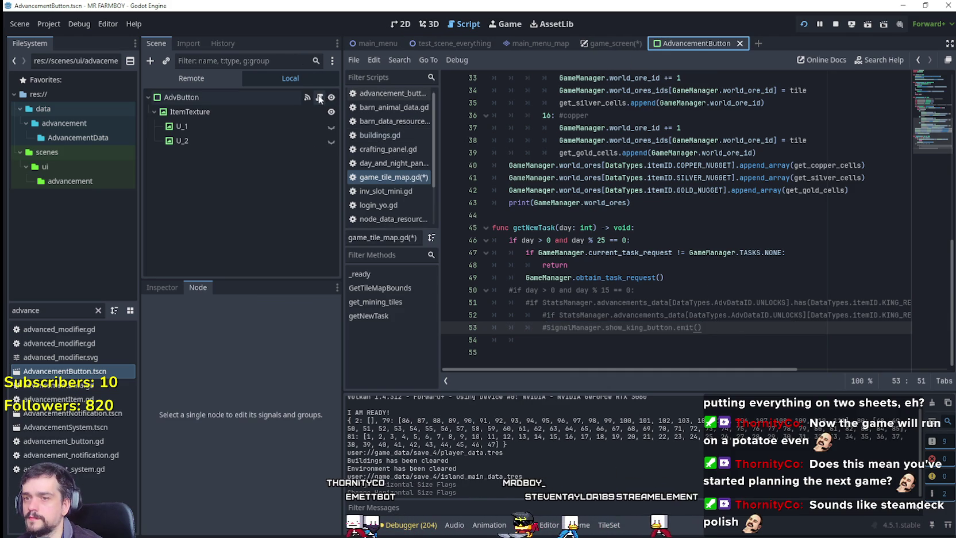
pyautogui.click(319, 97)
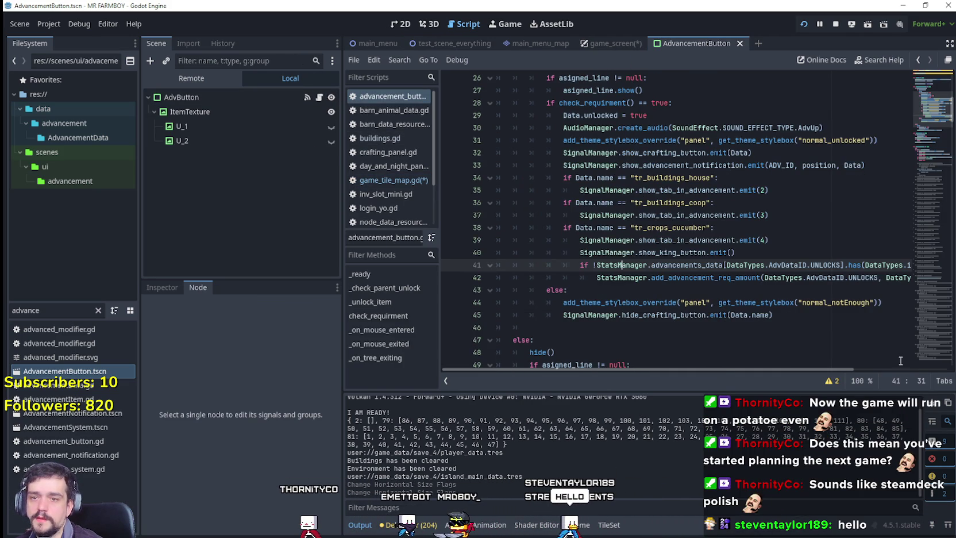
pyautogui.click(800, 315)
pyautogui.hscroll(4, 673, 368)
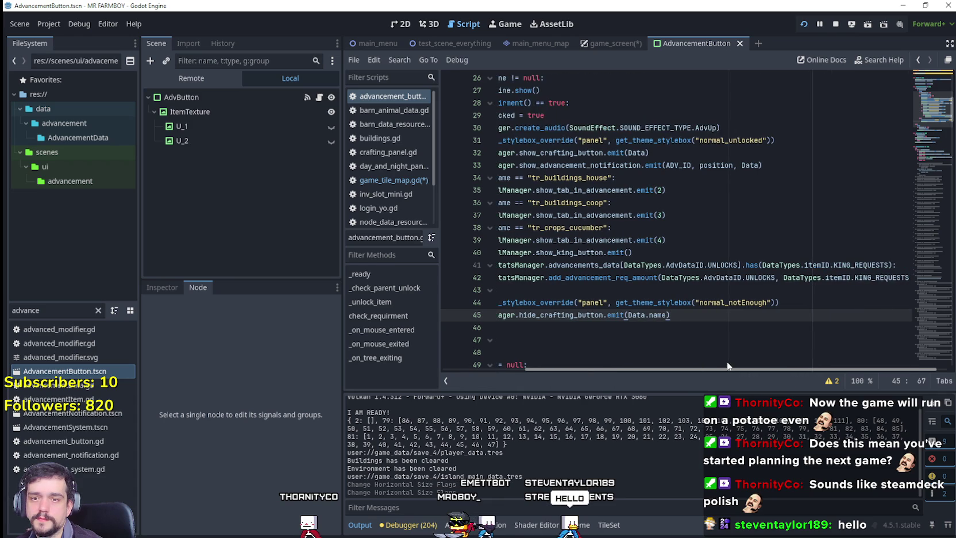
pyautogui.hscroll(-3, 667, 368)
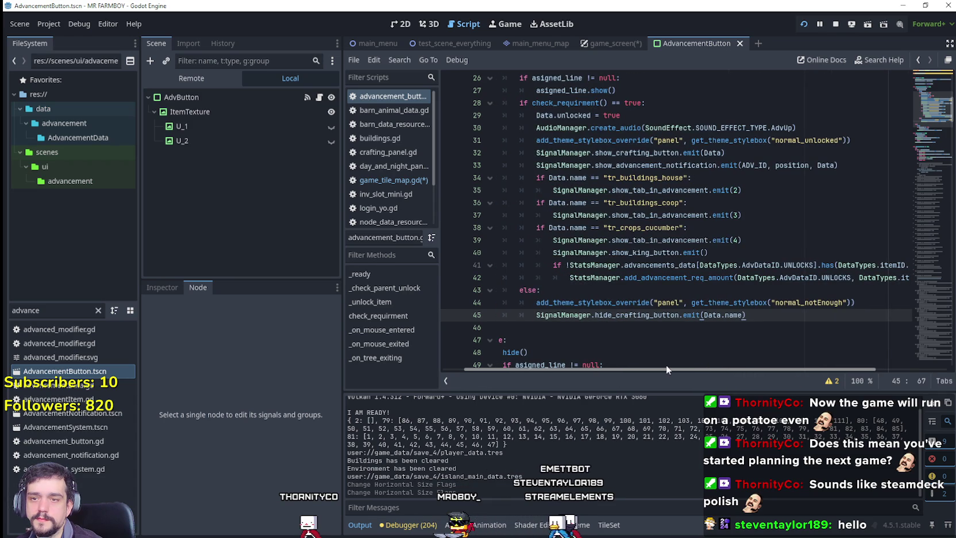
pyautogui.hscroll(4, 666, 367)
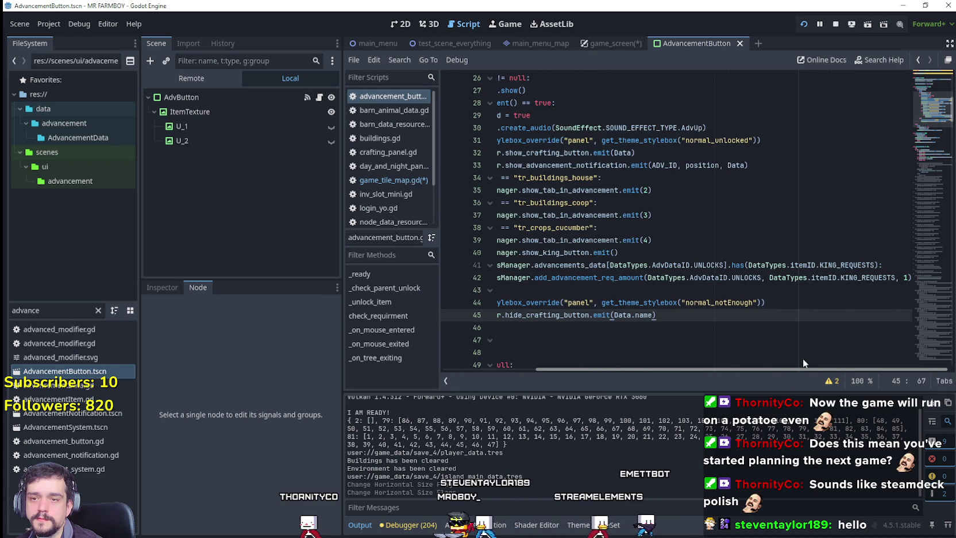
pyautogui.hscroll(-5, 607, 352)
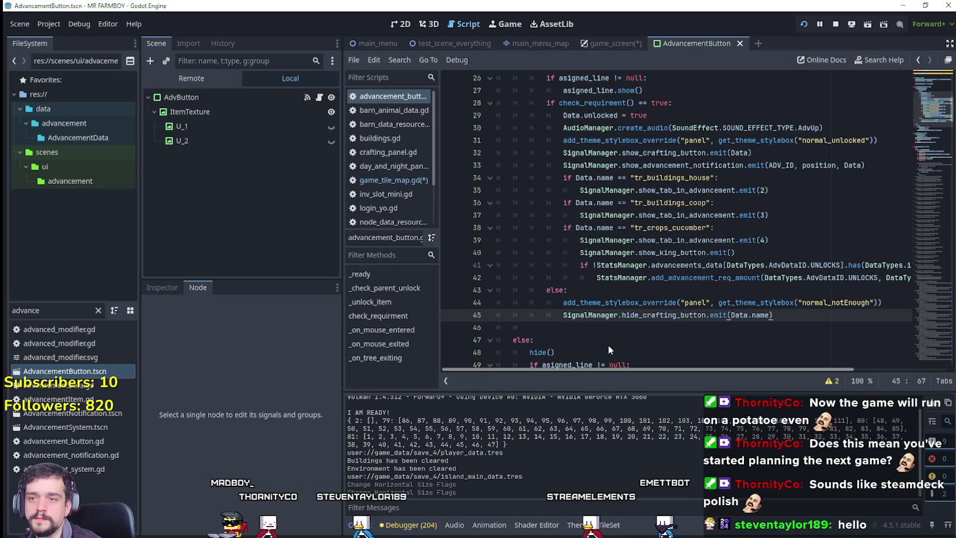
pyautogui.hscroll(3, 608, 346)
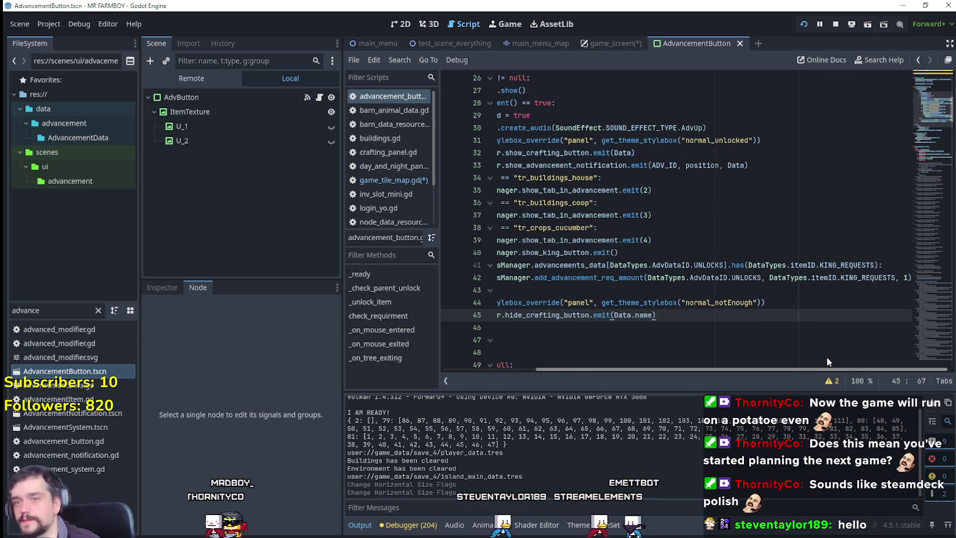
pyautogui.hscroll(-4, 615, 346)
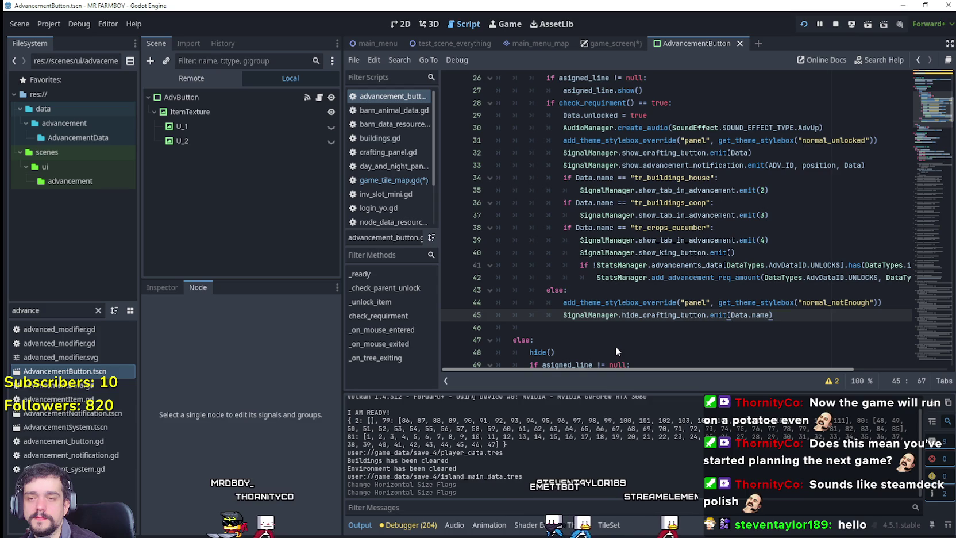
pyautogui.moveTo(626, 340); pyautogui.dragTo(469, 333)
pyautogui.click(469, 334)
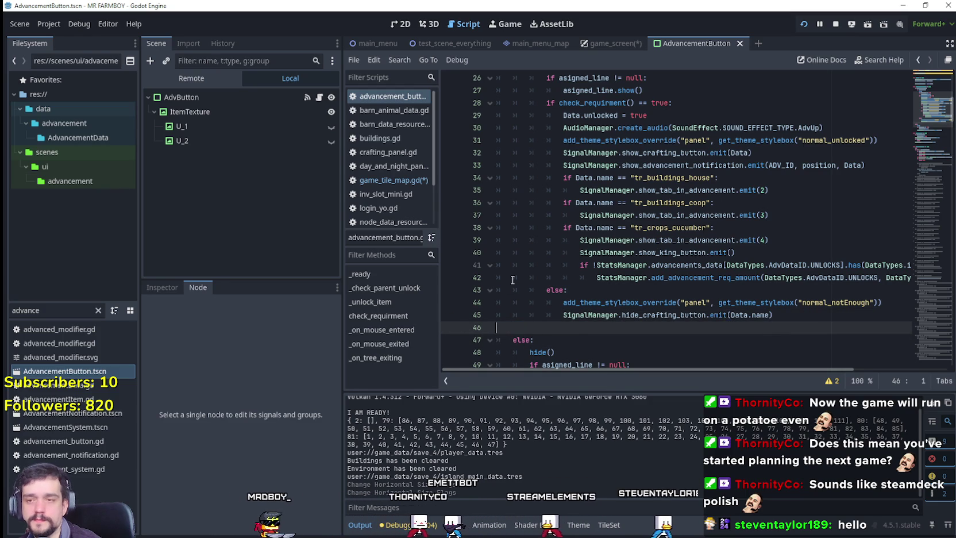
pyautogui.scroll(-2, 661, 314)
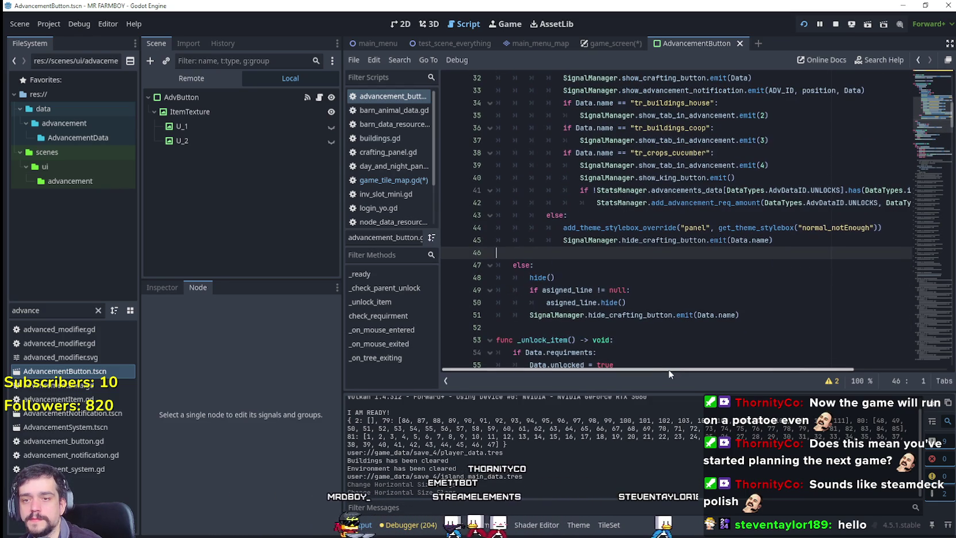
pyautogui.moveTo(669, 370); pyautogui.dragTo(806, 376)
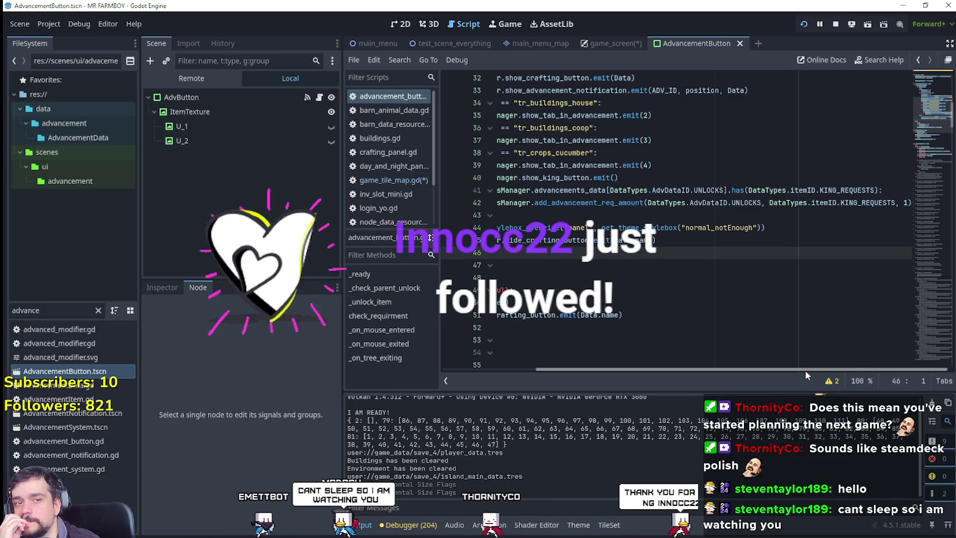
pyautogui.moveTo(805, 370); pyautogui.dragTo(593, 369)
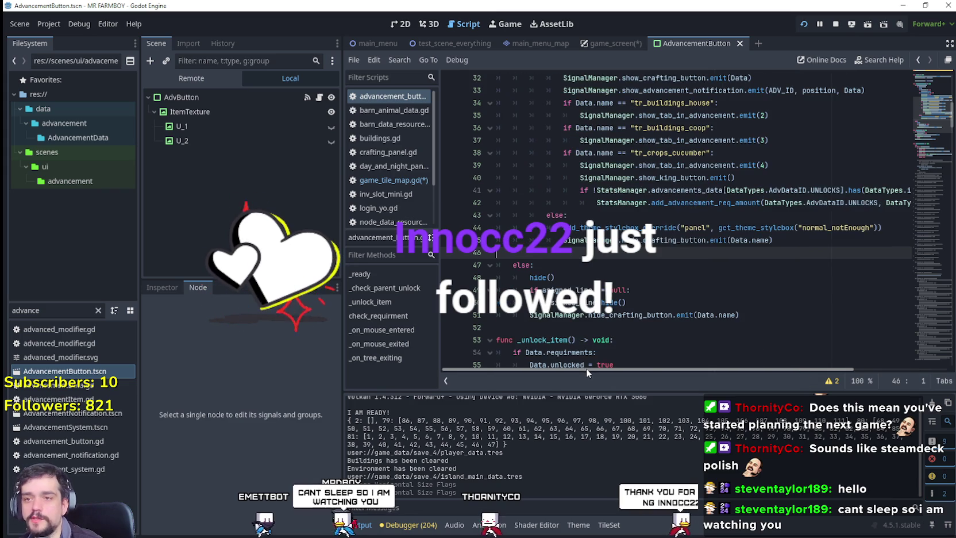
pyautogui.click(574, 215)
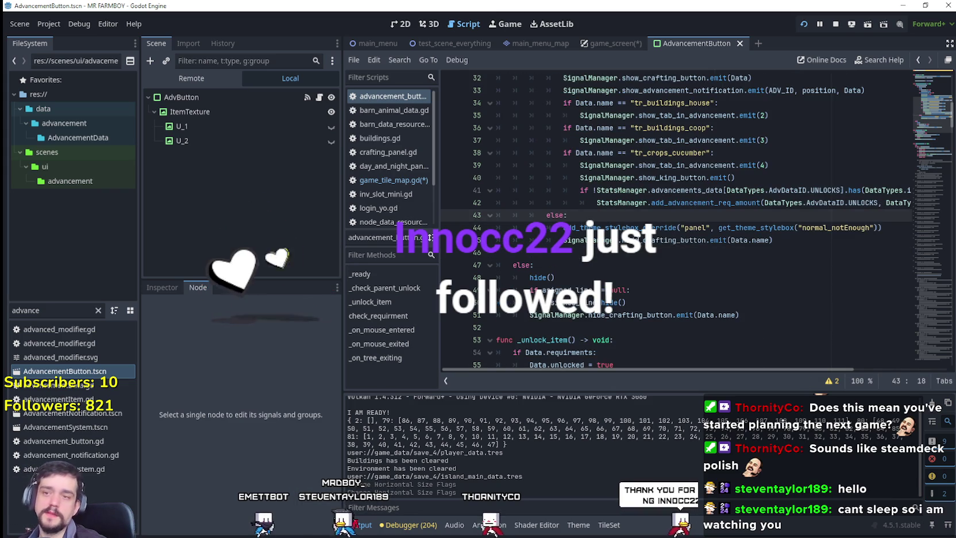
pyautogui.click(637, 253)
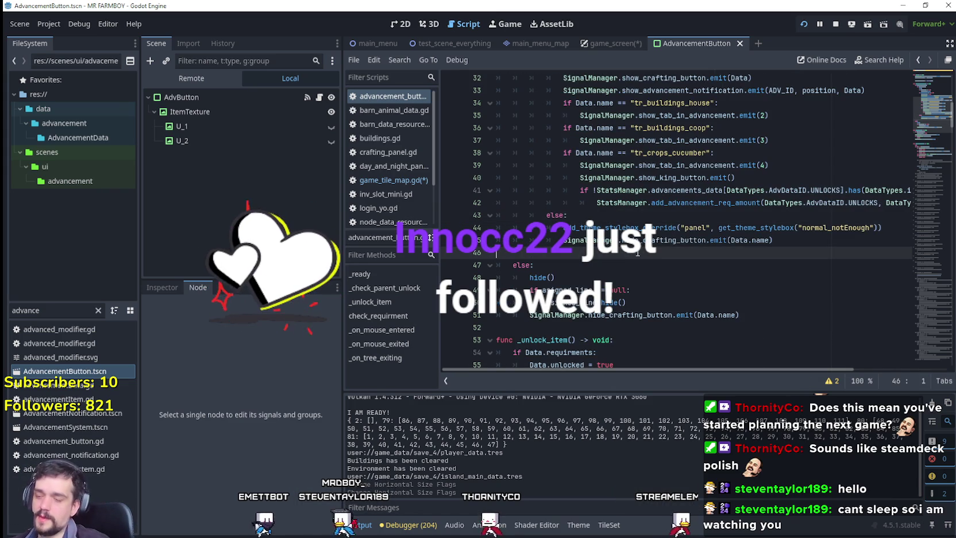
pyautogui.scroll(-1, 638, 253)
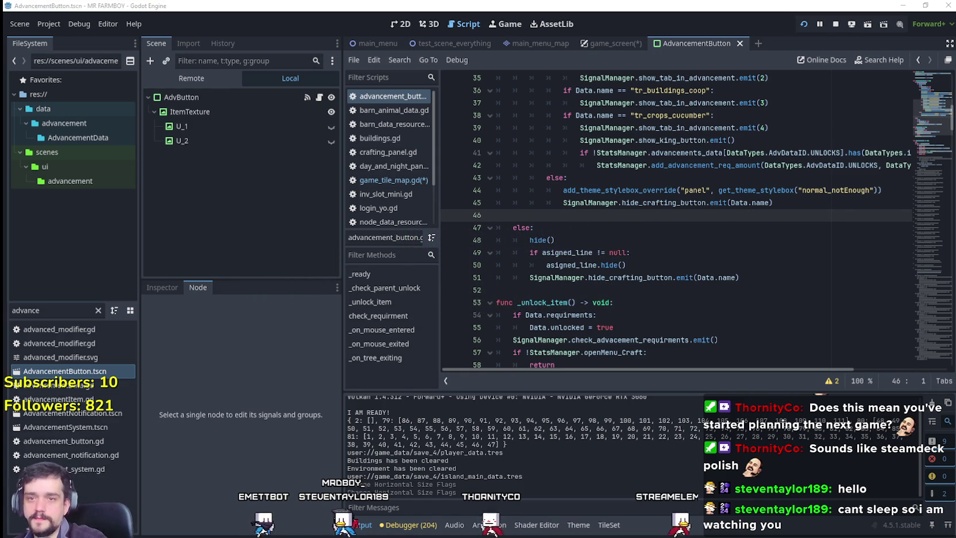
pyautogui.scroll(1, 818, 193)
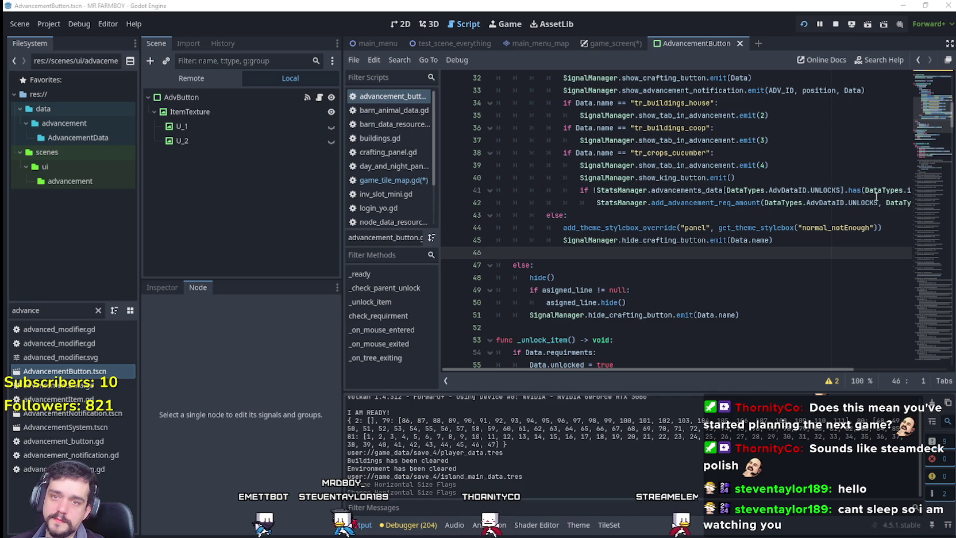
pyautogui.moveTo(581, 174); pyautogui.dragTo(771, 174)
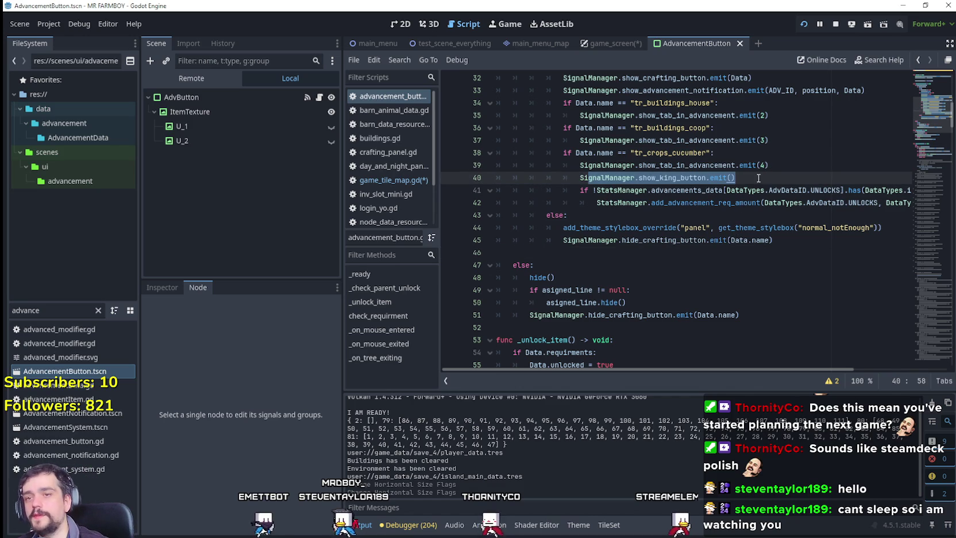
pyautogui.moveTo(755, 176); pyautogui.dragTo(564, 177)
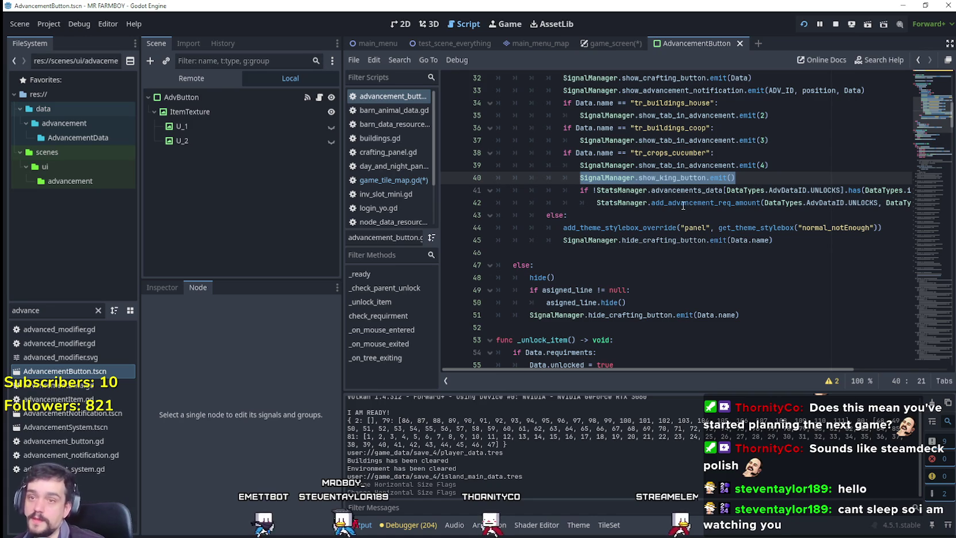
pyautogui.moveTo(683, 205)
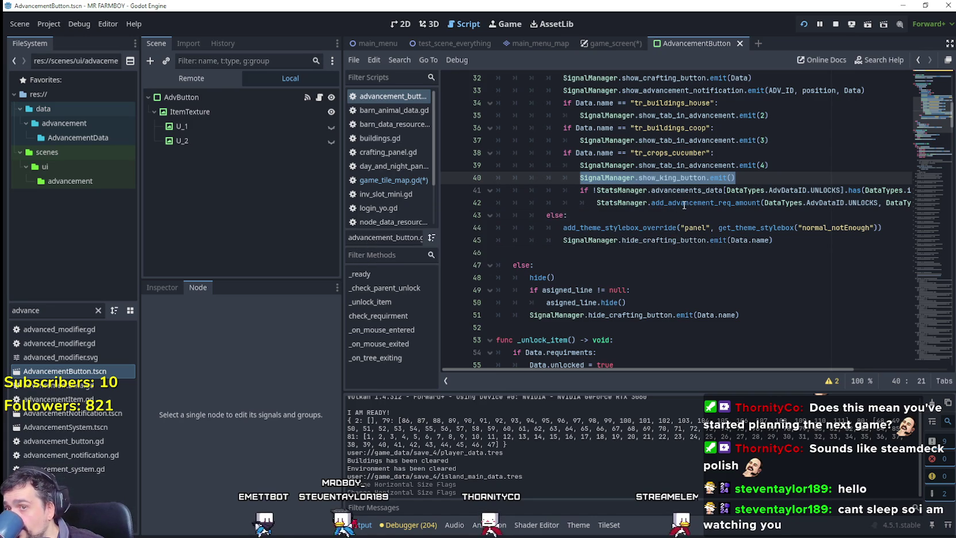
pyautogui.click(719, 152)
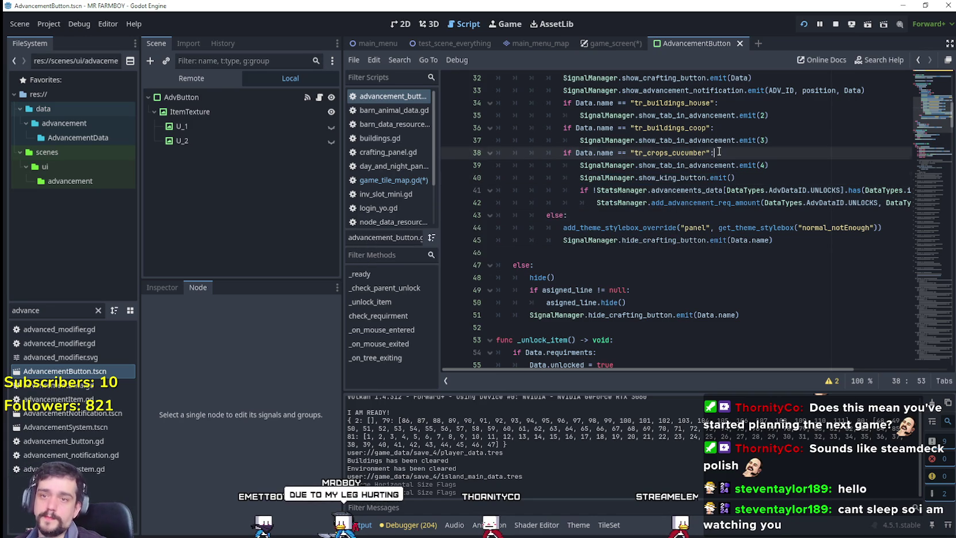
pyautogui.click(673, 185)
pyautogui.doubleClick(682, 178)
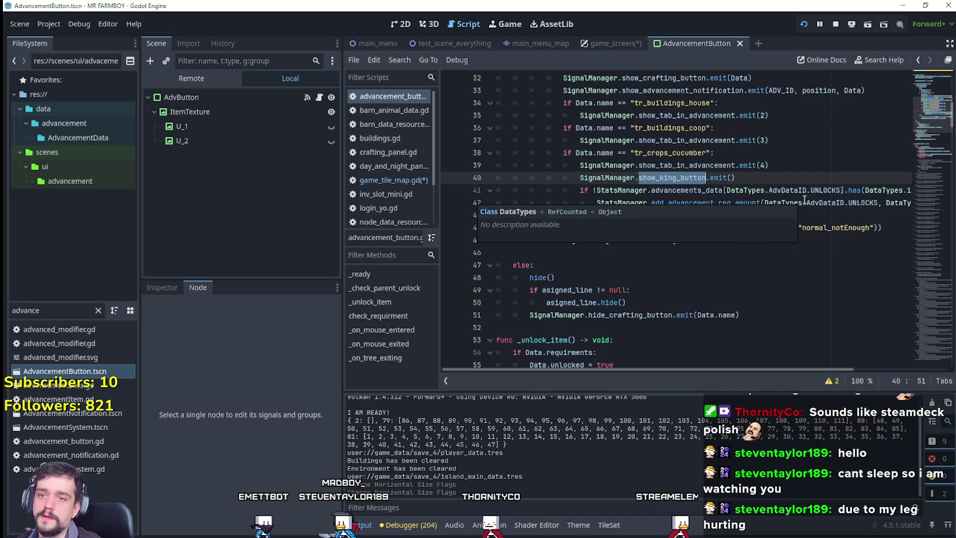
pyautogui.click(833, 202)
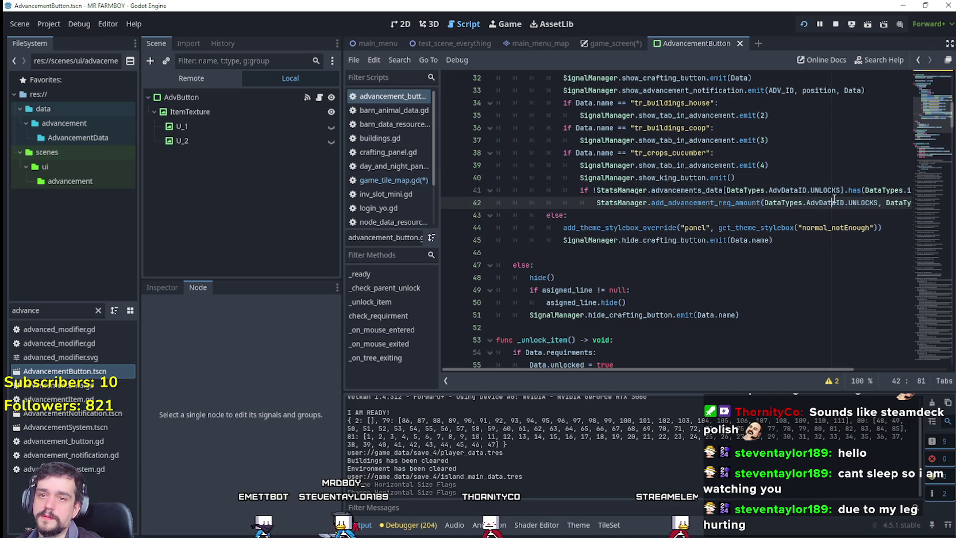
pyautogui.moveTo(811, 190); pyautogui.dragTo(904, 188)
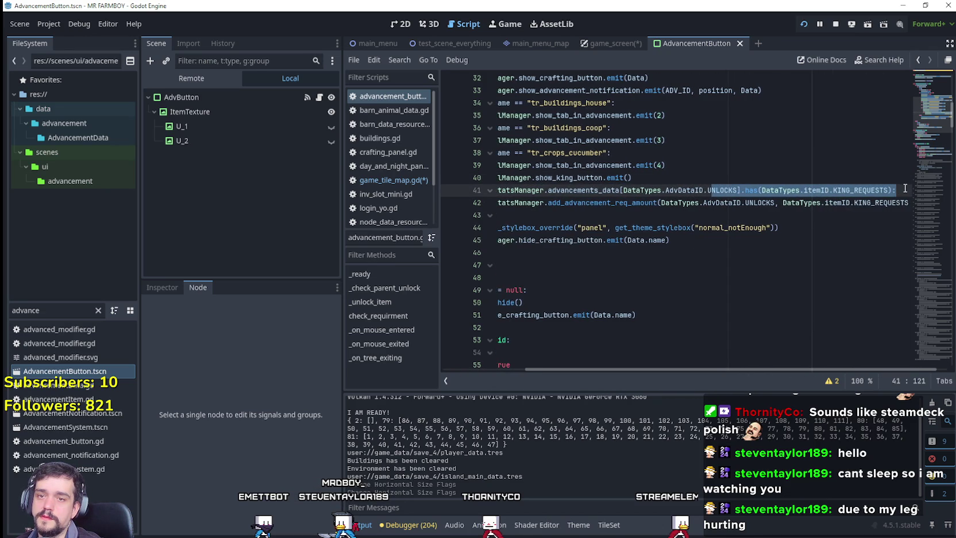
pyautogui.click(903, 202)
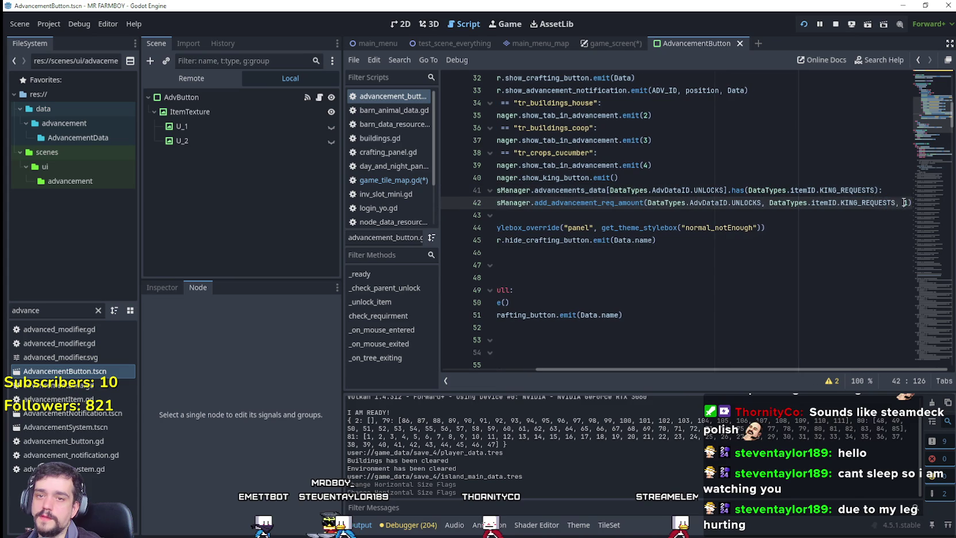
pyautogui.write('1')
pyautogui.click(873, 192)
pyautogui.click(906, 203)
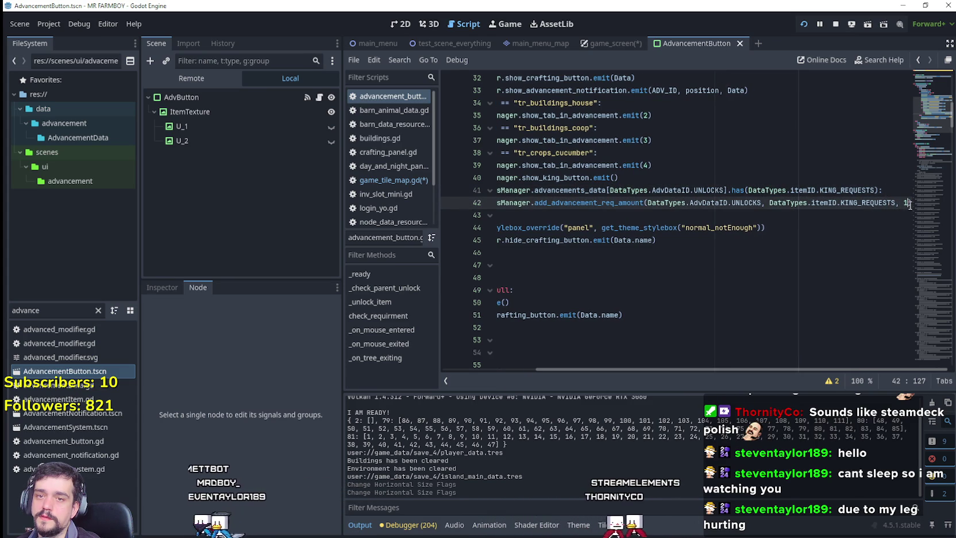
pyautogui.scroll(-15, 913, 207)
pyautogui.moveTo(924, 185)
pyautogui.mouseDown()
pyautogui.moveTo(933, 102)
pyautogui.moveTo(933, 114)
pyautogui.mouseUp()
pyautogui.press('Left')
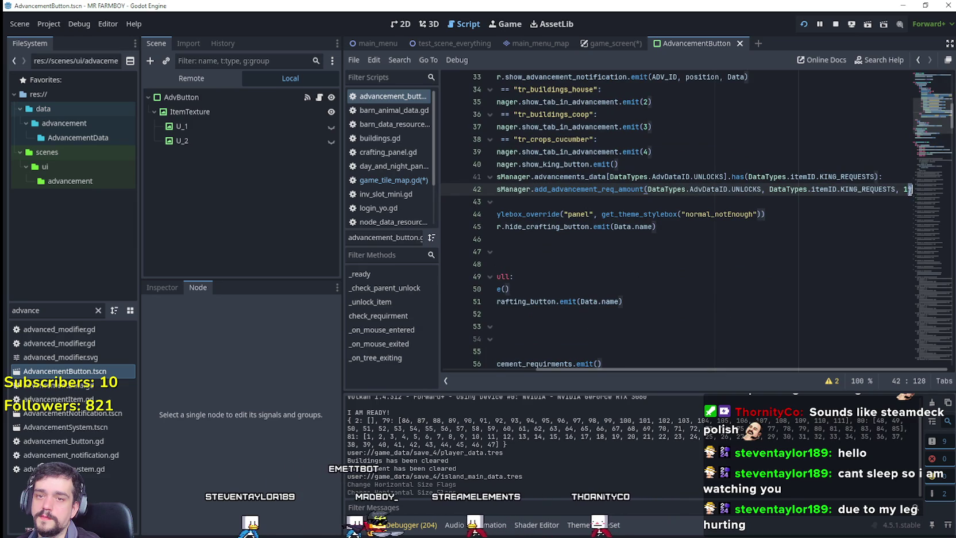
pyautogui.doubleClick(890, 189)
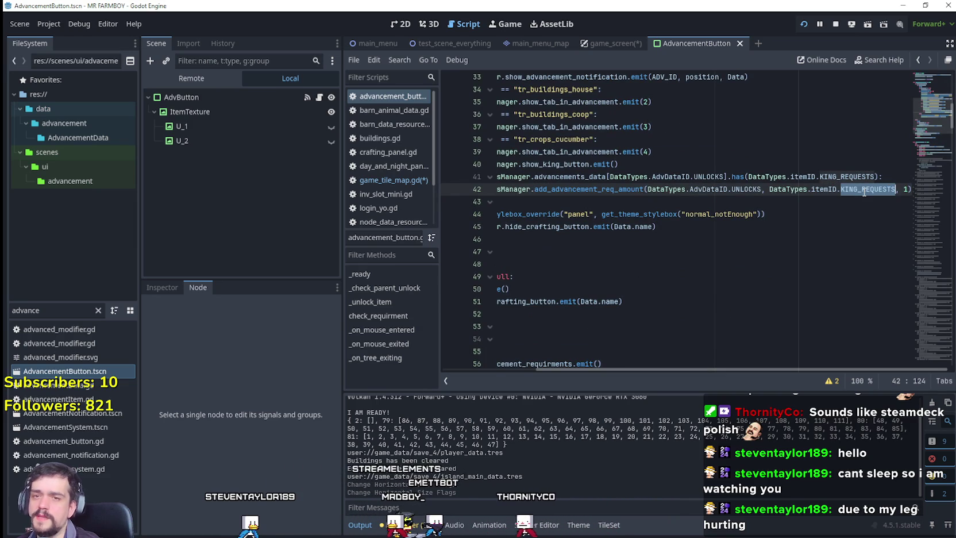
pyautogui.press('End')
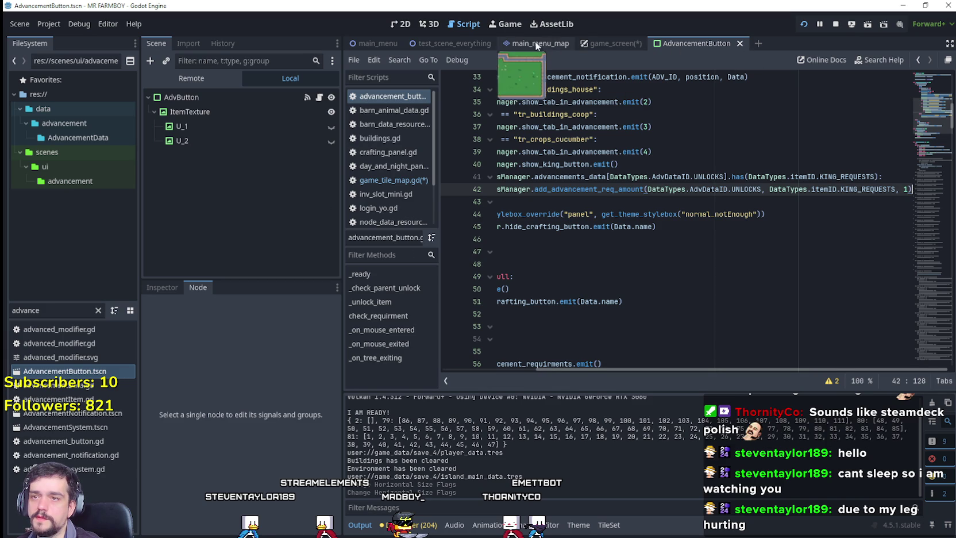
pyautogui.click(441, 40)
# Step: Step through the Npcs and game_tile_map_top.gd scripts to open game_tile_map.gd
pyautogui.click(314, 268)
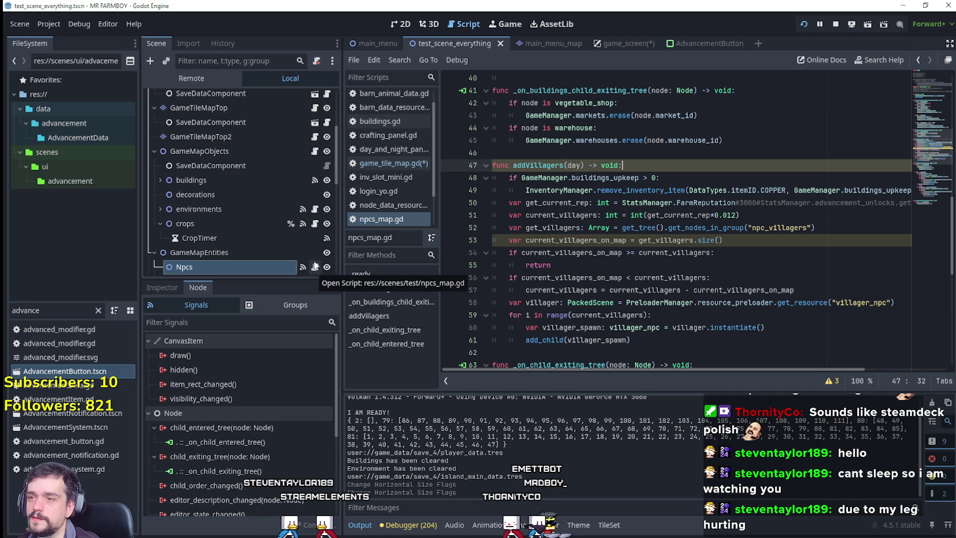
pyautogui.scroll(1, 315, 149)
pyautogui.click(314, 131)
pyautogui.scroll(2, 320, 122)
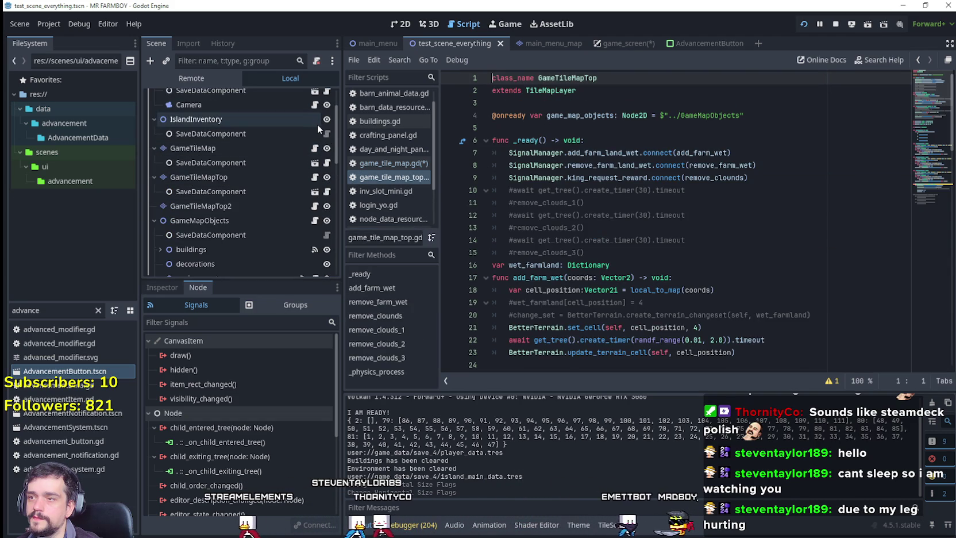
pyautogui.click(394, 163)
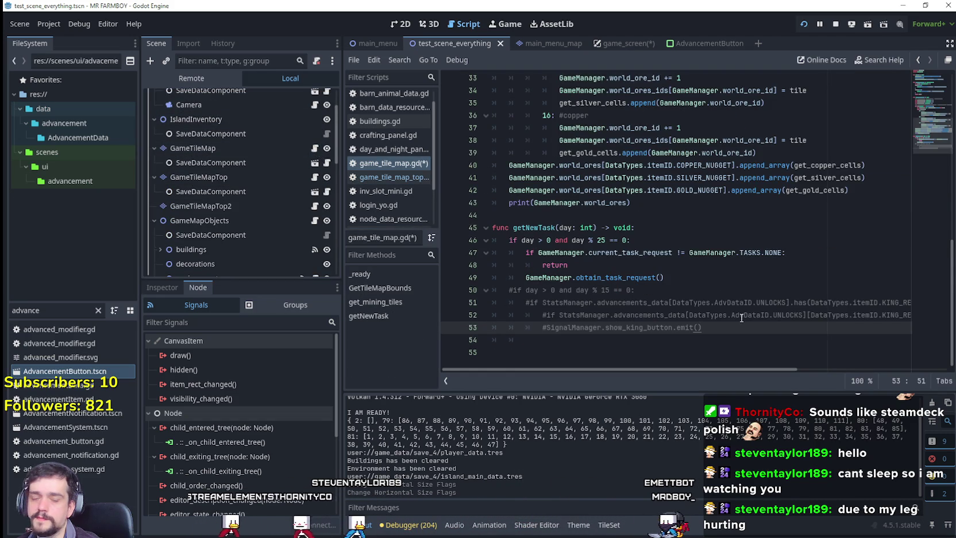
# Step: Uncomment the king-button block on lines 50–54 of getNewTask with Ctrl+K
pyautogui.click(749, 263)
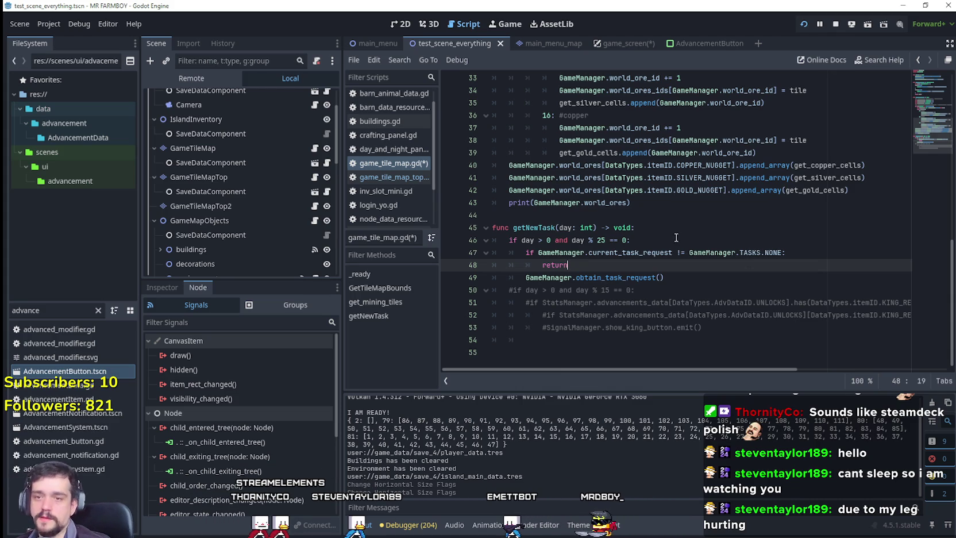
pyautogui.moveTo(748, 340)
pyautogui.mouseDown()
pyautogui.moveTo(546, 324)
pyautogui.moveTo(444, 293)
pyautogui.mouseUp()
pyautogui.hotkey('ctrl', 'k')
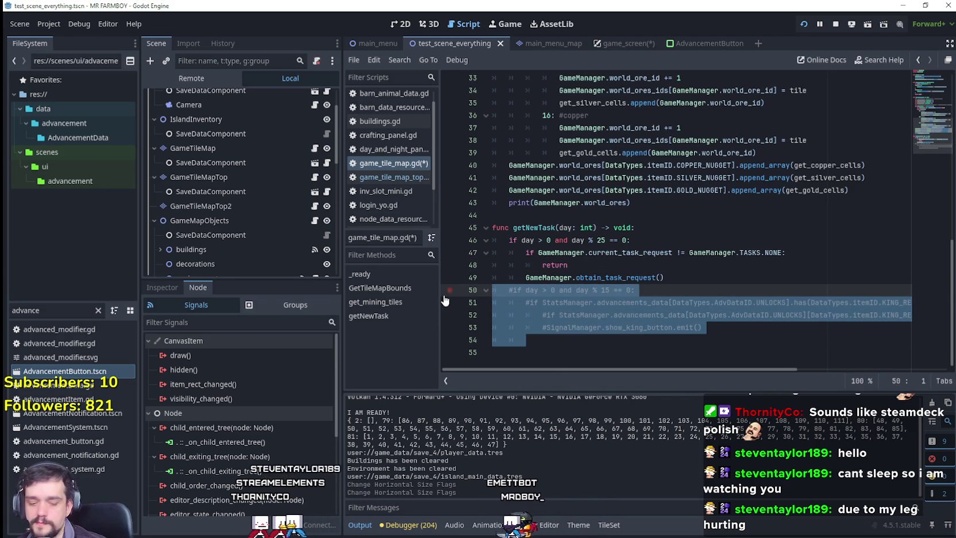
# Step: Examine the DataTypes.AdvDataID.UNLOCKS and KING_REQUESTS condition on line 52
pyautogui.click(698, 327)
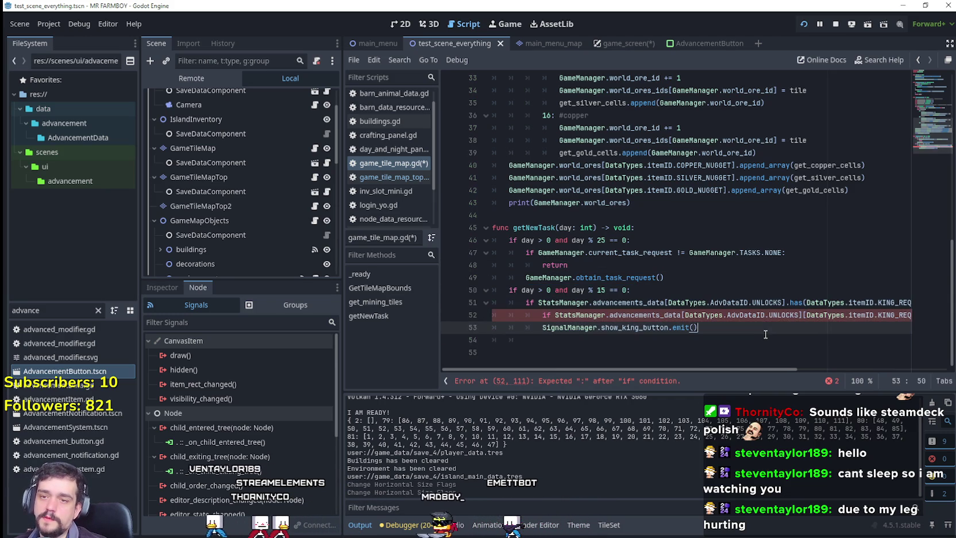
pyautogui.moveTo(645, 370); pyautogui.dragTo(804, 371)
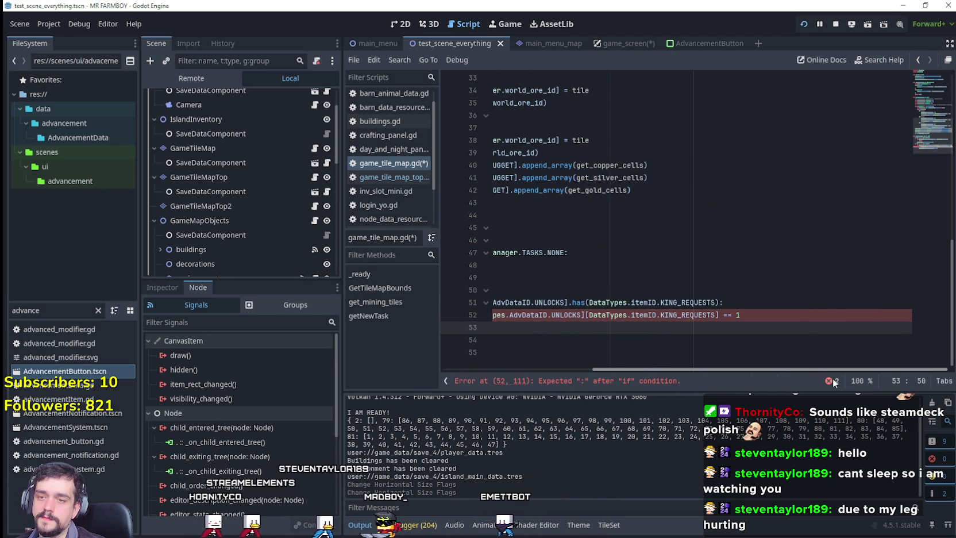
pyautogui.moveTo(812, 371); pyautogui.dragTo(689, 356)
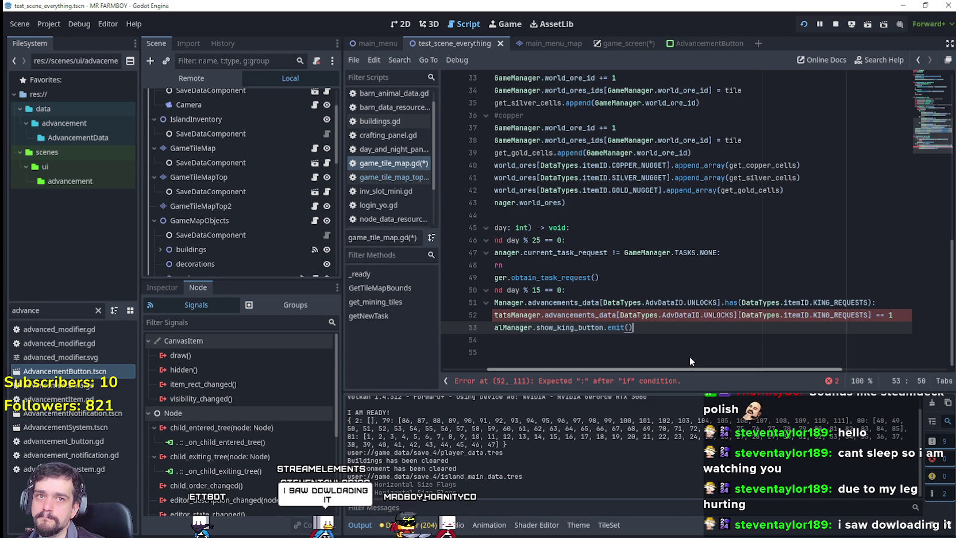
pyautogui.doubleClick(855, 315)
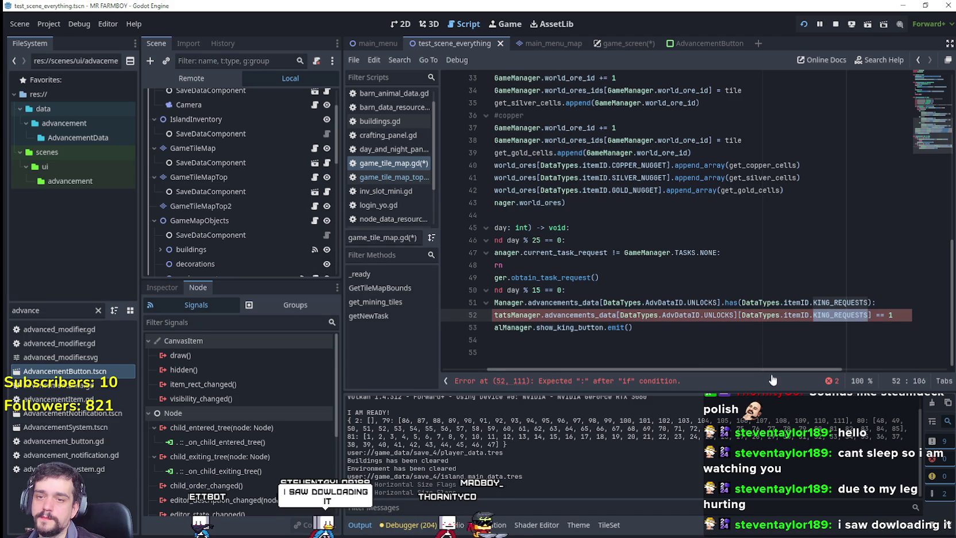
pyautogui.doubleClick(702, 315)
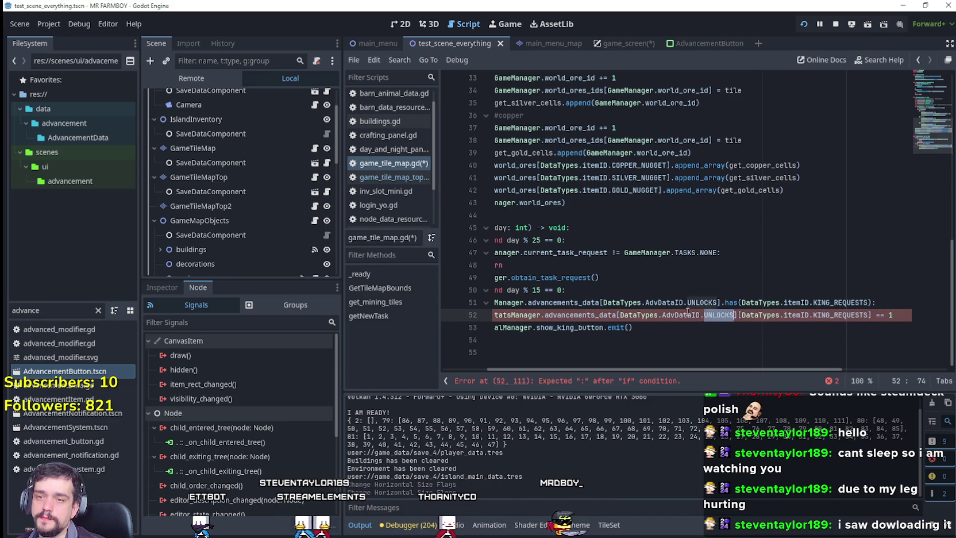
pyautogui.moveTo(701, 314); pyautogui.dragTo(646, 316)
pyautogui.click(862, 315)
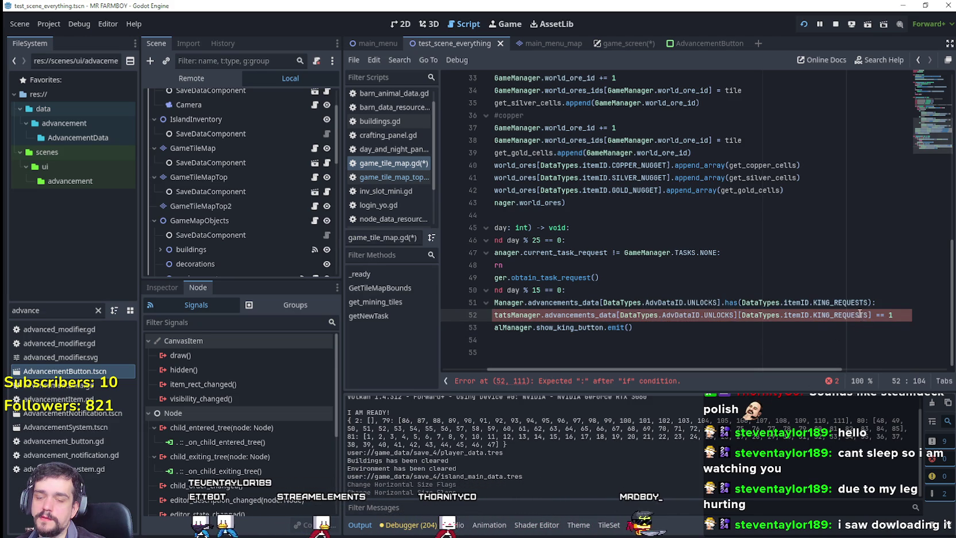
pyautogui.doubleClick(829, 314)
pyautogui.moveTo(892, 315); pyautogui.dragTo(650, 314)
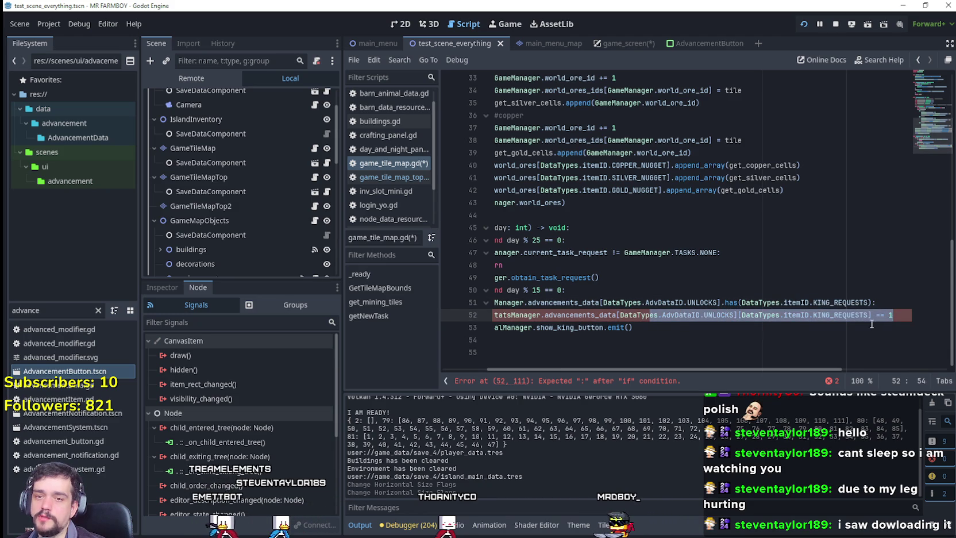
pyautogui.doubleClick(841, 314)
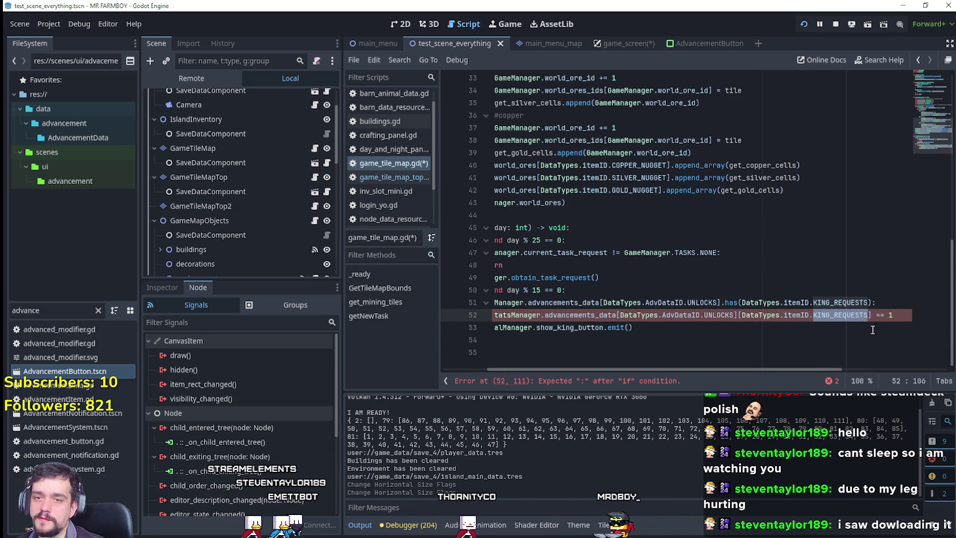
pyautogui.click(835, 315)
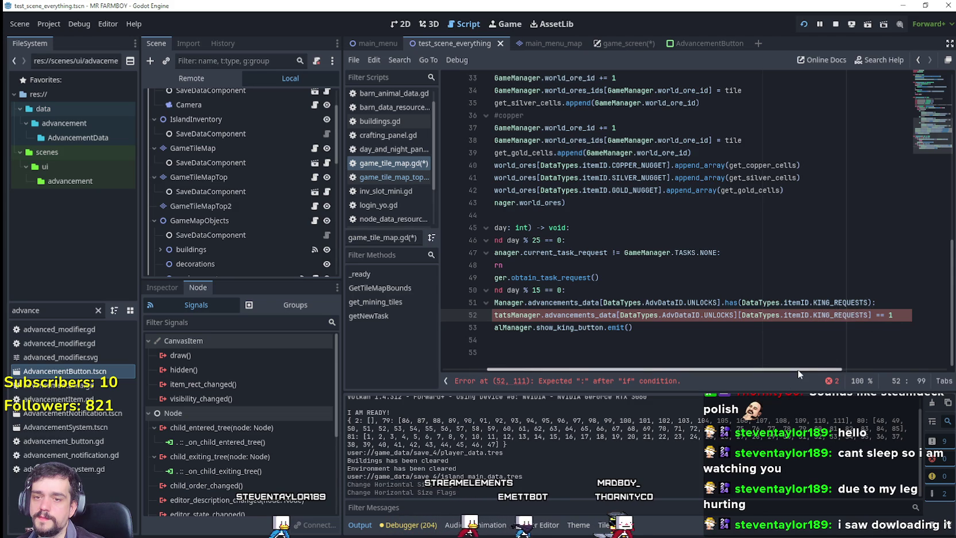
# Step: Review lines 51–53 of the king-button block, then switch to the launched game
pyautogui.moveTo(819, 372)
pyautogui.mouseDown()
pyautogui.moveTo(808, 373)
pyautogui.moveTo(858, 364)
pyautogui.mouseUp()
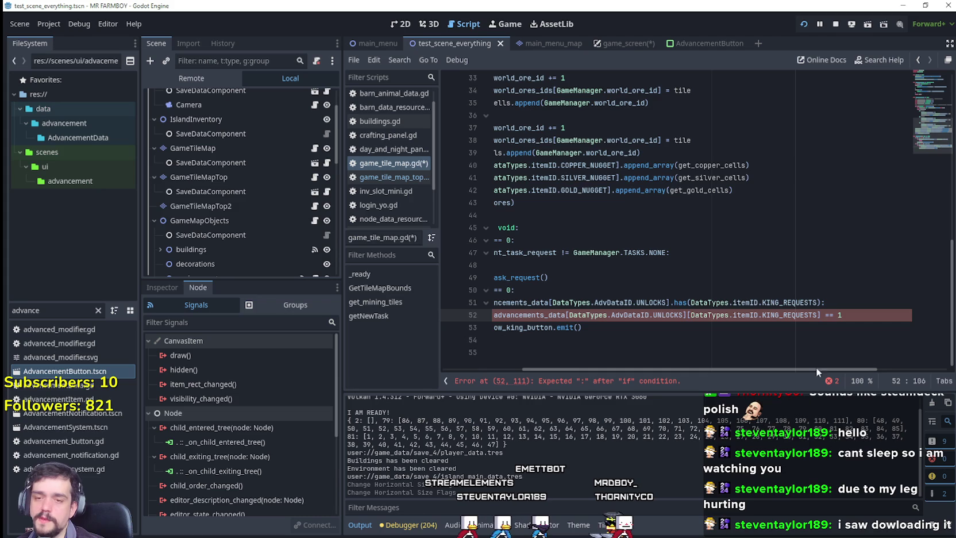
pyautogui.moveTo(812, 371)
pyautogui.mouseDown()
pyautogui.moveTo(744, 368)
pyautogui.moveTo(829, 364)
pyautogui.moveTo(817, 359)
pyautogui.mouseUp()
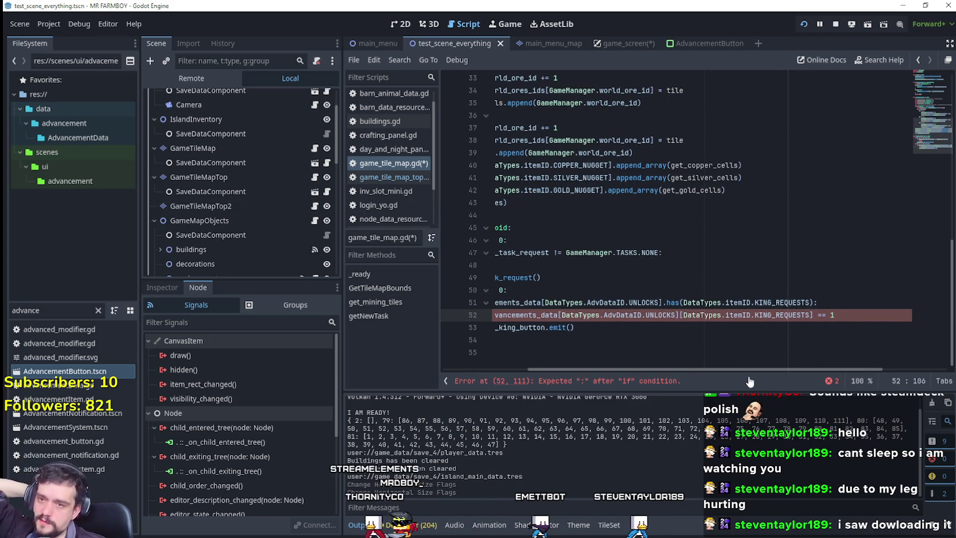
pyautogui.moveTo(738, 369); pyautogui.dragTo(652, 376)
pyautogui.moveTo(698, 328)
pyautogui.mouseDown()
pyautogui.moveTo(476, 297)
pyautogui.moveTo(477, 321)
pyautogui.mouseUp()
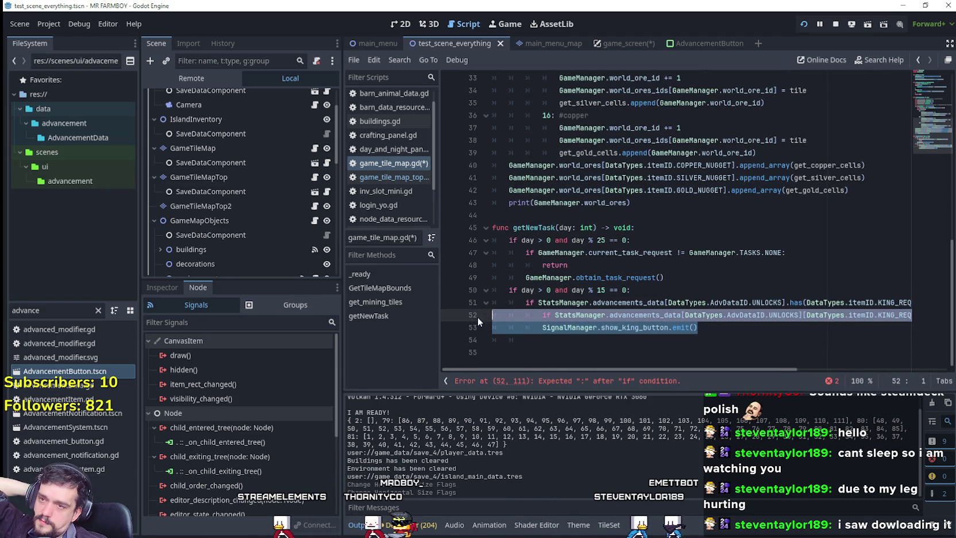
pyautogui.click(717, 330)
pyautogui.moveTo(741, 371); pyautogui.dragTo(808, 363)
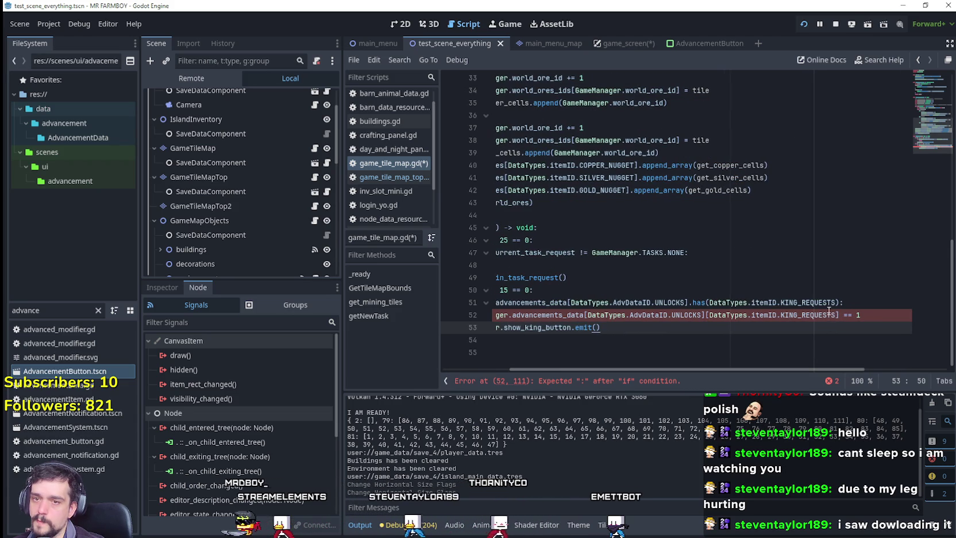
pyautogui.click(840, 315)
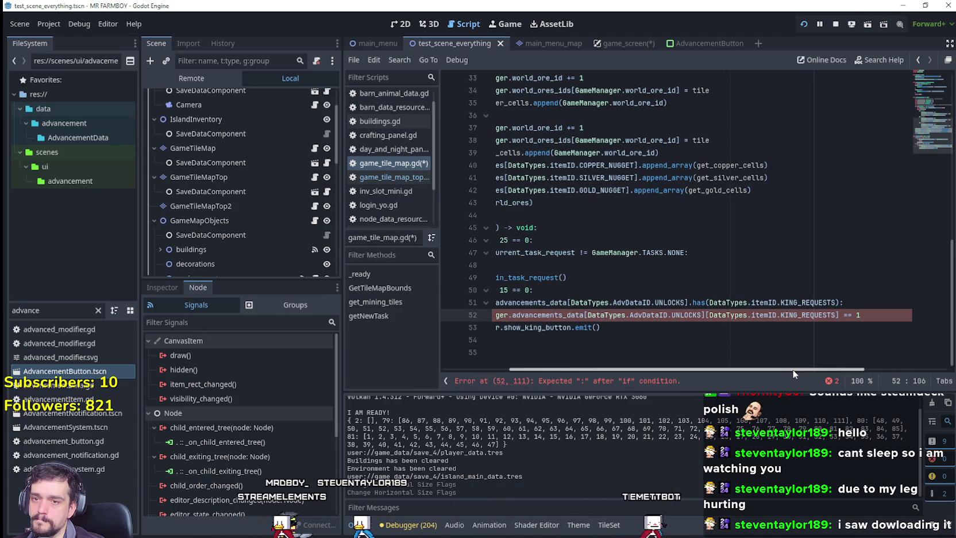
pyautogui.moveTo(793, 374)
pyautogui.mouseDown()
pyautogui.moveTo(723, 371)
pyautogui.moveTo(805, 371)
pyautogui.mouseUp()
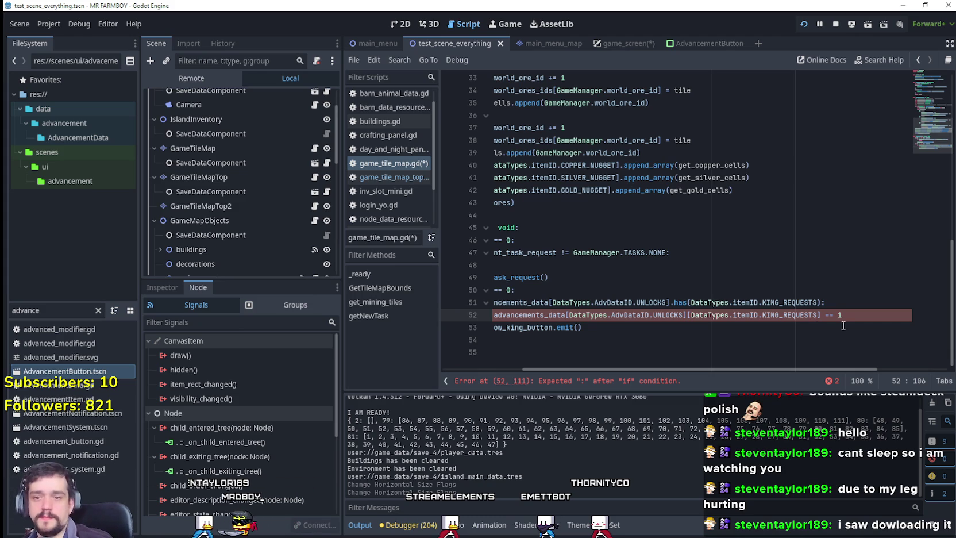
pyautogui.hotkey('alt', 'Tab')
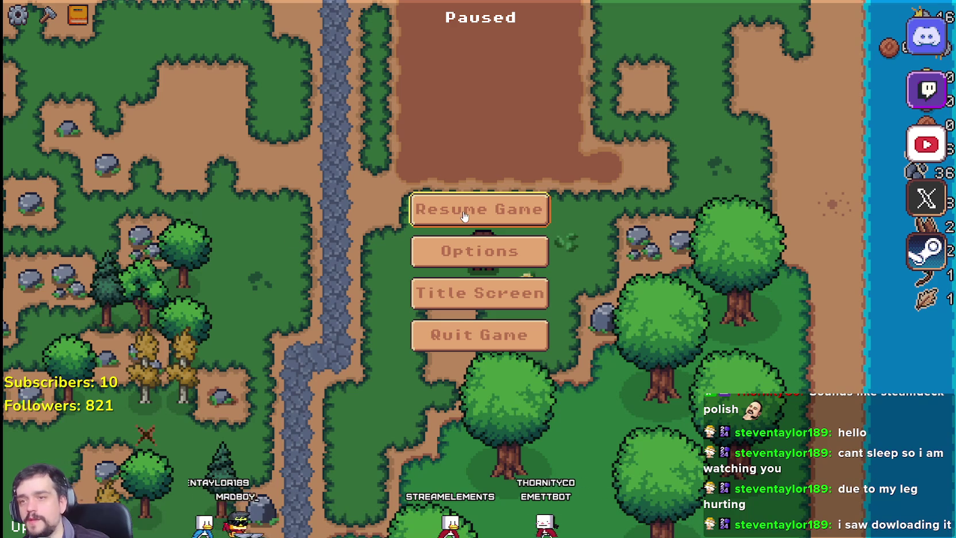
# Step: Resume the game and build a Market from the Crafting panel
pyautogui.click(463, 211)
pyautogui.press('w')
pyautogui.press('c')
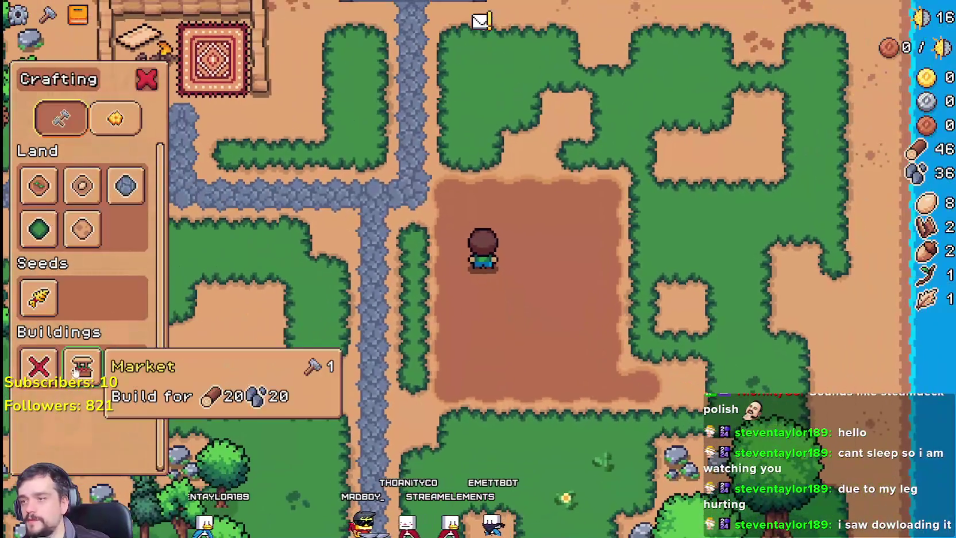
pyautogui.click(82, 366)
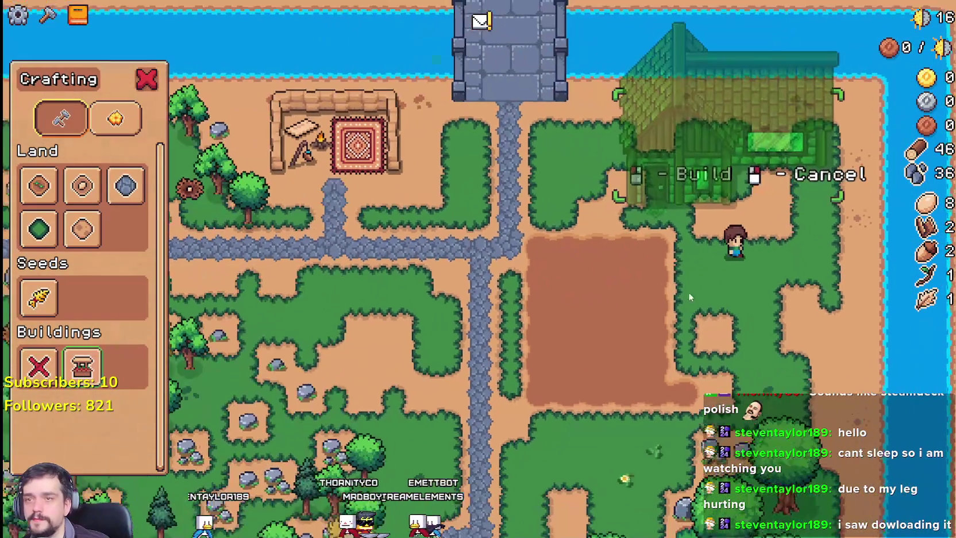
pyautogui.click(689, 296)
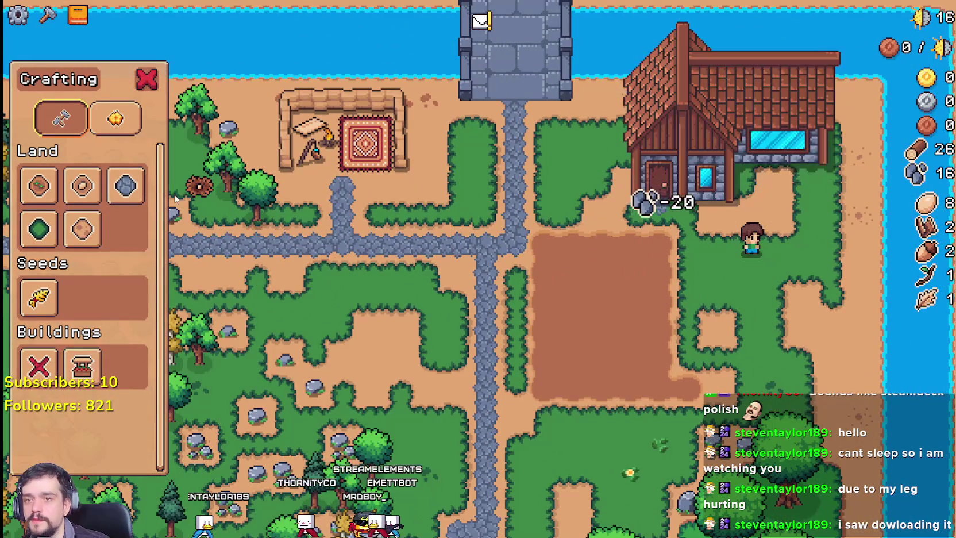
# Step: Lay a cobblestone road trail leftward from the house door
pyautogui.click(118, 197)
pyautogui.press('w')
pyautogui.press('a')
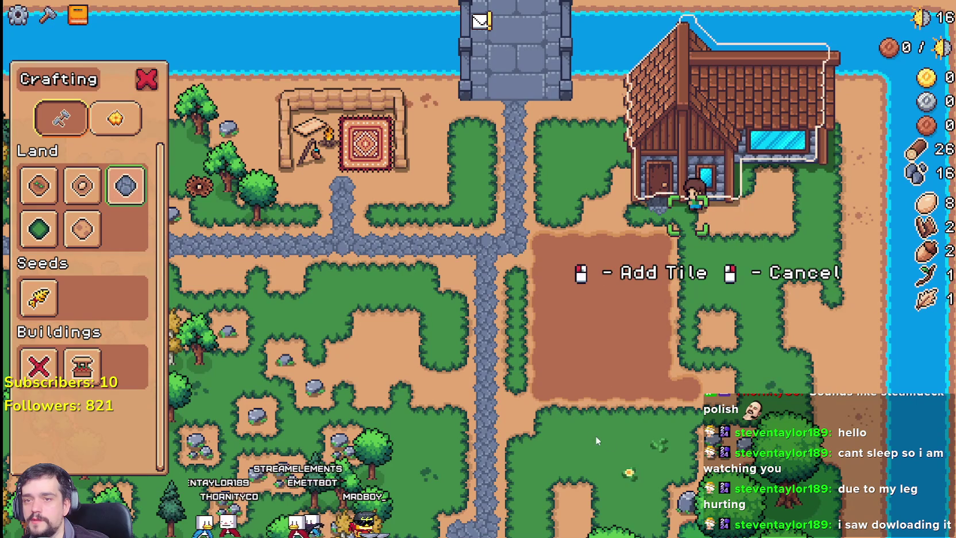
pyautogui.press('d')
pyautogui.press('a')
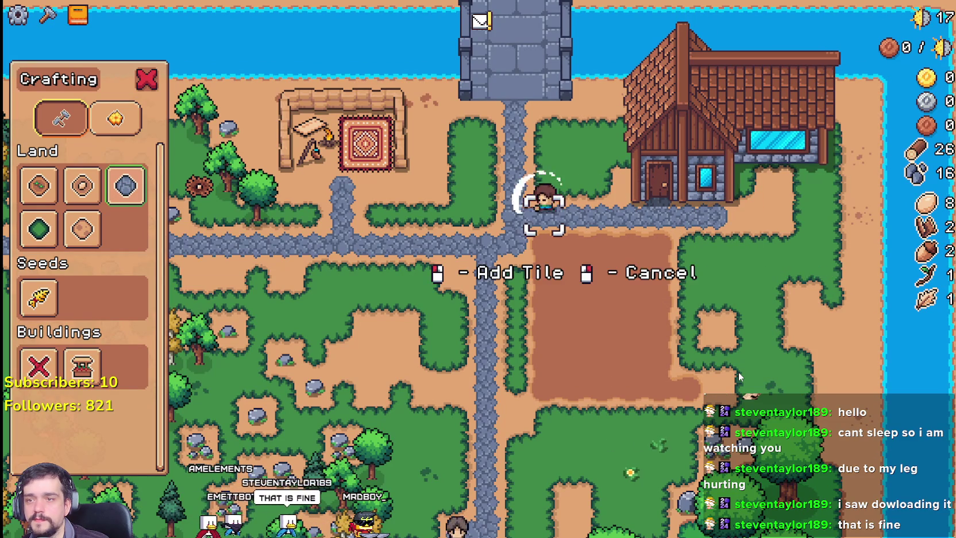
pyautogui.press('Escape')
pyautogui.press('s')
# Step: Put the acorn and leaf up for sale at the Market
pyautogui.click(721, 179)
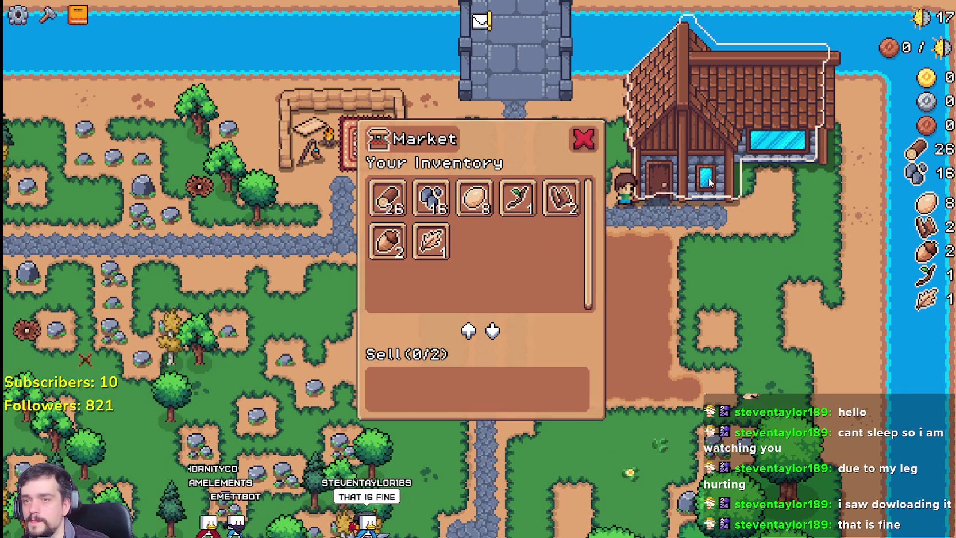
pyautogui.click(390, 241)
pyautogui.click(433, 241)
pyautogui.press('d')
# Step: Walk back to the Market and sell the acorn and leaf for 5 coins
pyautogui.press('a')
pyautogui.press('s')
pyautogui.press('c')
pyautogui.press('d')
pyautogui.press('w')
pyautogui.press('a')
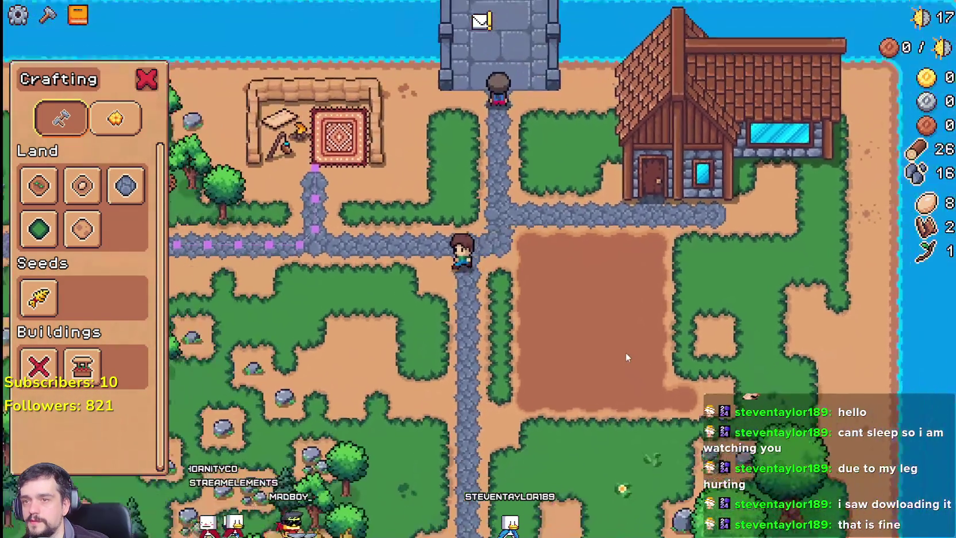
pyautogui.scroll(-5, 625, 353)
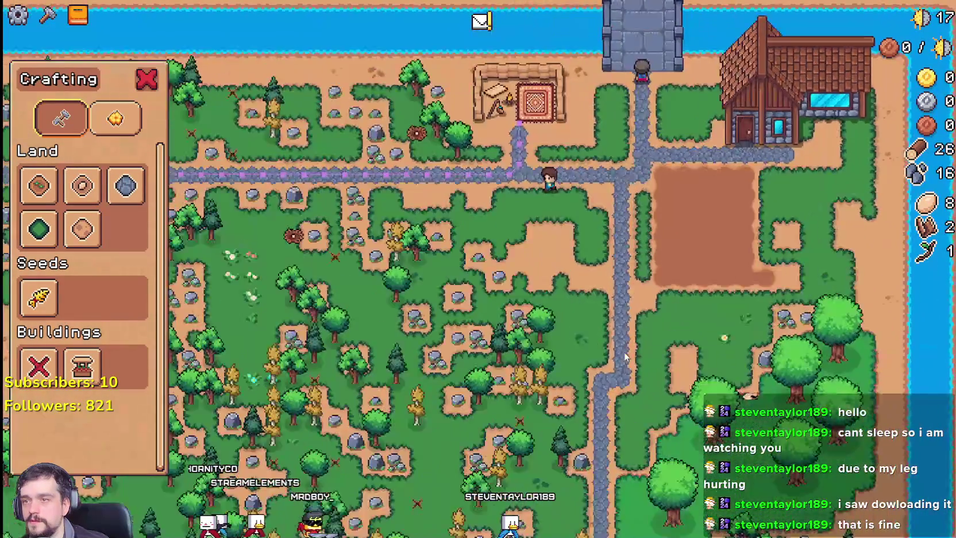
pyautogui.scroll(1, 624, 352)
pyautogui.press('d')
pyautogui.scroll(2, 626, 356)
pyautogui.scroll(1, 624, 356)
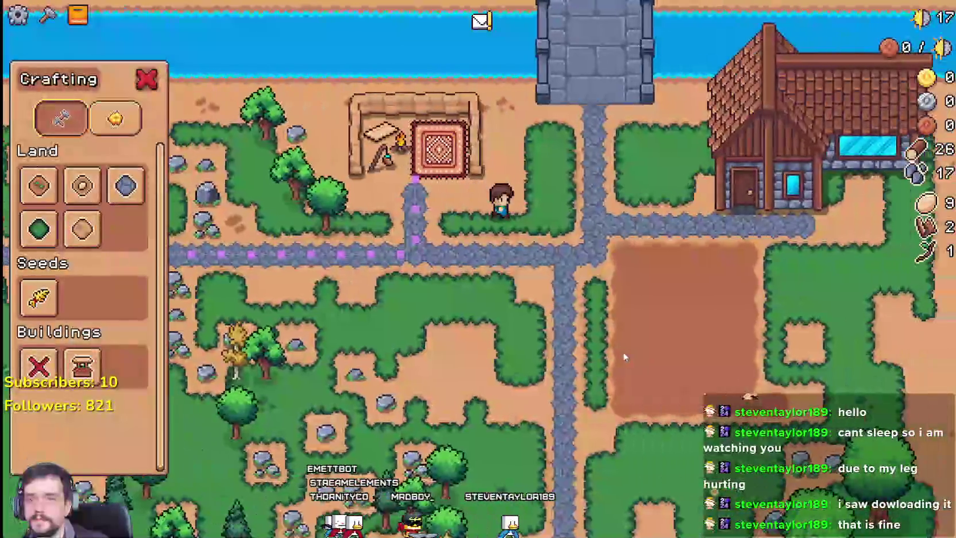
pyautogui.press('d')
pyautogui.click(657, 181)
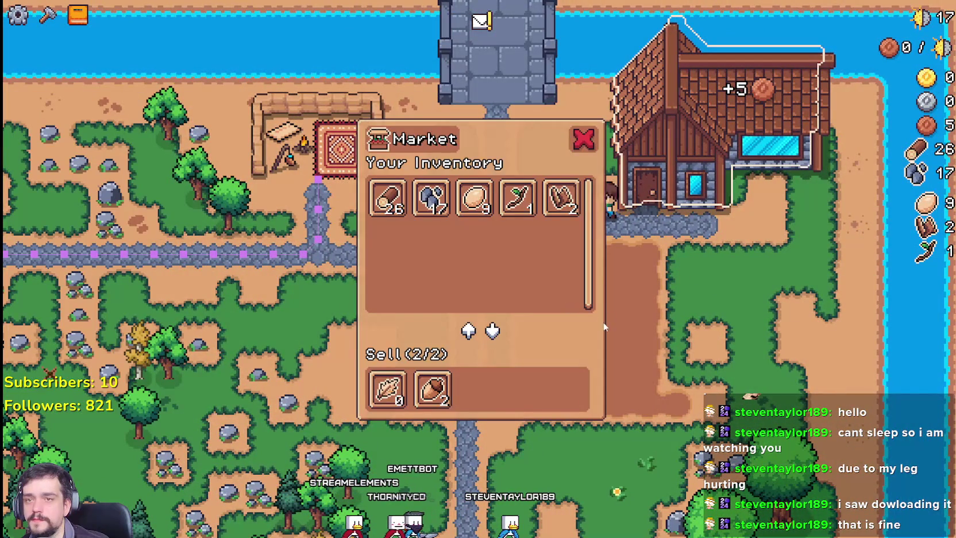
# Step: Plant and water wheat on a dirt field tile
pyautogui.press('s')
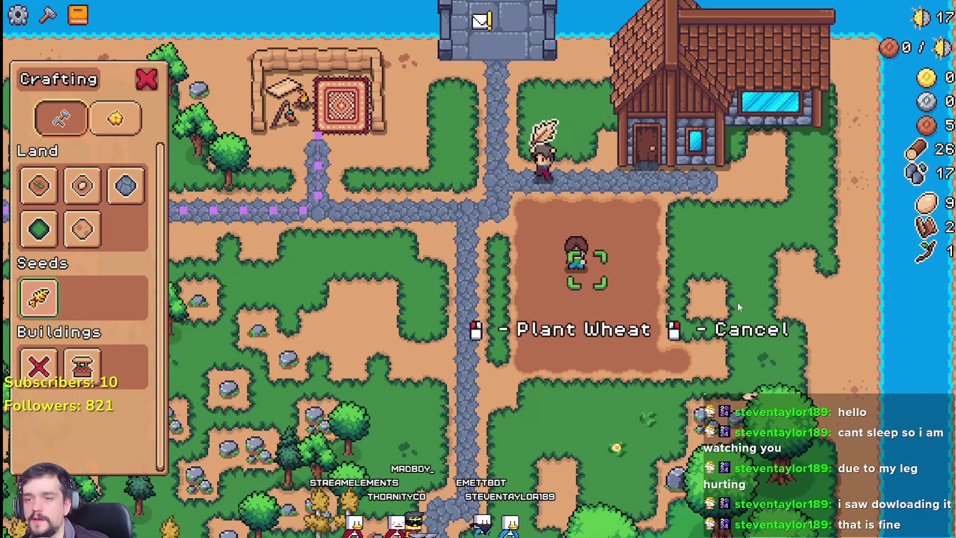
pyautogui.scroll(1, 736, 302)
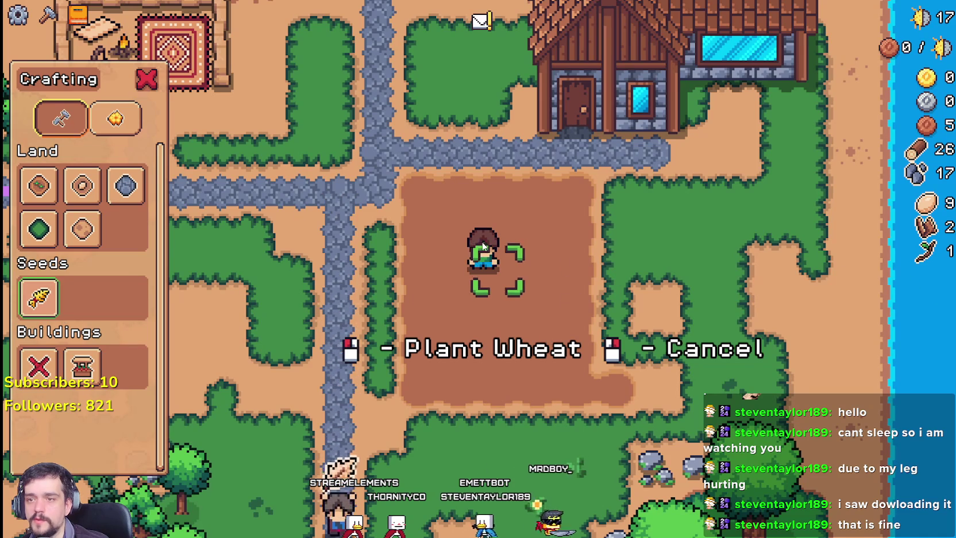
pyautogui.press('d')
pyautogui.press('w')
pyautogui.press('d')
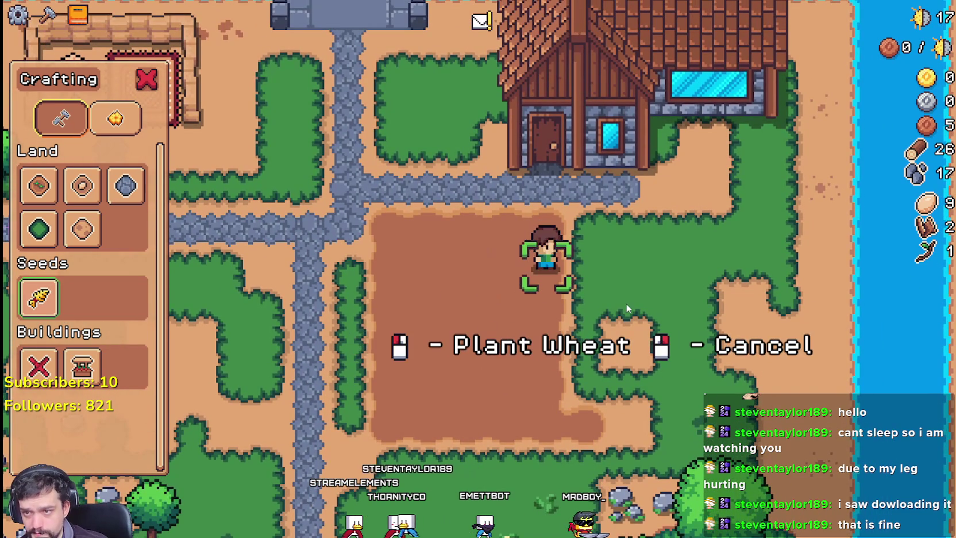
pyautogui.click(610, 289)
pyautogui.click(625, 300)
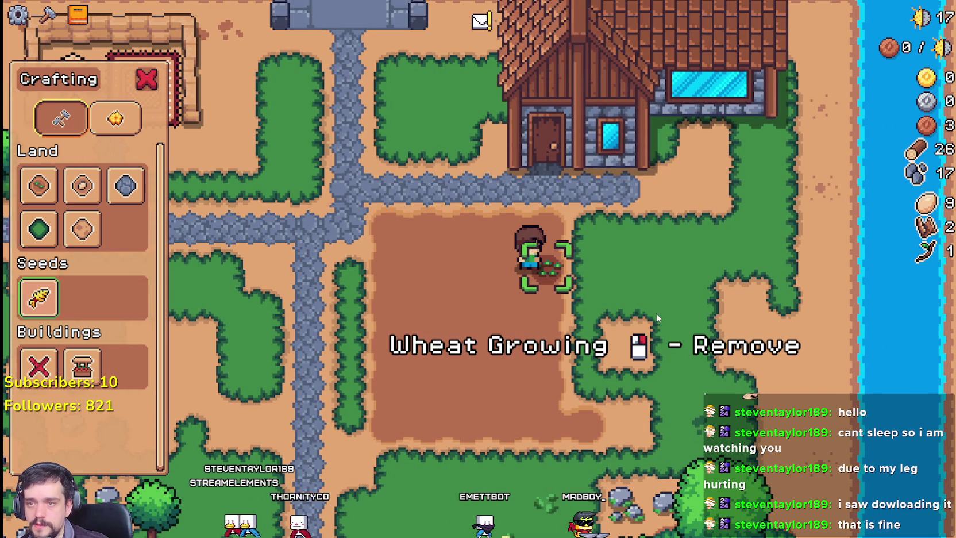
# Step: Plant and water wheat on a second field tile further down
pyautogui.press('s')
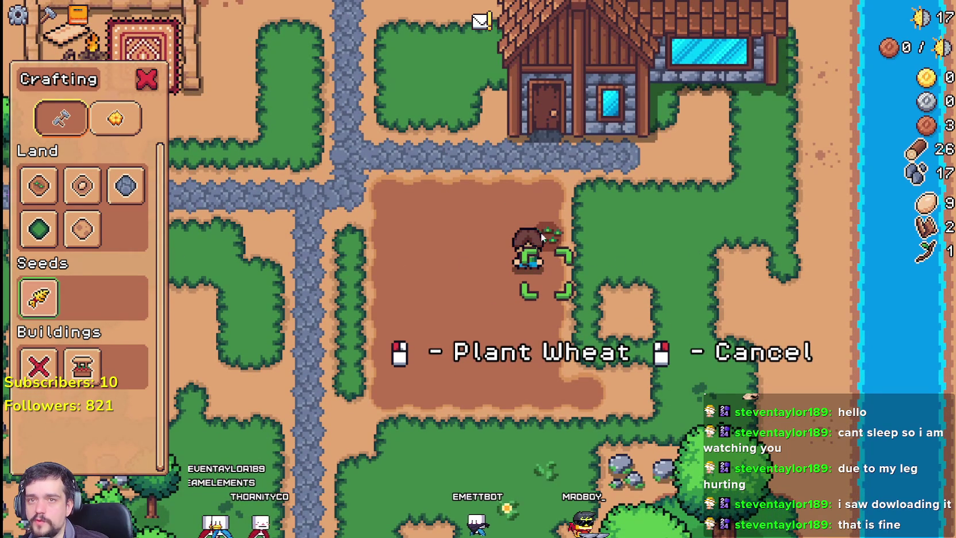
pyautogui.press('d')
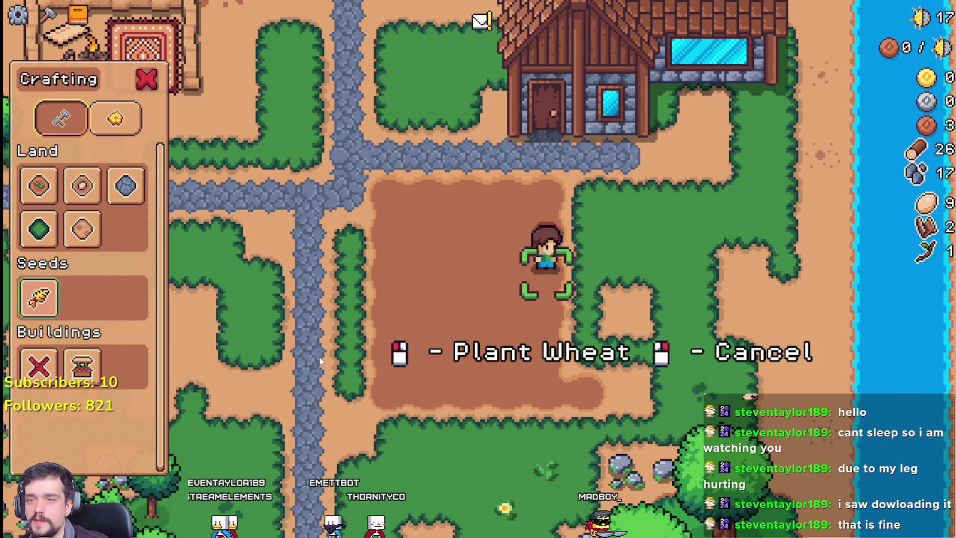
pyautogui.press('d')
pyautogui.press('a')
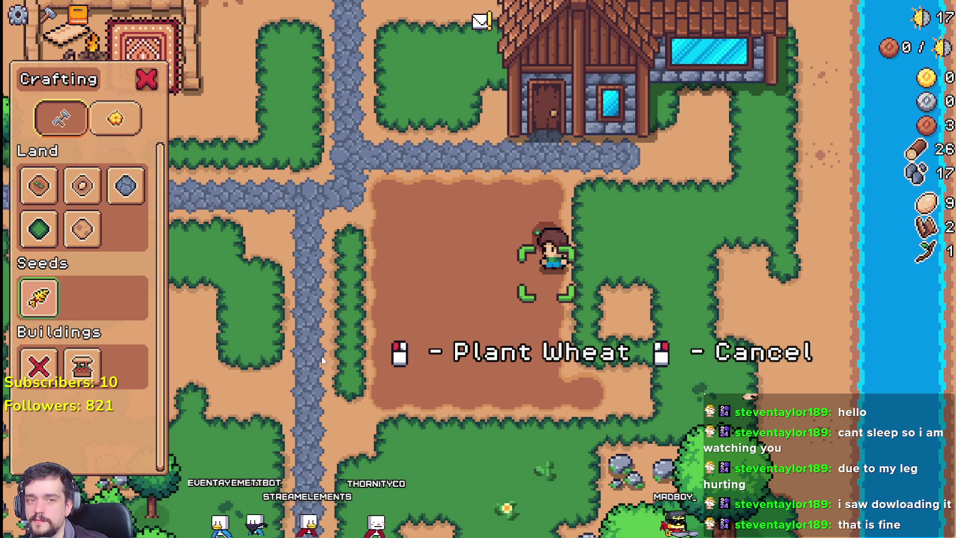
pyautogui.click(321, 355)
pyautogui.press('s')
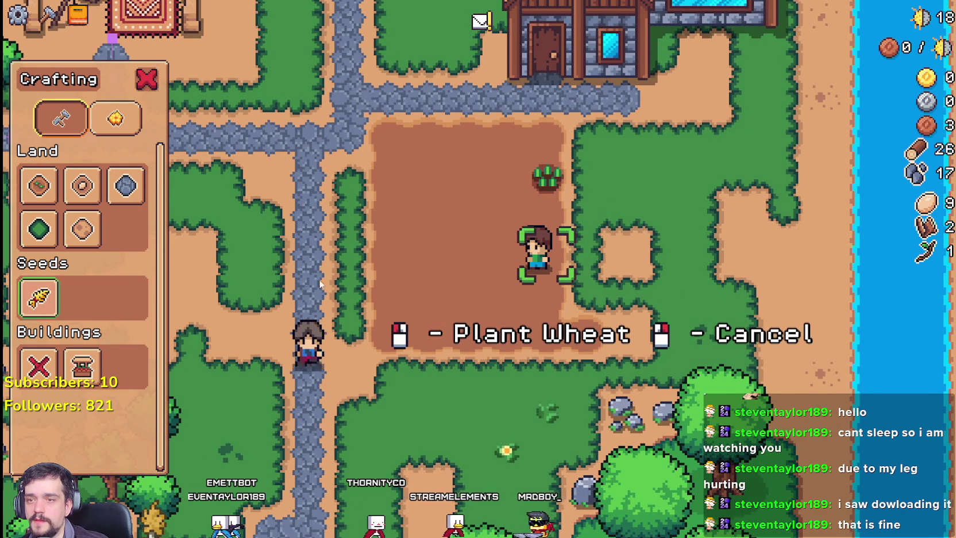
pyautogui.click(697, 301)
pyautogui.click(629, 302)
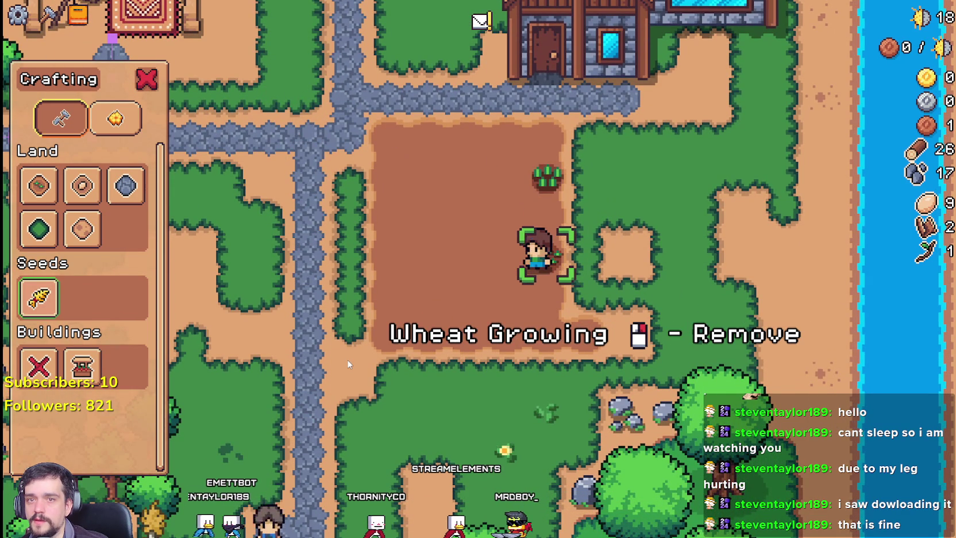
# Step: At the house market, drop the empty leaf, add the egg to the sell list, and close it
pyautogui.press('d')
pyautogui.press('w')
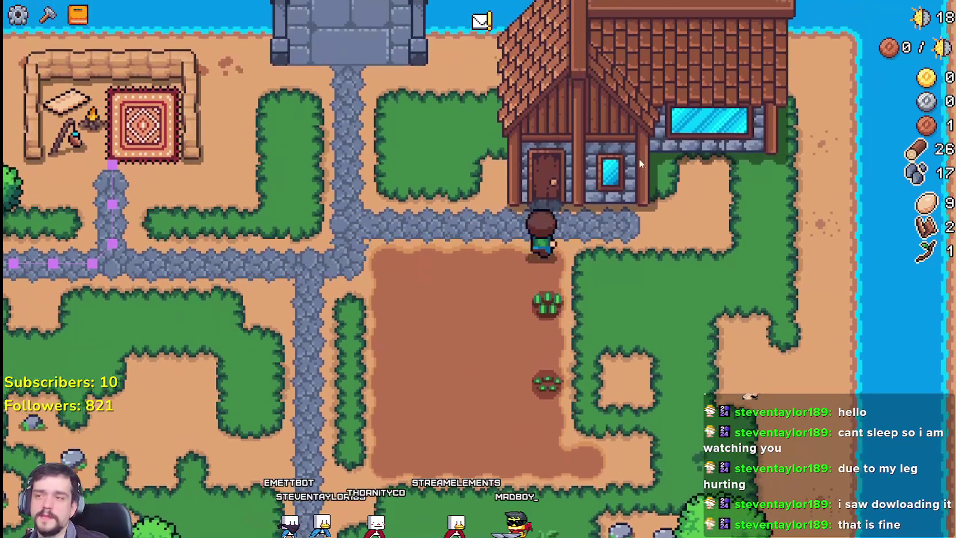
pyautogui.click(639, 159)
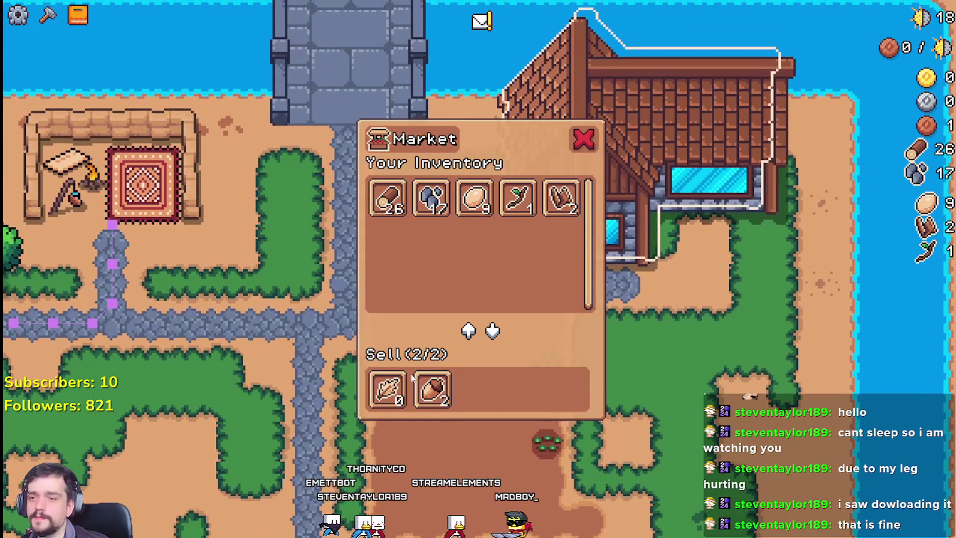
pyautogui.click(389, 390)
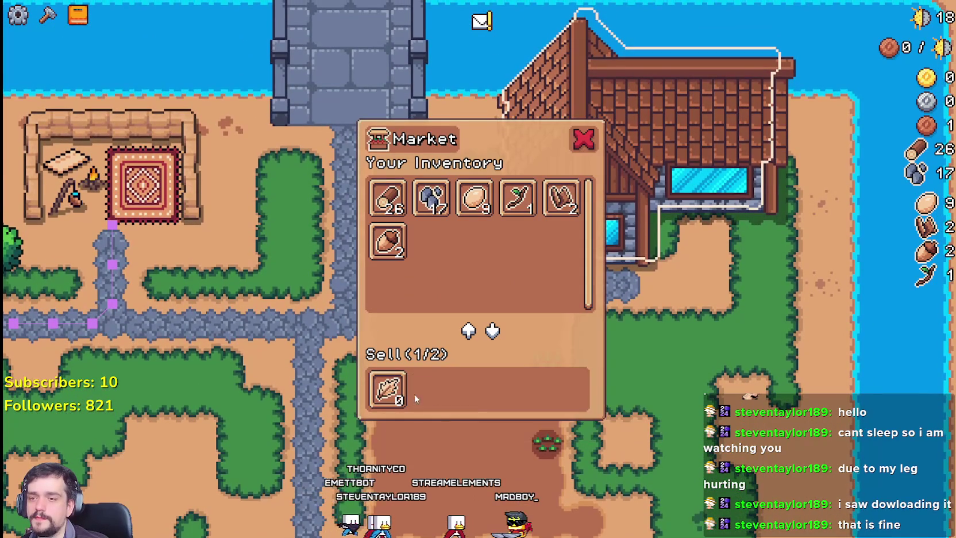
pyautogui.click(475, 198)
pyautogui.click(609, 345)
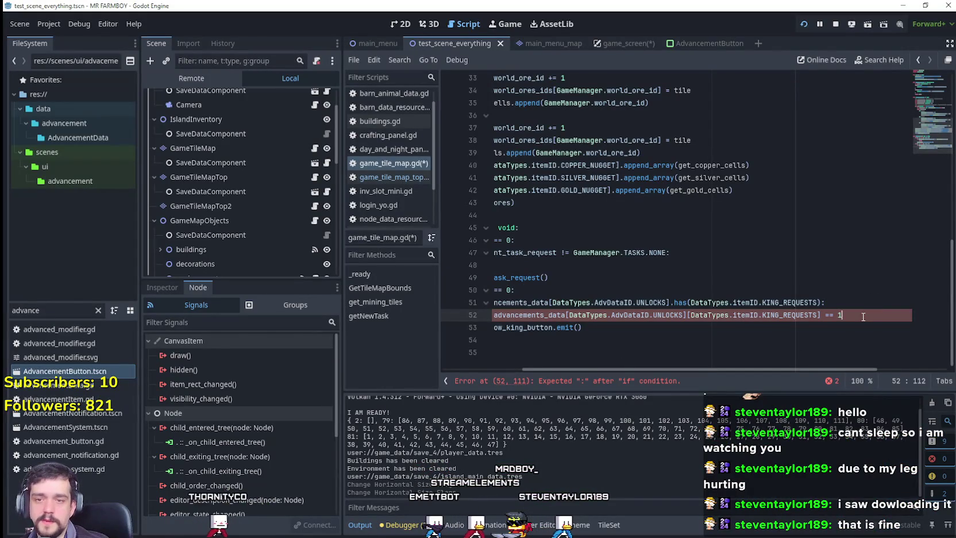
# Step: Change KING_REQUESTS to KING_REQUEST_1 on line 52, then select line 51's has-check
pyautogui.hotkey('ctrl', 'Left')
pyautogui.hotkey('ctrl', 'Left')
pyautogui.hotkey('ctrl', 'Left')
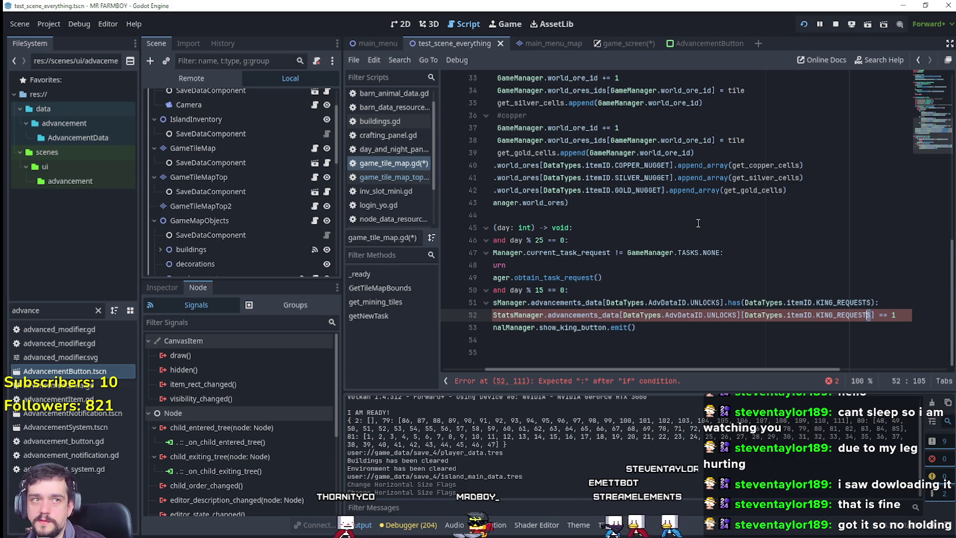
pyautogui.write('_')
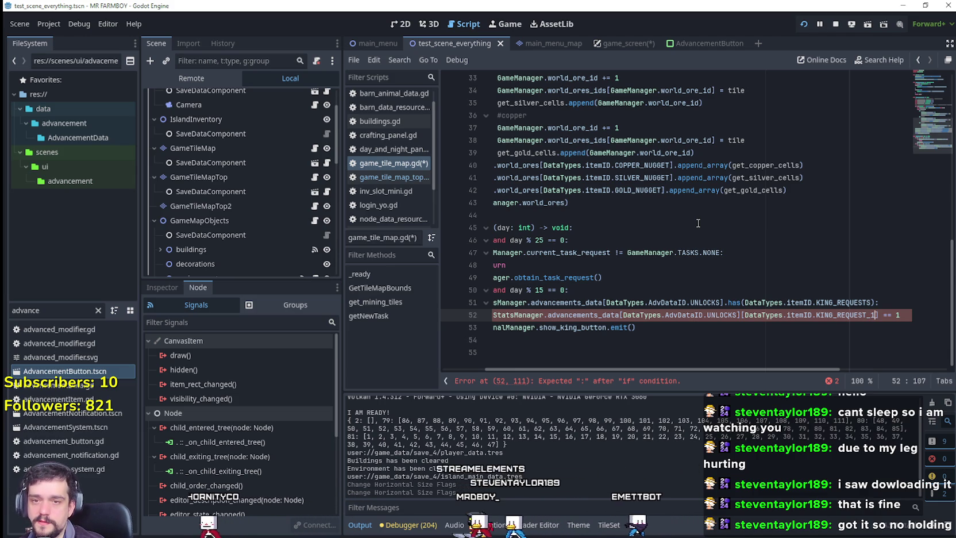
pyautogui.write('1')
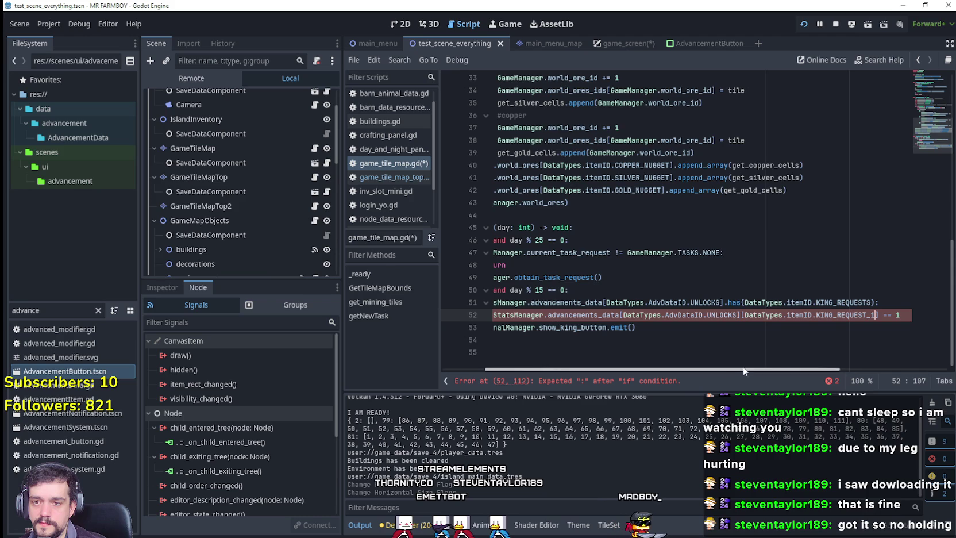
pyautogui.moveTo(744, 369); pyautogui.dragTo(793, 369)
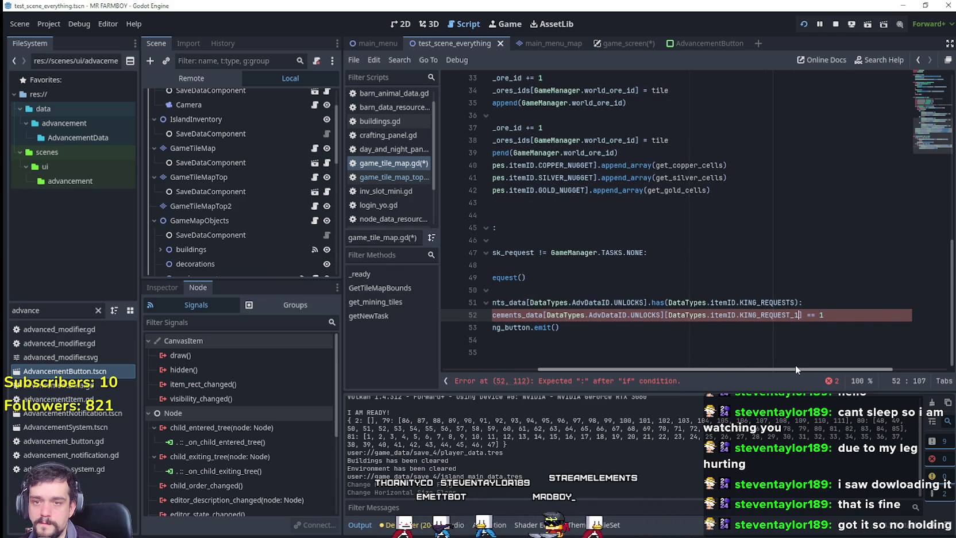
pyautogui.moveTo(796, 367)
pyautogui.mouseDown()
pyautogui.moveTo(711, 366)
pyautogui.moveTo(798, 370)
pyautogui.moveTo(648, 353)
pyautogui.moveTo(801, 366)
pyautogui.moveTo(762, 363)
pyautogui.mouseUp()
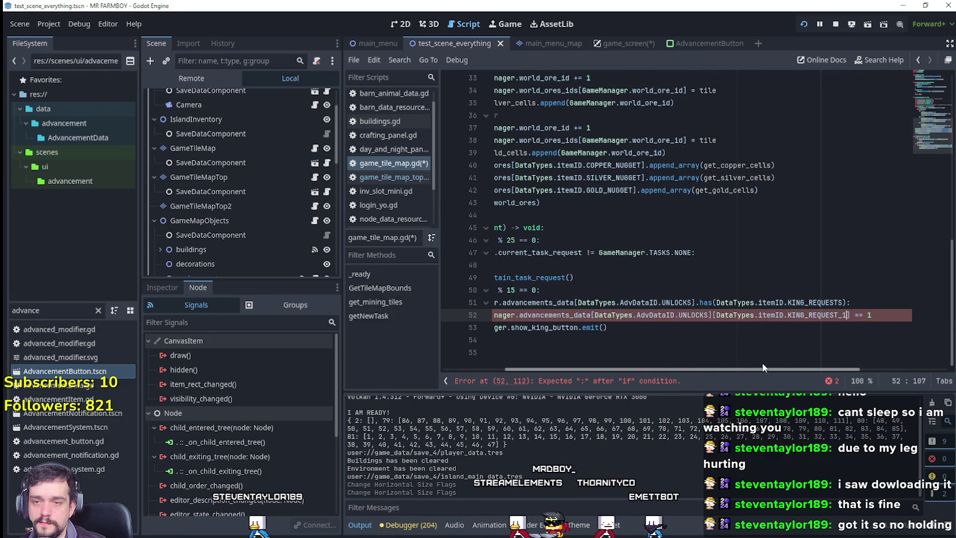
pyautogui.moveTo(845, 304); pyautogui.dragTo(691, 299)
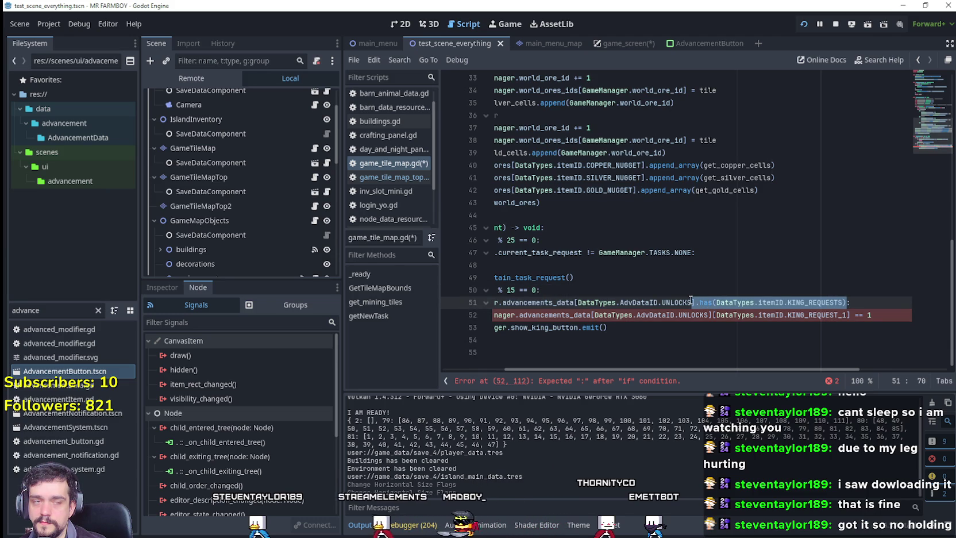
pyautogui.click(878, 316)
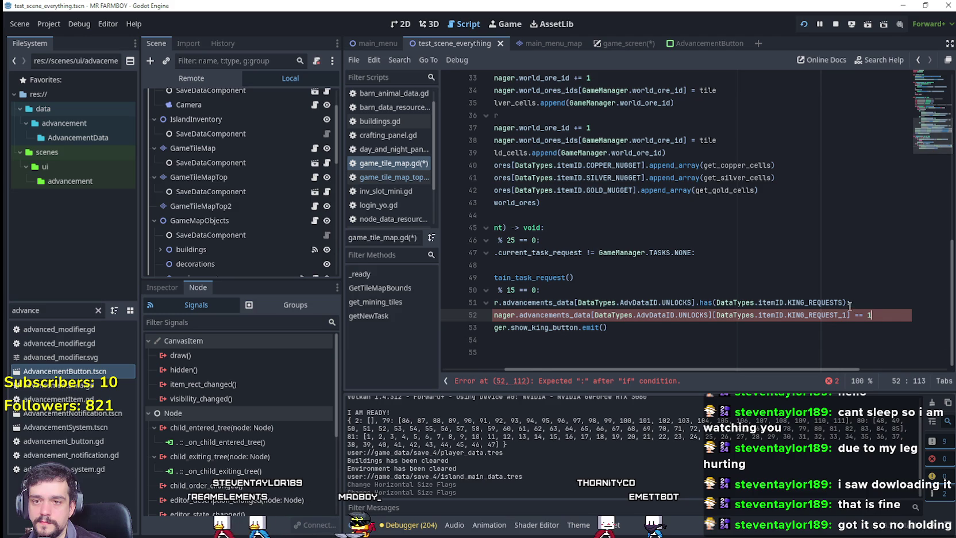
pyautogui.moveTo(715, 303); pyautogui.dragTo(842, 303)
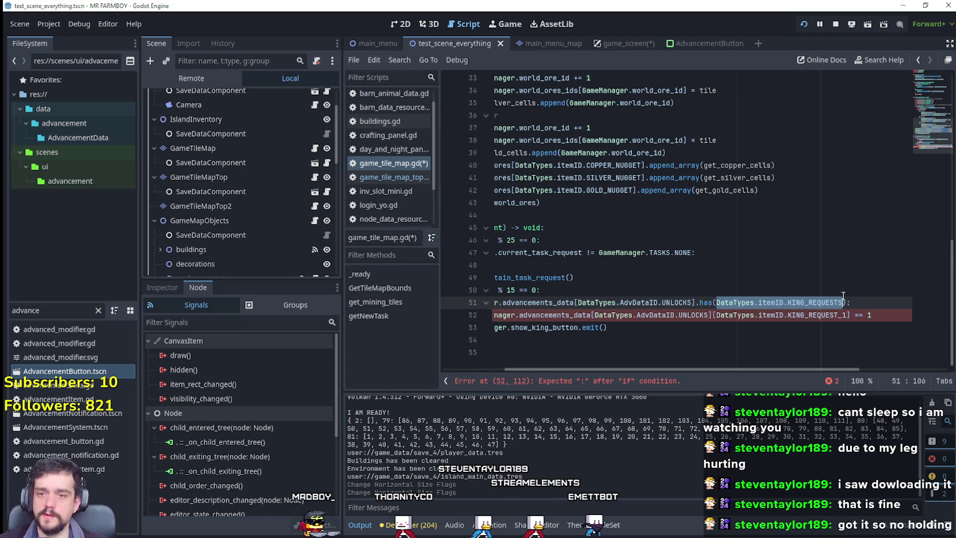
pyautogui.moveTo(788, 315); pyautogui.dragTo(839, 315)
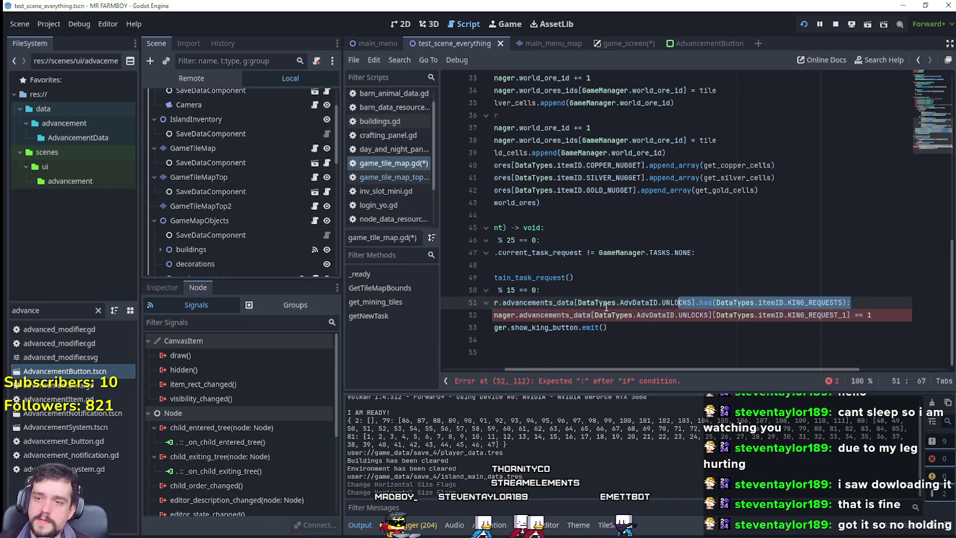
pyautogui.click(462, 314)
pyautogui.moveTo(499, 310); pyautogui.dragTo(518, 301)
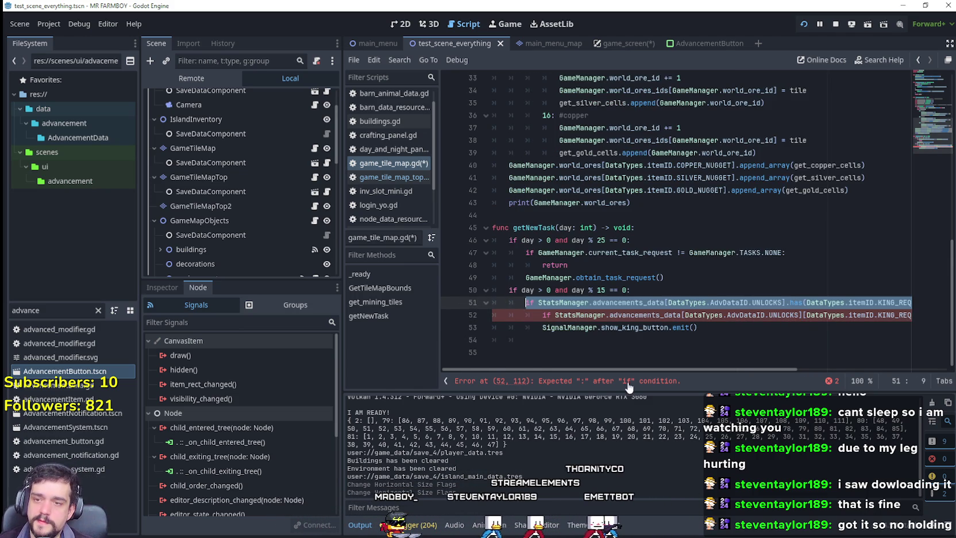
pyautogui.moveTo(713, 370); pyautogui.dragTo(811, 369)
pyautogui.click(796, 302)
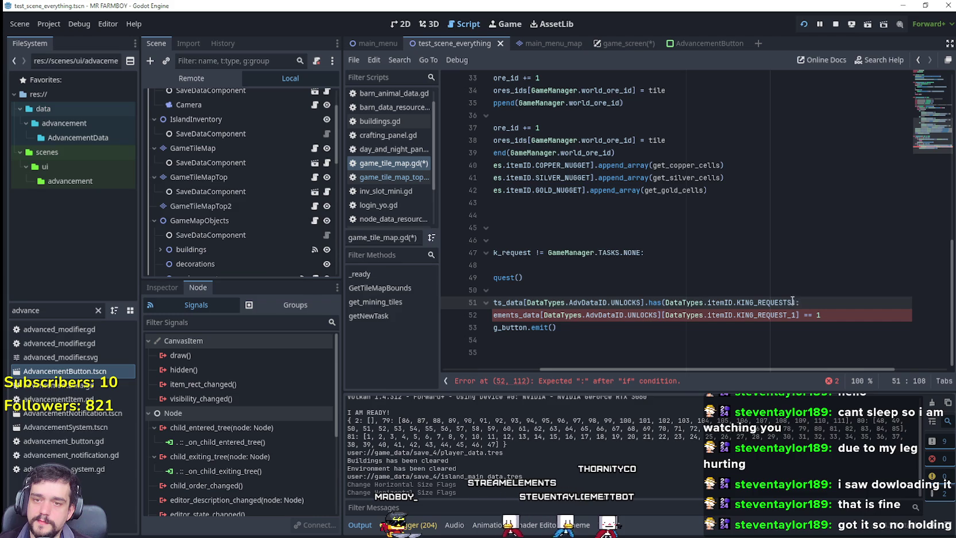
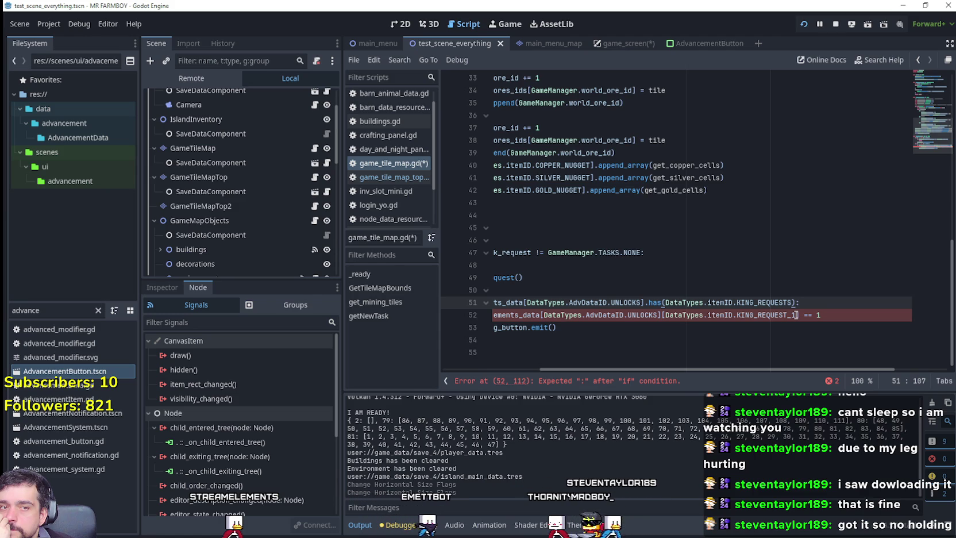
# Step: Add a new line 51 after line 50 in getNewTask beginning with 'if'
pyautogui.click(824, 317)
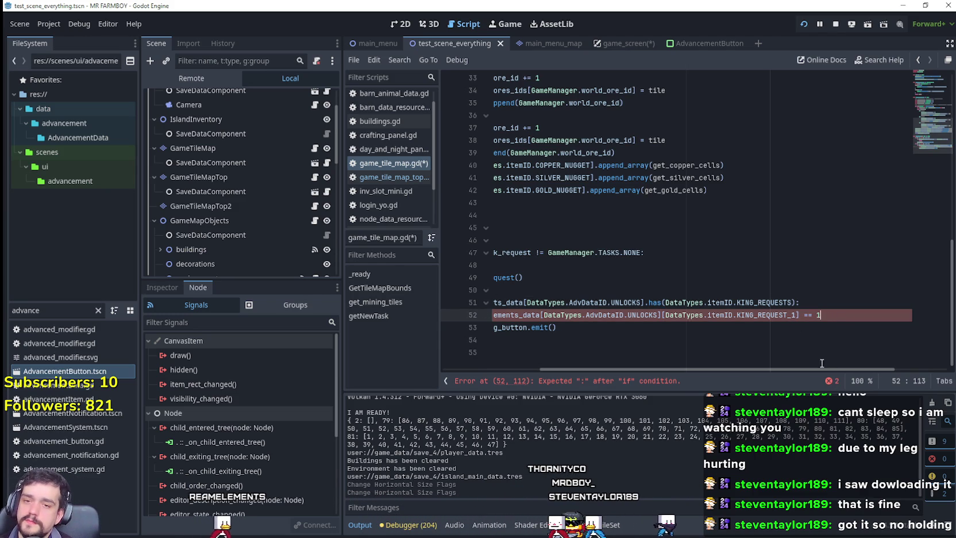
pyautogui.moveTo(818, 368)
pyautogui.mouseDown()
pyautogui.moveTo(795, 374)
pyautogui.moveTo(814, 371)
pyautogui.mouseUp()
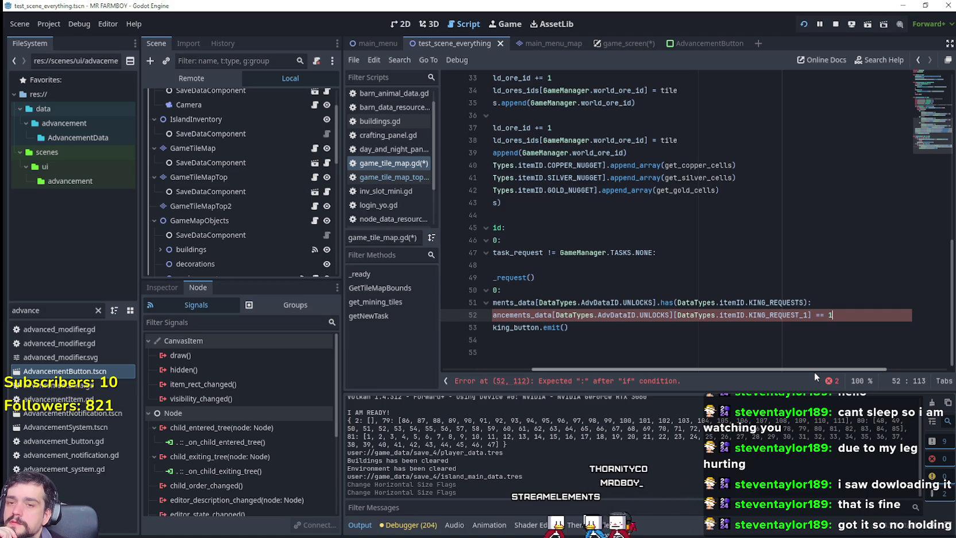
pyautogui.moveTo(814, 372); pyautogui.dragTo(711, 379)
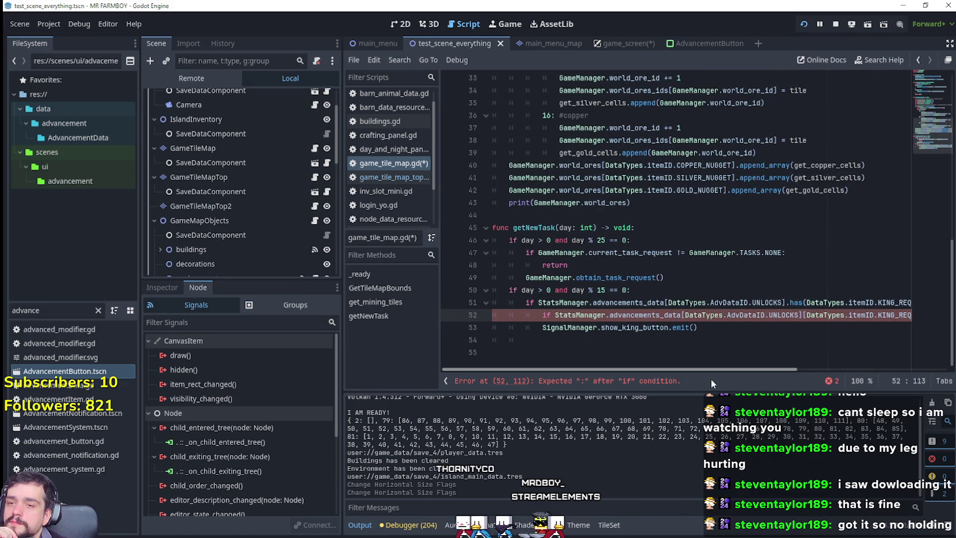
pyautogui.click(684, 288)
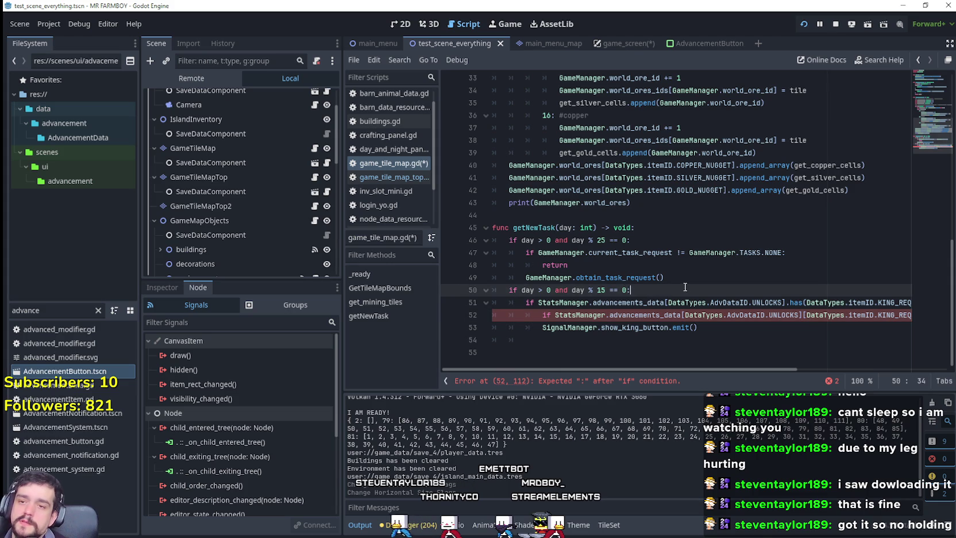
pyautogui.press('Return')
pyautogui.write('if')
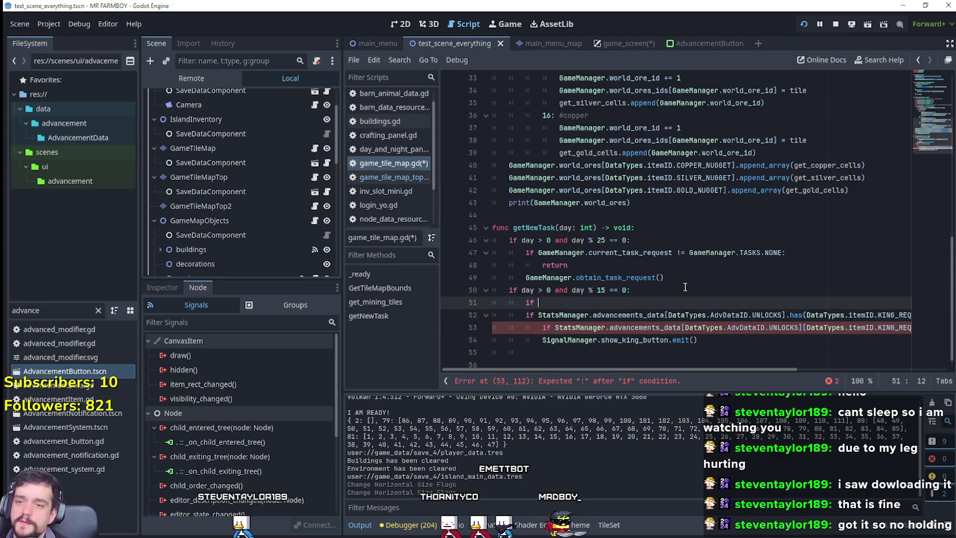
# Step: Search all scripts for the SignalManager.show_king_button reference from line 54
pyautogui.doubleClick(556, 315)
pyautogui.moveTo(527, 315); pyautogui.dragTo(668, 315)
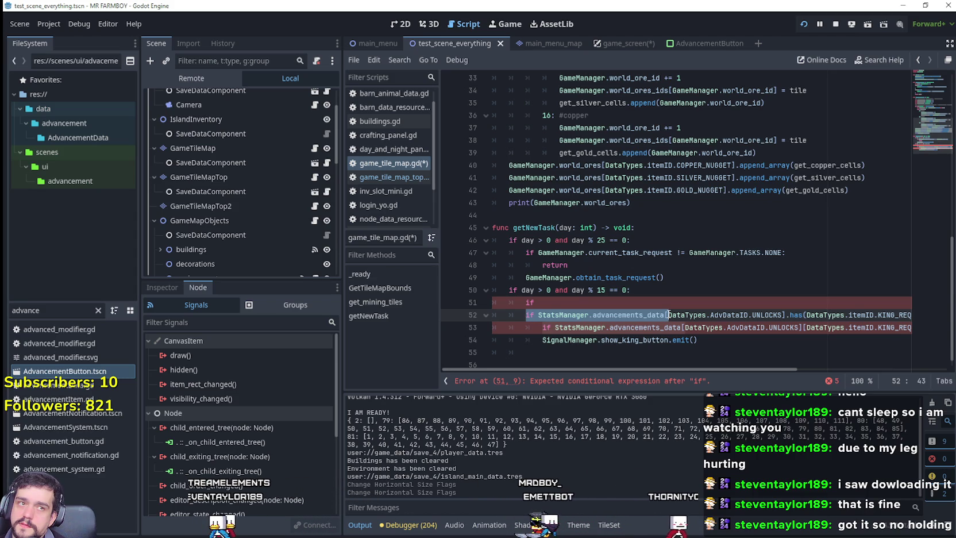
pyautogui.click(643, 341)
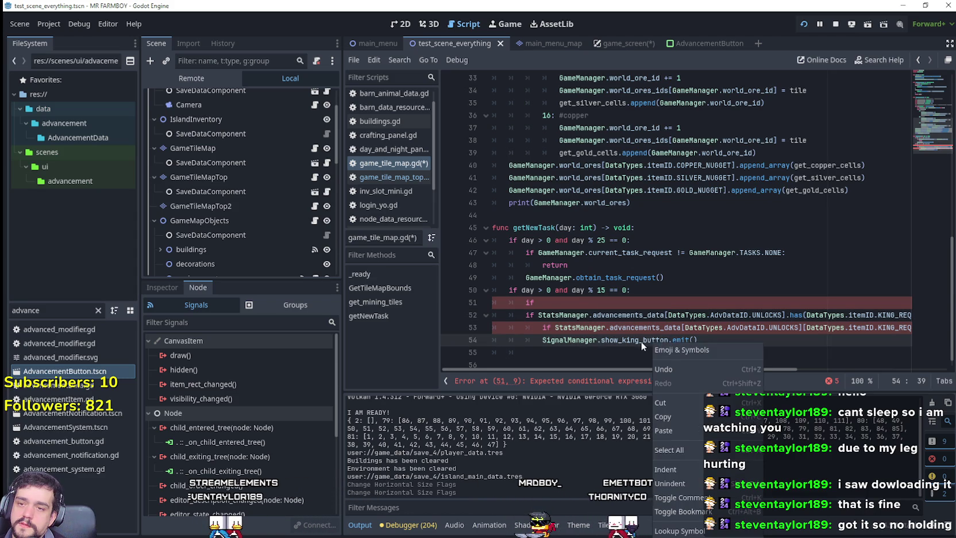
pyautogui.doubleClick(643, 341)
pyautogui.moveTo(642, 342); pyautogui.dragTo(562, 341)
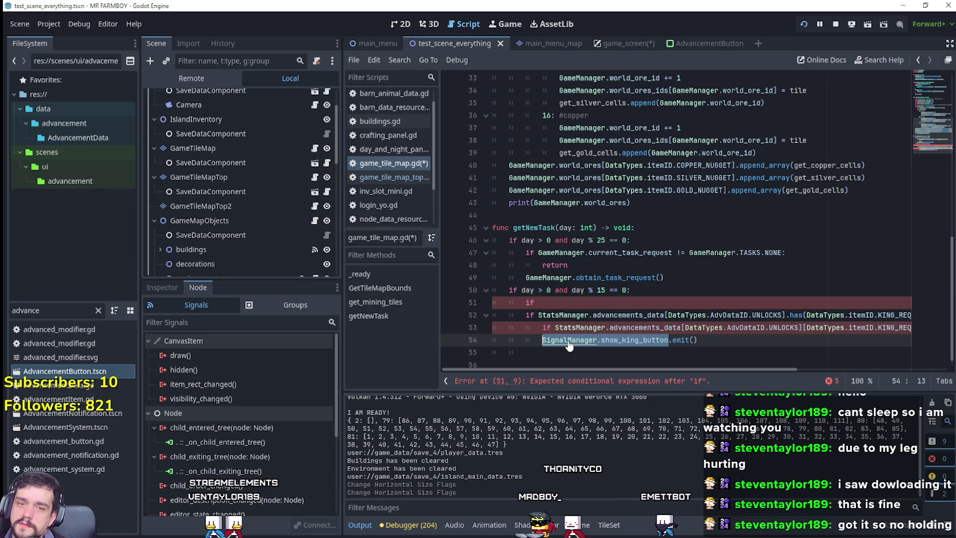
pyautogui.hotkey('ctrl', 'shift', 'f')
pyautogui.click(493, 326)
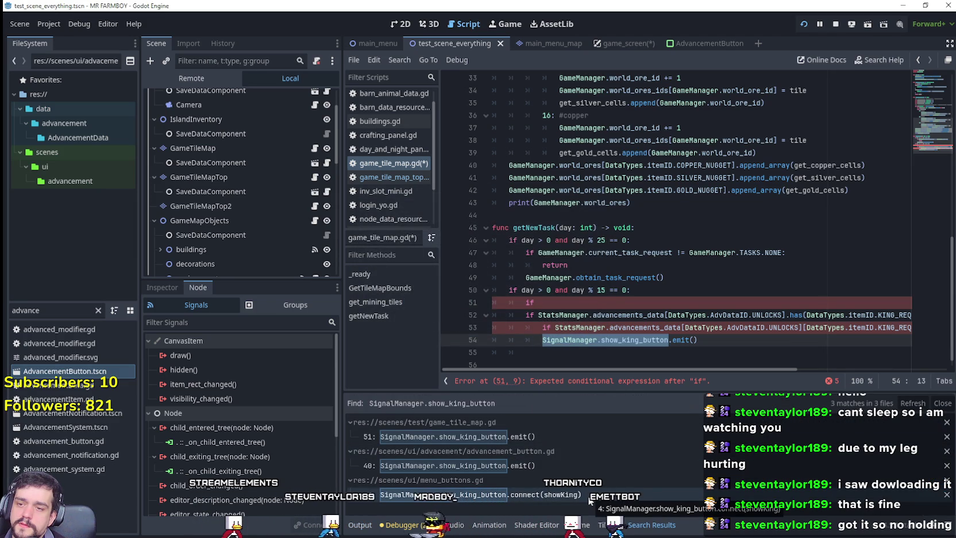
# Step: Open the menu_buttons.gd search result and go to the showKing function definition
pyautogui.click(588, 499)
pyautogui.scroll(1, 651, 151)
pyautogui.click(650, 152)
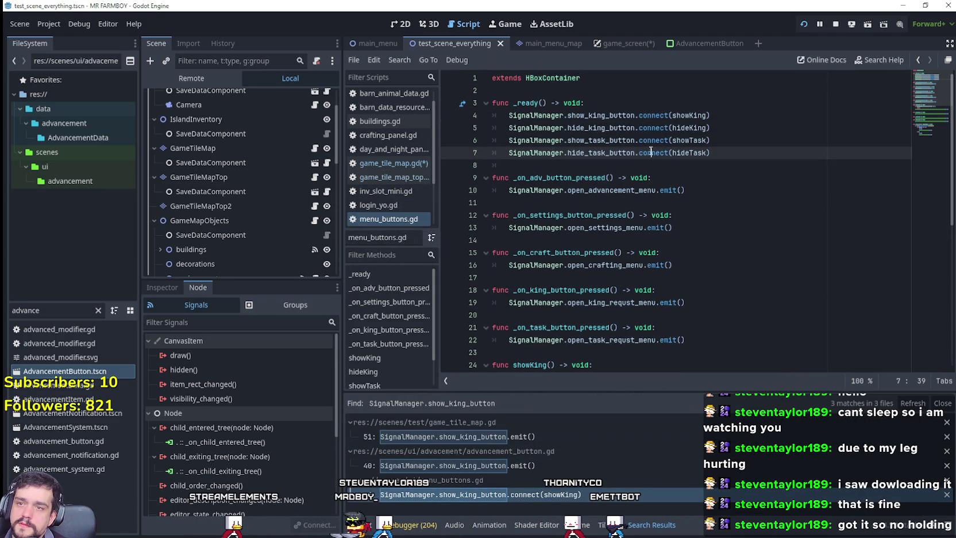
pyautogui.rightClick(697, 115)
pyautogui.click(718, 301)
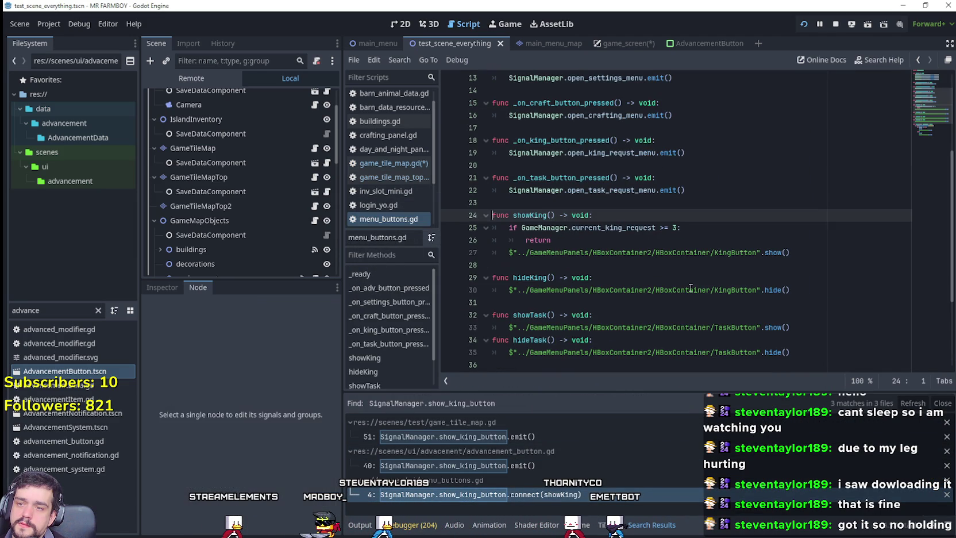
# Step: Copy the GameManager.current_king_request >= 3 guard and return lines 25–26
pyautogui.click(700, 233)
pyautogui.moveTo(552, 240)
pyautogui.mouseDown()
pyautogui.moveTo(482, 218)
pyautogui.moveTo(464, 226)
pyautogui.mouseUp()
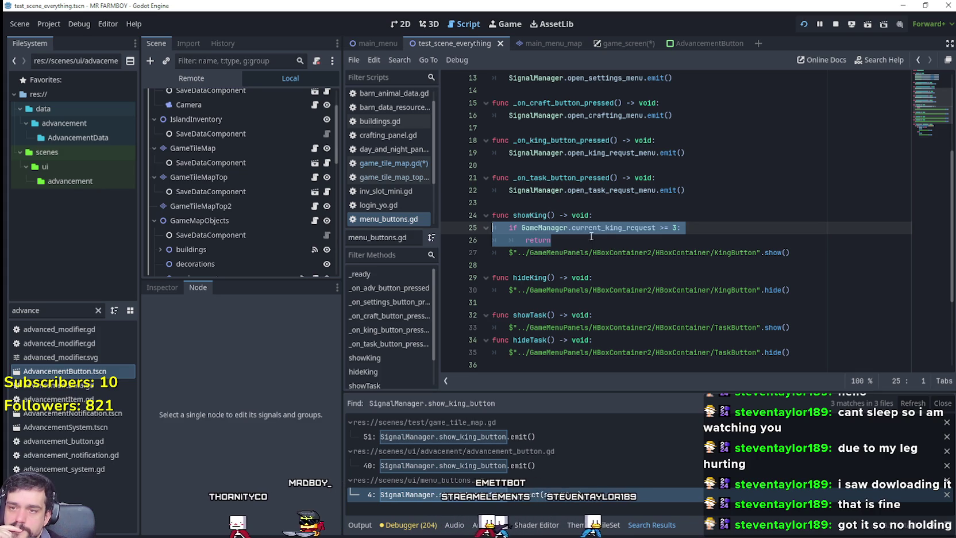
pyautogui.rightClick(564, 228)
pyautogui.click(601, 300)
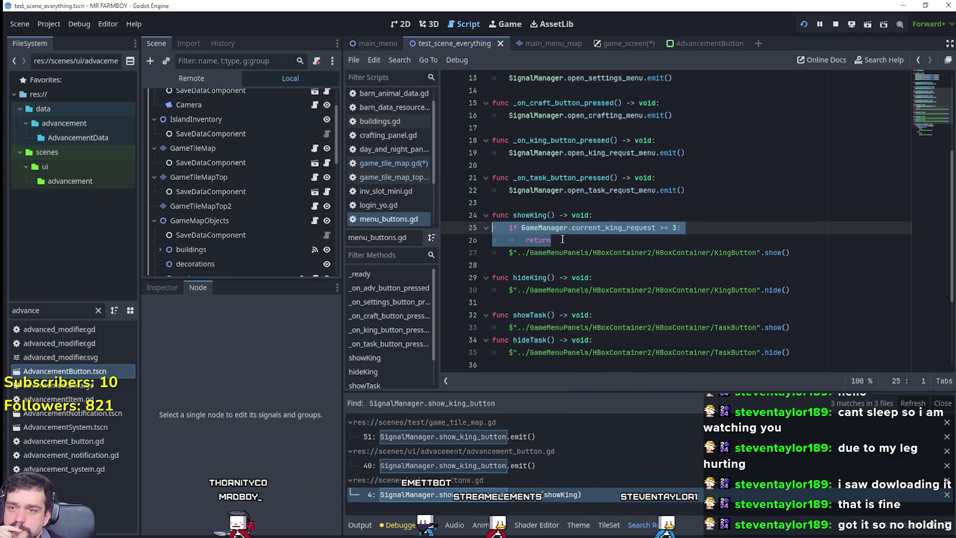
# Step: In game_tile_map.gd, replace the bare 'if' on line 51 with the indented current_king_request >= 3 guard
pyautogui.click(376, 164)
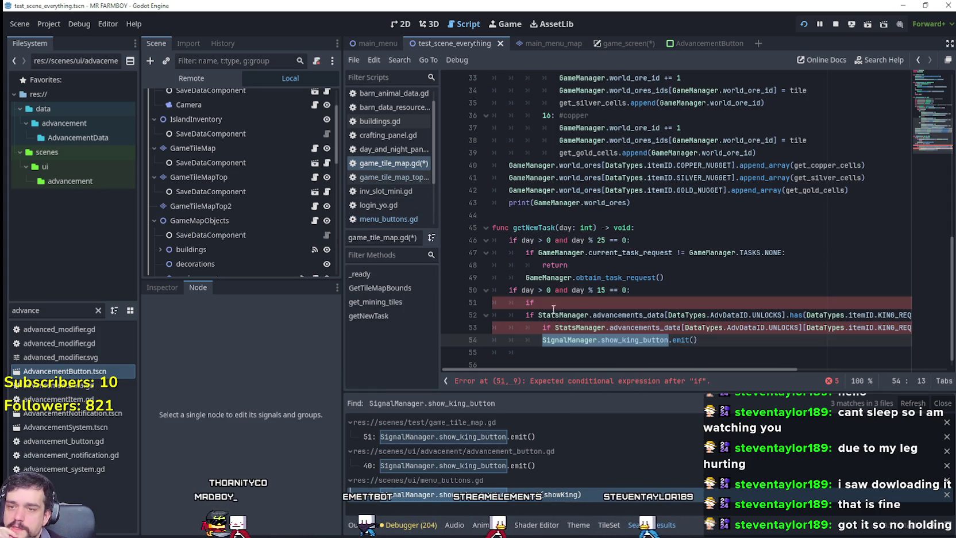
pyautogui.click(628, 302)
pyautogui.hotkey('ctrl', 'v')
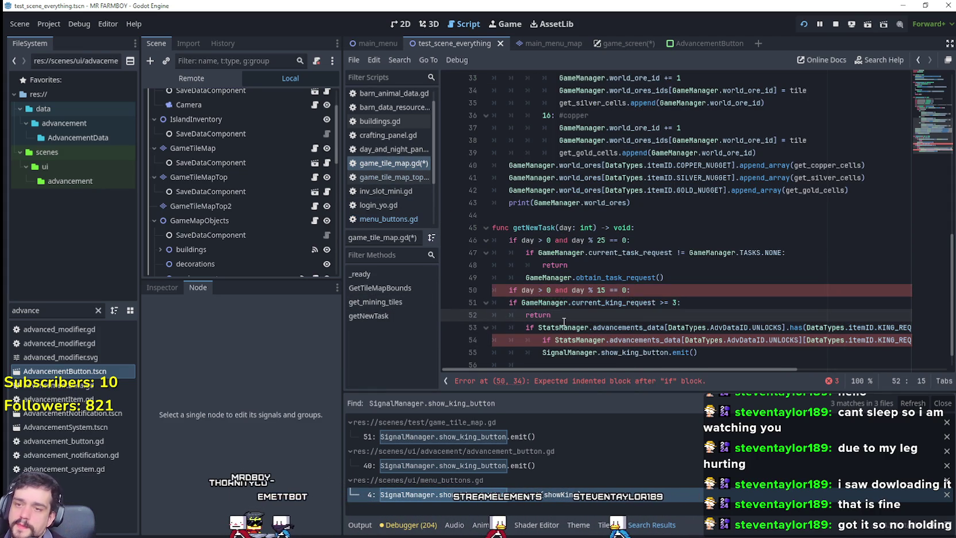
pyautogui.press('Tab')
pyautogui.click(586, 317)
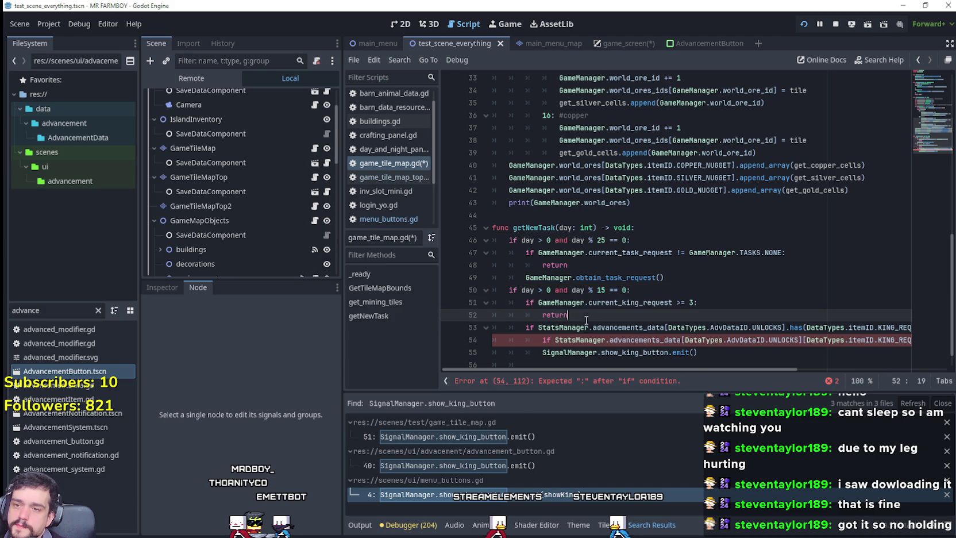
pyautogui.click(649, 302)
pyautogui.scroll(-1, 671, 341)
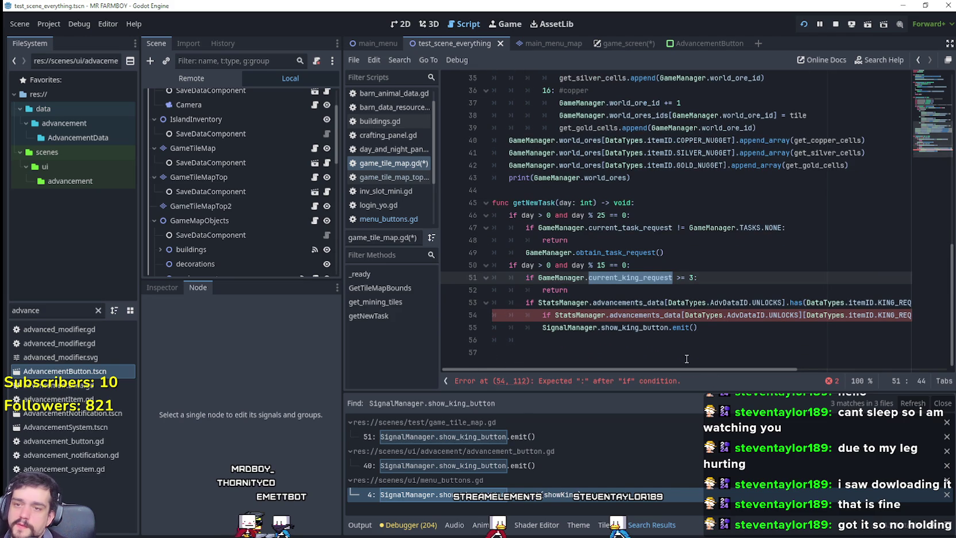
pyautogui.moveTo(692, 370)
pyautogui.mouseDown()
pyautogui.moveTo(747, 377)
pyautogui.moveTo(684, 368)
pyautogui.moveTo(752, 367)
pyautogui.moveTo(710, 371)
pyautogui.mouseUp()
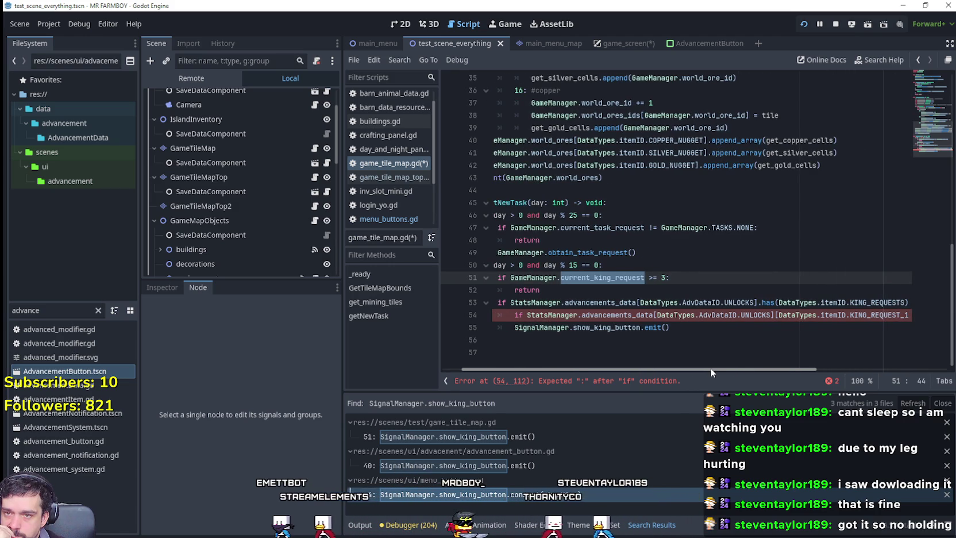